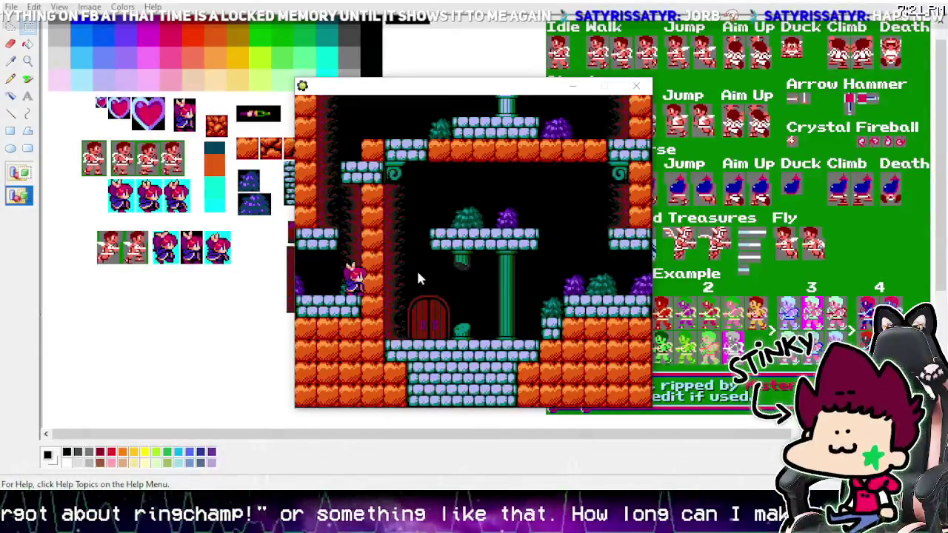
Step: Playtest the room and walk the player character left with the left arrow
{"action": "key", "text": "Left"}
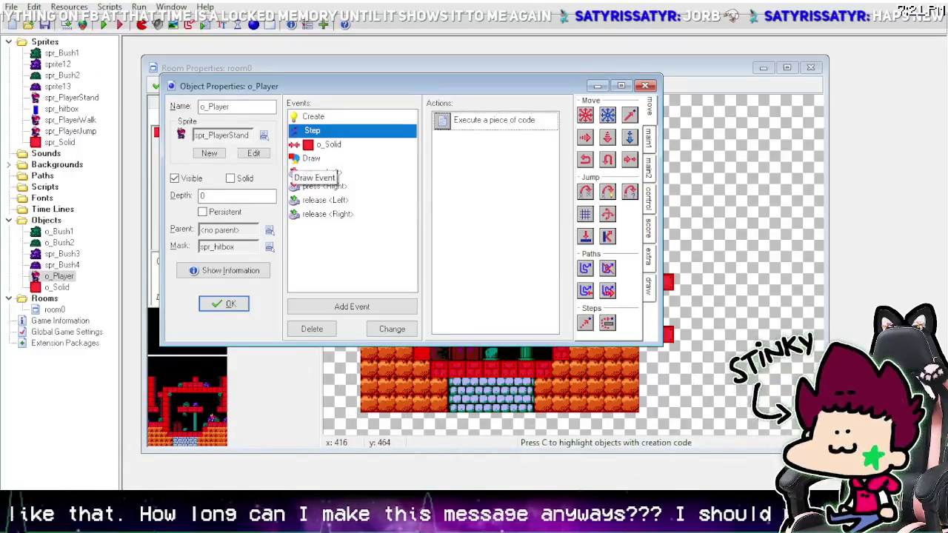
Step: Confirm and close o_Player's properties, then switch to the sprite sheet in Paint
{"action": "left_click", "coordinate": [441, 469]}
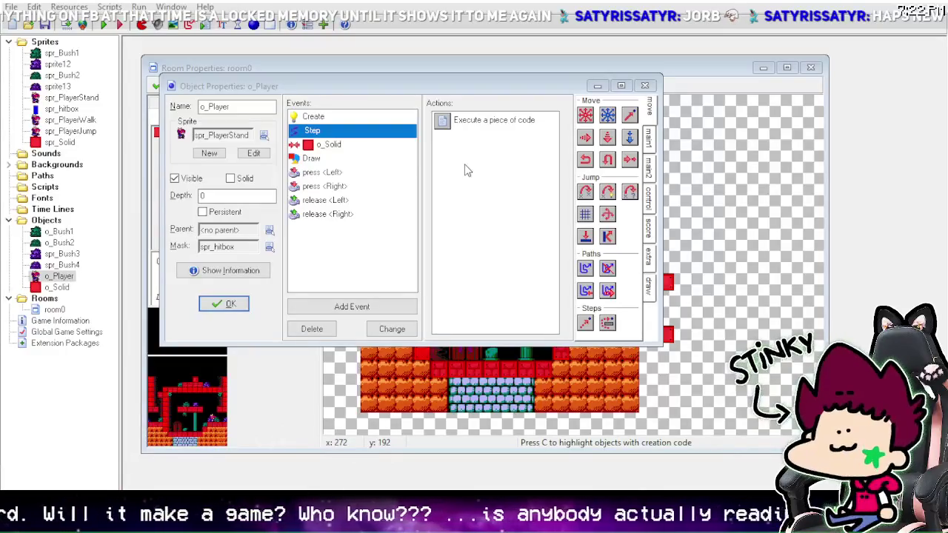
{"action": "left_click", "coordinate": [220, 305]}
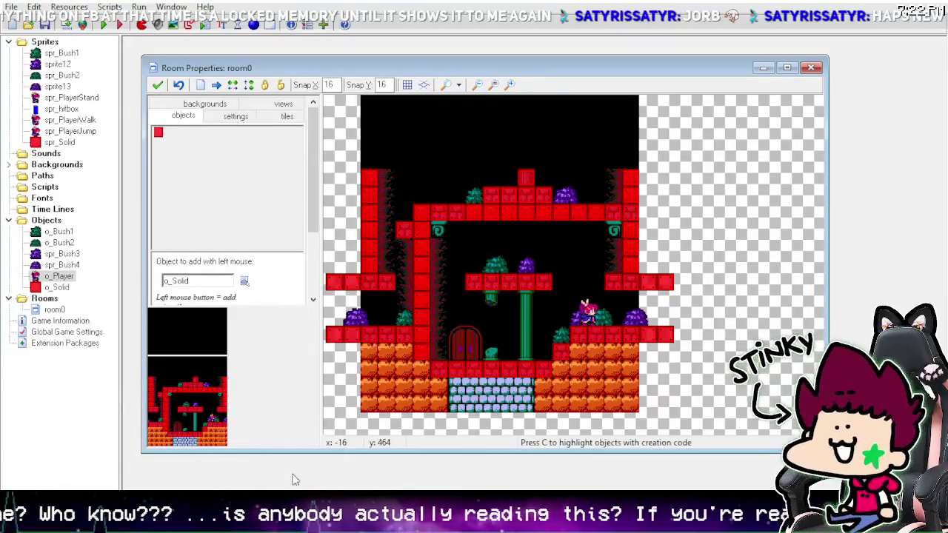
{"action": "key", "text": "alt+Tab"}
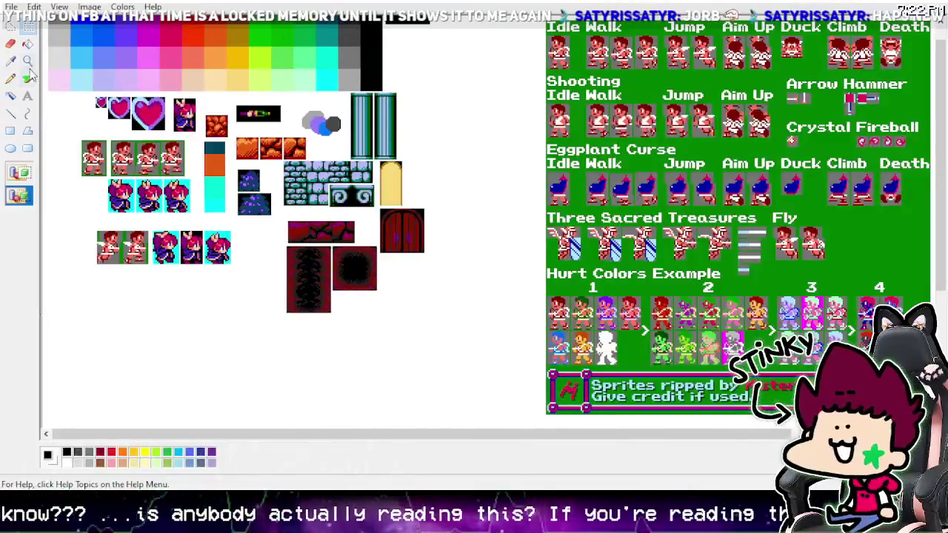
Step: Zoom in on the three hearts, copy them, and sample white as the drawing colour
{"action": "left_click", "coordinate": [160, 129]}
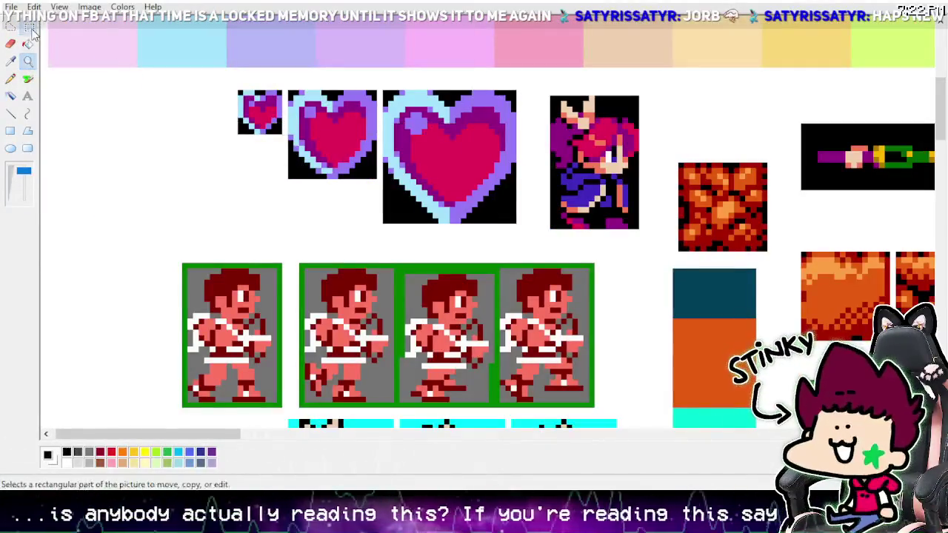
{"action": "mouse_move", "coordinate": [230, 77]}
{"action": "left_mouse_down"}
{"action": "mouse_move", "coordinate": [490, 236]}
{"action": "mouse_move", "coordinate": [517, 230]}
{"action": "left_mouse_up"}
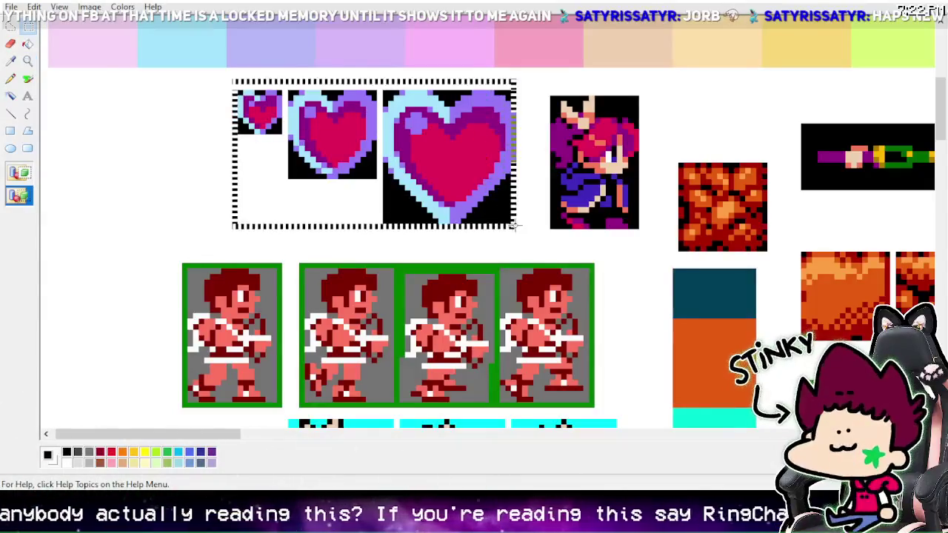
{"action": "right_click", "coordinate": [501, 166]}
{"action": "left_click", "coordinate": [518, 182]}
{"action": "left_click", "coordinate": [10, 61]}
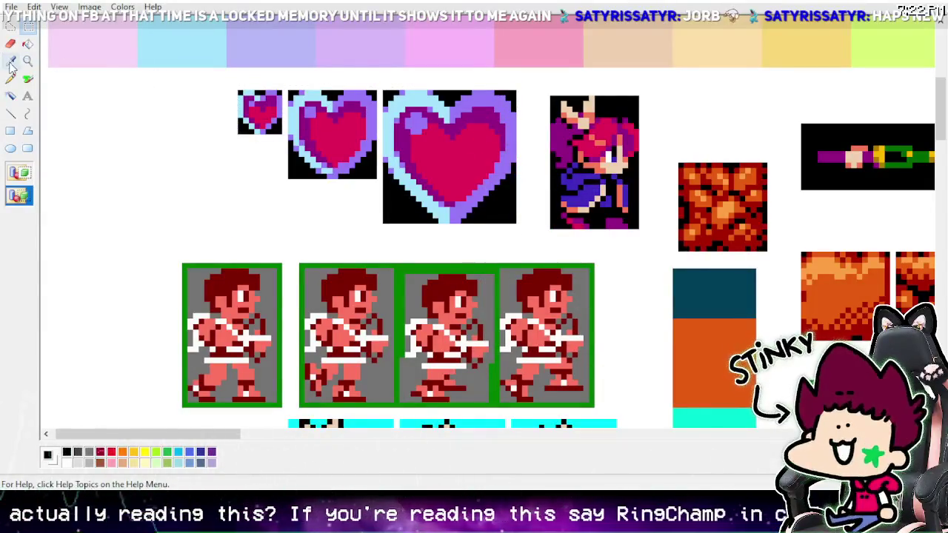
{"action": "left_click", "coordinate": [185, 123]}
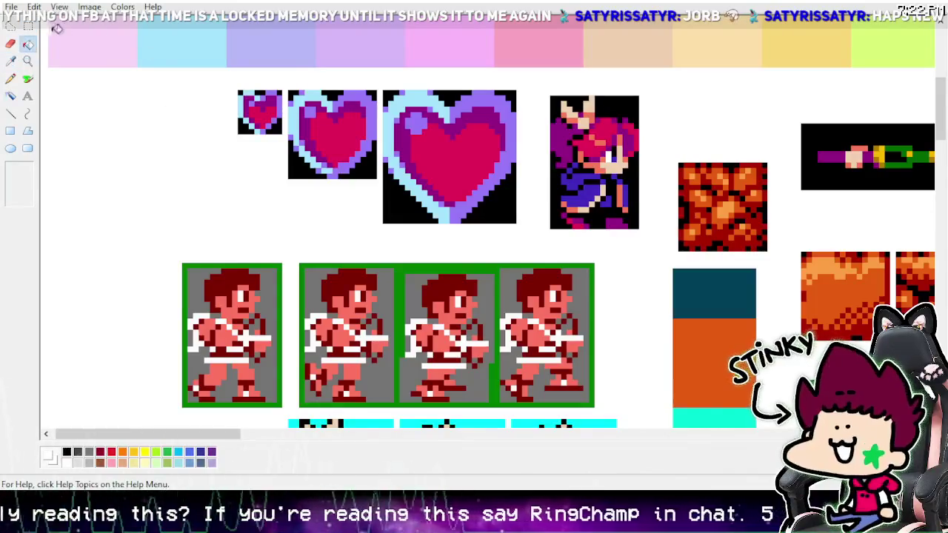
{"action": "mouse_move", "coordinate": [382, 90]}
{"action": "left_mouse_down"}
{"action": "mouse_move", "coordinate": [400, 131]}
{"action": "mouse_move", "coordinate": [517, 223]}
{"action": "left_mouse_up"}
{"action": "left_click_drag", "start_coordinate": [225, 67], "coordinate": [528, 230]}
{"action": "right_click", "coordinate": [482, 153]}
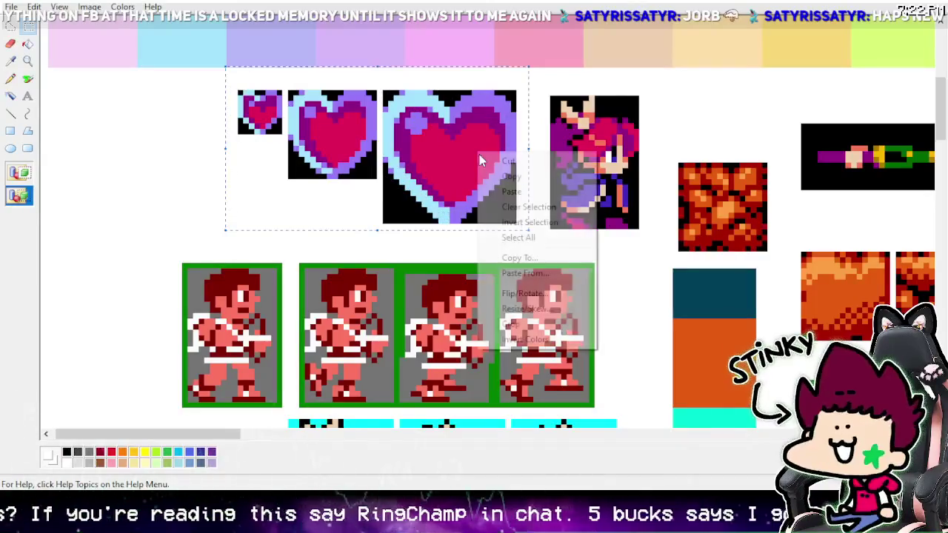
{"action": "left_click", "coordinate": [522, 178]}
{"action": "left_click_drag", "start_coordinate": [216, 79], "coordinate": [533, 234]}
Step: Zoom out to the whole sheet and move the lower sprite row further down
{"action": "left_click", "coordinate": [27, 60]}
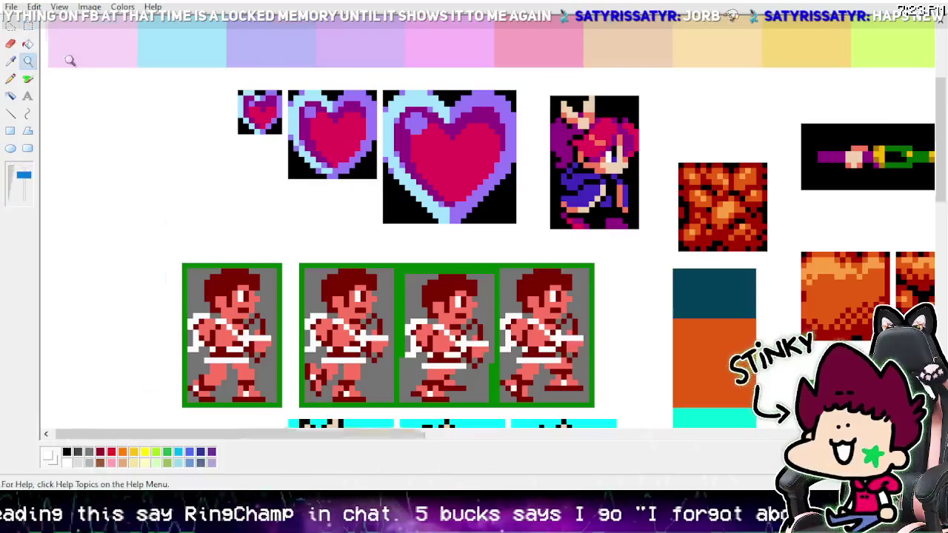
{"action": "left_click", "coordinate": [24, 175]}
{"action": "left_click", "coordinate": [28, 27]}
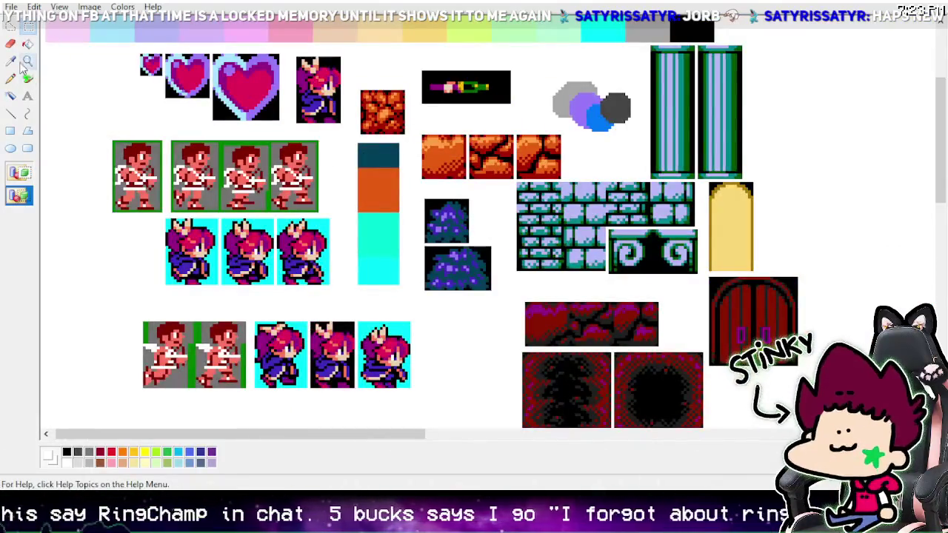
{"action": "right_click", "coordinate": [67, 63]}
{"action": "key", "text": "Escape"}
{"action": "key", "text": "ctrl+Page_Down"}
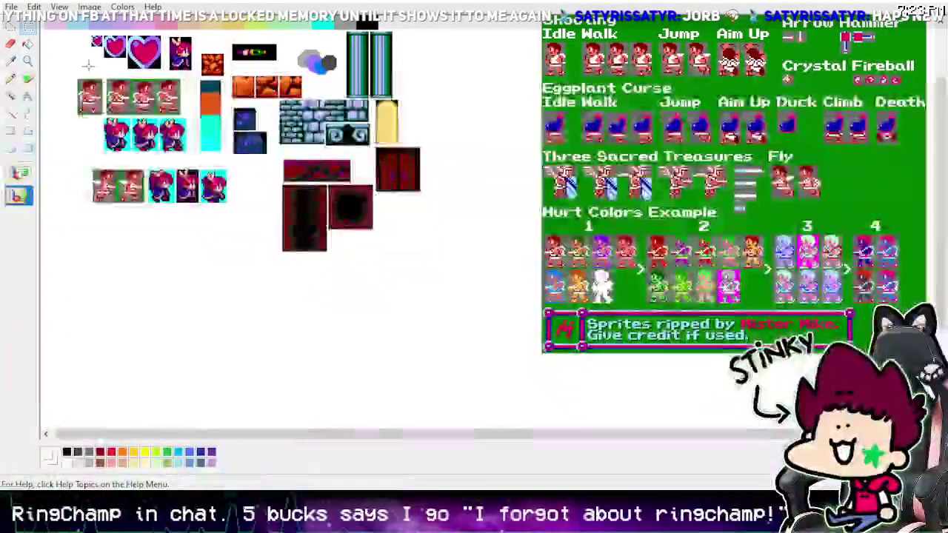
{"action": "left_click_drag", "start_coordinate": [72, 153], "coordinate": [247, 222]}
{"action": "left_click_drag", "start_coordinate": [229, 211], "coordinate": [233, 299]}
Step: Cut away the colour swatch column, the small orange tile, and the grey and blue circles
{"action": "right_click", "coordinate": [209, 110]}
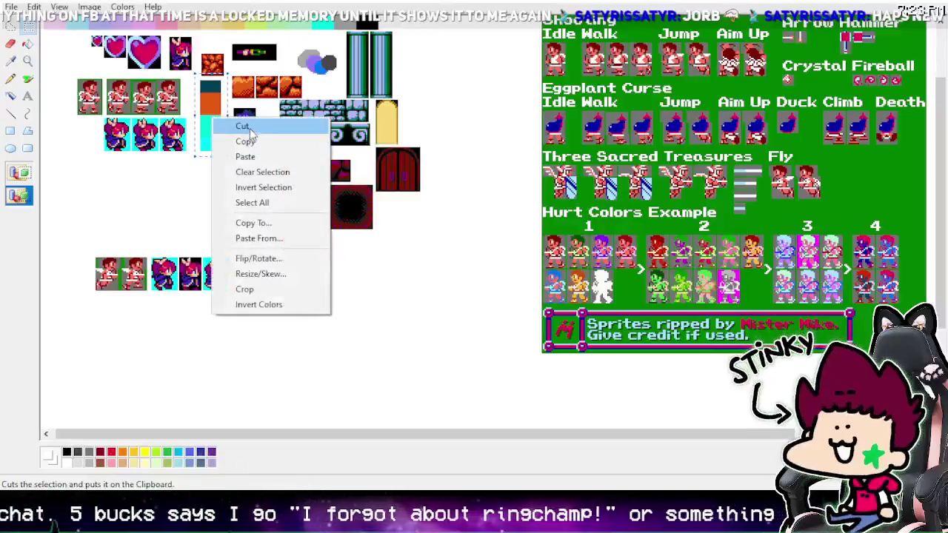
{"action": "left_click", "coordinate": [205, 72]}
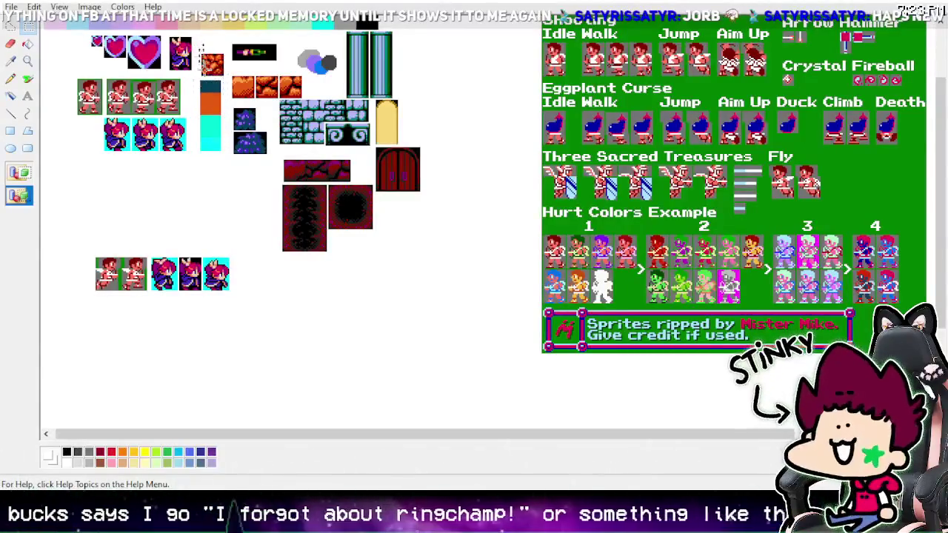
{"action": "left_click_drag", "start_coordinate": [198, 45], "coordinate": [223, 160]}
{"action": "right_click", "coordinate": [215, 116]}
{"action": "left_click", "coordinate": [244, 127]}
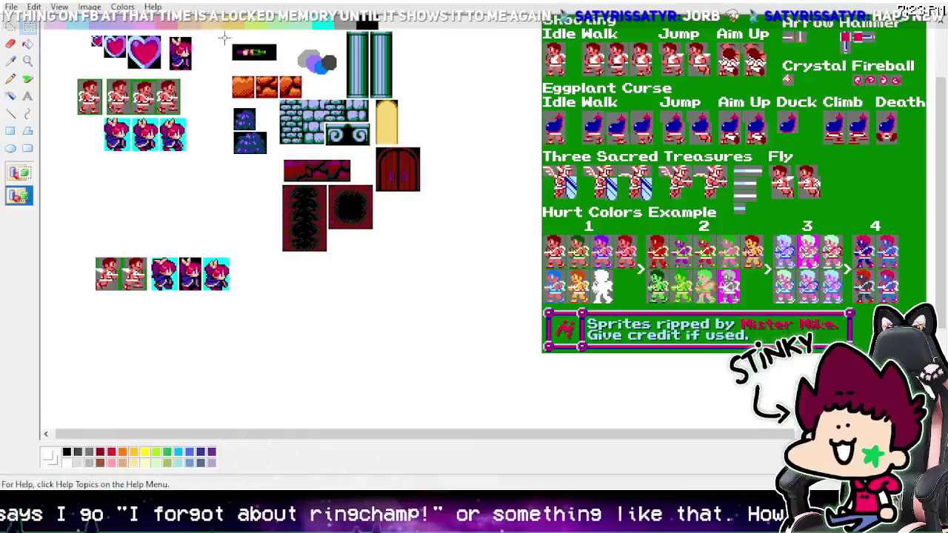
{"action": "left_click_drag", "start_coordinate": [223, 34], "coordinate": [342, 76]}
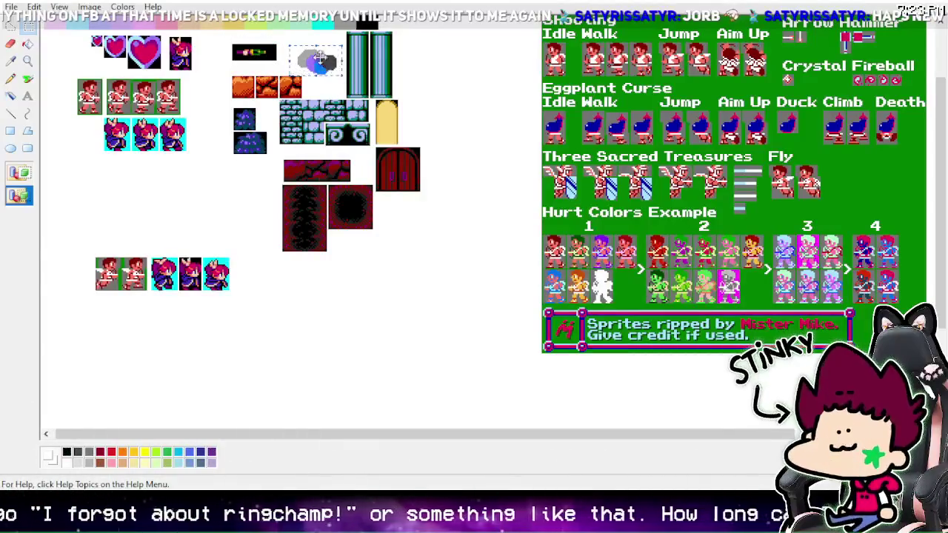
{"action": "right_click", "coordinate": [320, 58]}
{"action": "left_click", "coordinate": [360, 72]}
Step: Regroup sprites: reposition orange tiles, move red sprites down, gather blue sprites with the small one
{"action": "mouse_move", "coordinate": [222, 65]}
{"action": "left_mouse_down"}
{"action": "mouse_move", "coordinate": [310, 98]}
{"action": "mouse_move", "coordinate": [305, 85]}
{"action": "mouse_move", "coordinate": [332, 83]}
{"action": "left_mouse_up"}
{"action": "left_click", "coordinate": [213, 106]}
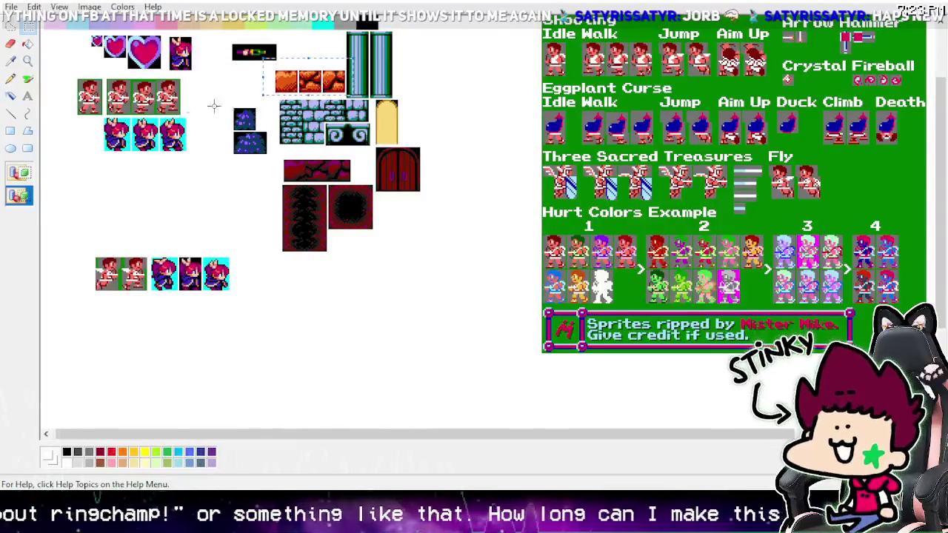
{"action": "mouse_move", "coordinate": [74, 73]}
{"action": "left_mouse_down"}
{"action": "mouse_move", "coordinate": [188, 123]}
{"action": "mouse_move", "coordinate": [264, 311]}
{"action": "mouse_move", "coordinate": [190, 320]}
{"action": "left_mouse_up"}
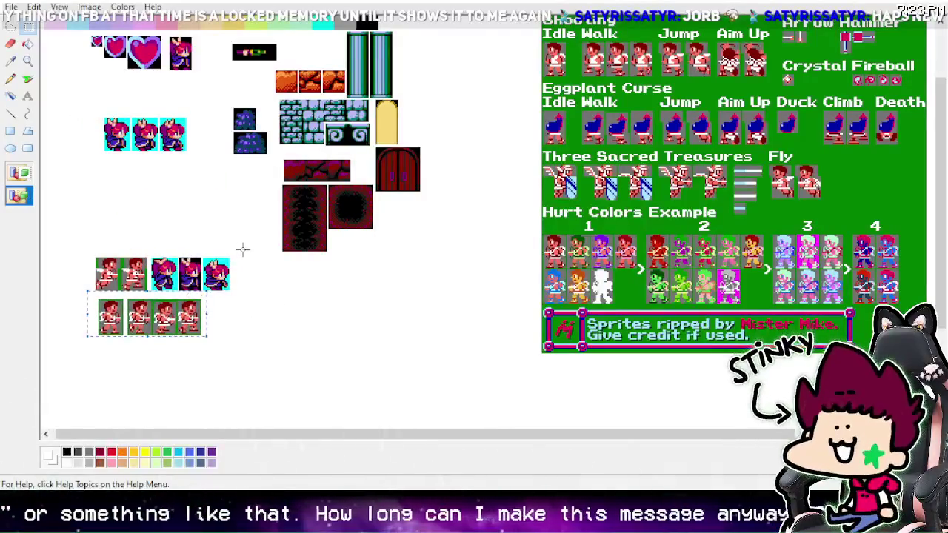
{"action": "mouse_move", "coordinate": [244, 250]}
{"action": "left_mouse_down"}
{"action": "mouse_move", "coordinate": [154, 295]}
{"action": "mouse_move", "coordinate": [102, 187]}
{"action": "left_mouse_up"}
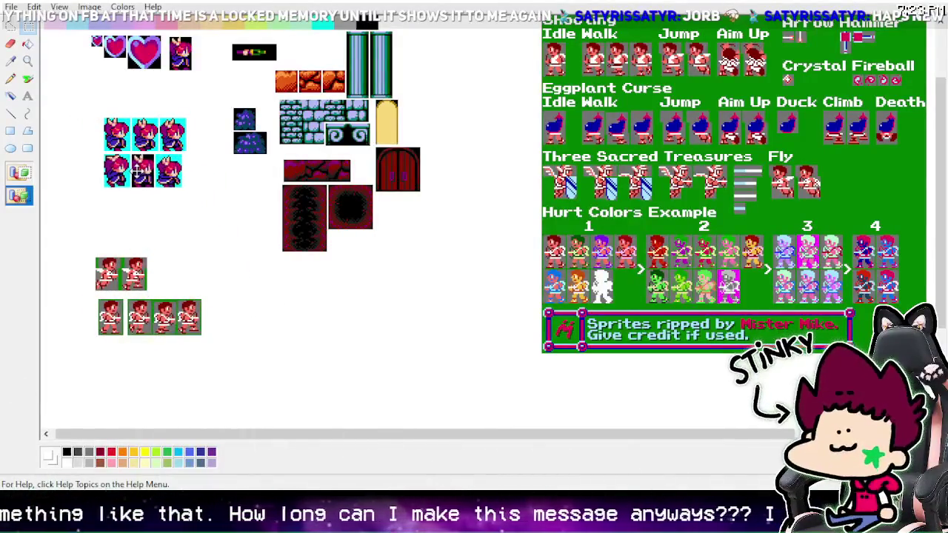
{"action": "mouse_move", "coordinate": [164, 29]}
{"action": "left_mouse_down"}
{"action": "mouse_move", "coordinate": [196, 72]}
{"action": "mouse_move", "coordinate": [197, 61]}
{"action": "mouse_move", "coordinate": [211, 172]}
{"action": "left_mouse_up"}
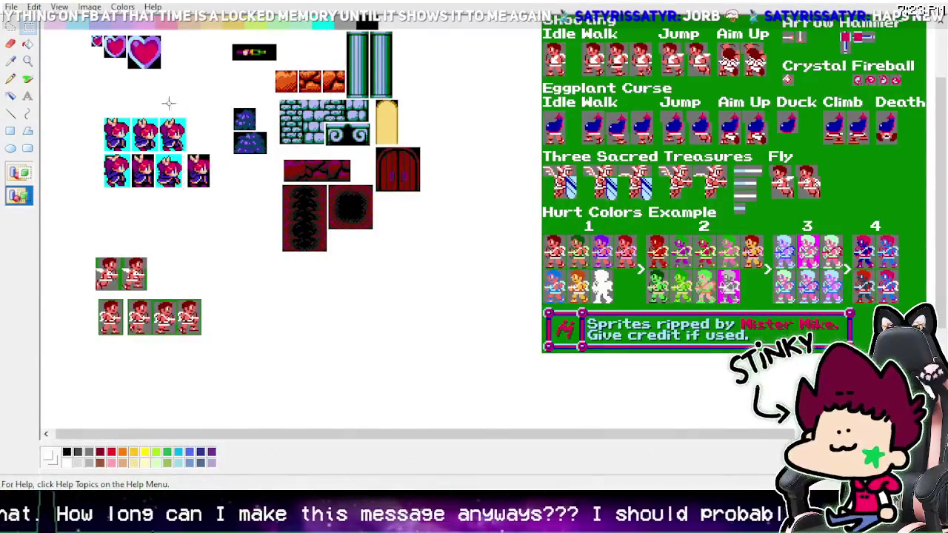
Step: Copy the hearts and paste a duplicate row below the original hearts
{"action": "left_click_drag", "start_coordinate": [86, 27], "coordinate": [183, 76]}
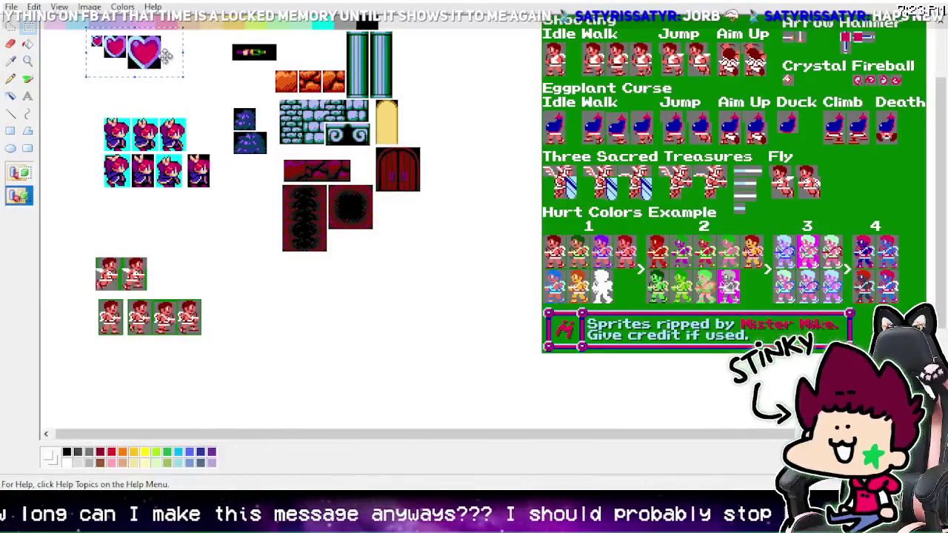
{"action": "right_click", "coordinate": [161, 55]}
{"action": "left_click", "coordinate": [187, 79]}
{"action": "right_click", "coordinate": [191, 59]}
{"action": "left_click", "coordinate": [211, 97]}
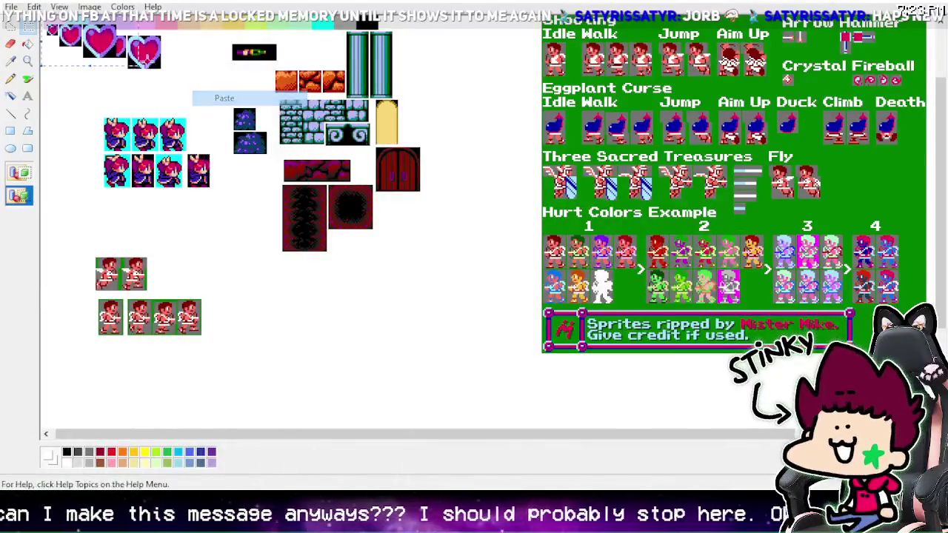
{"action": "mouse_move", "coordinate": [95, 38]}
{"action": "left_mouse_down"}
{"action": "mouse_move", "coordinate": [140, 111]}
{"action": "mouse_move", "coordinate": [148, 92]}
{"action": "left_mouse_up"}
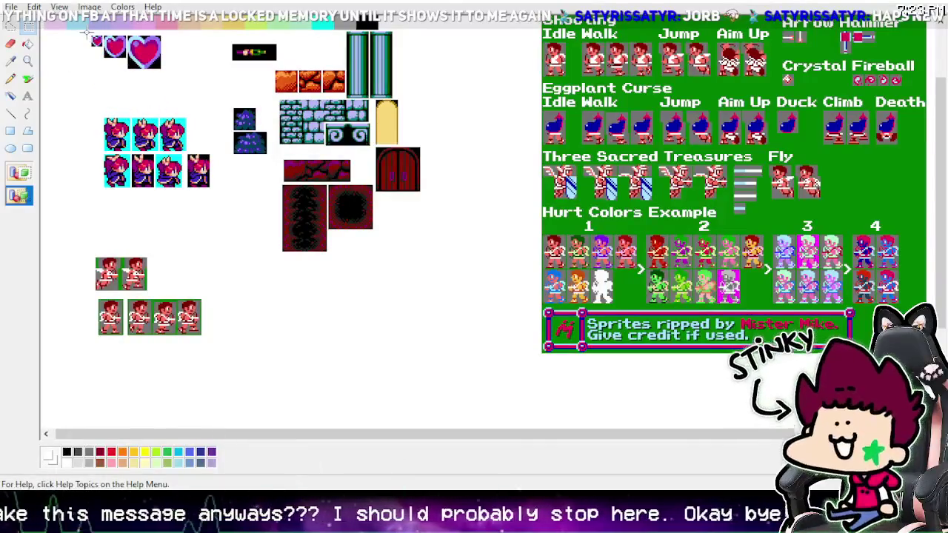
{"action": "right_click", "coordinate": [146, 51]}
{"action": "left_click", "coordinate": [186, 88]}
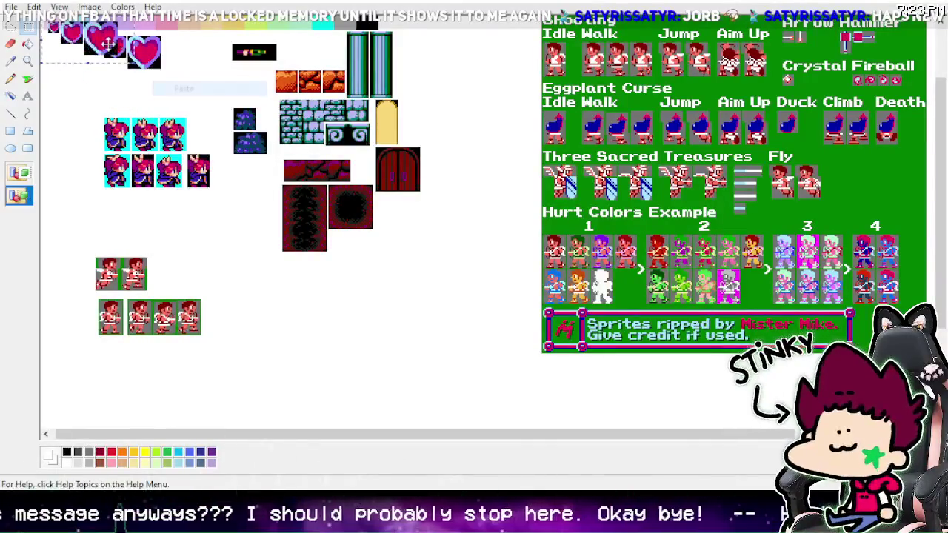
{"action": "mouse_move", "coordinate": [107, 44]}
{"action": "left_mouse_down"}
{"action": "mouse_move", "coordinate": [155, 103]}
{"action": "mouse_move", "coordinate": [151, 90]}
{"action": "left_mouse_up"}
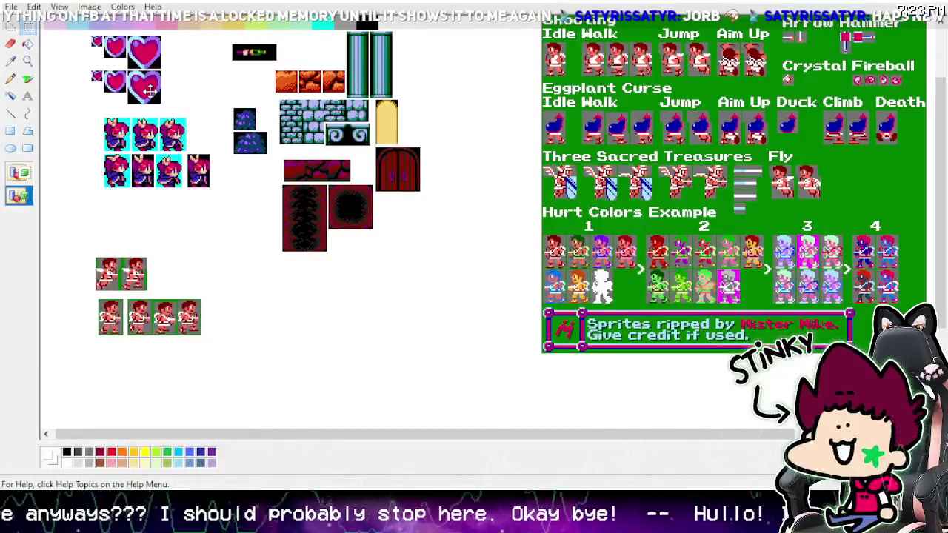
Step: Zoom in and delete the right halves of the middle and big top hearts
{"action": "left_click", "coordinate": [28, 61]}
{"action": "left_click", "coordinate": [184, 86]}
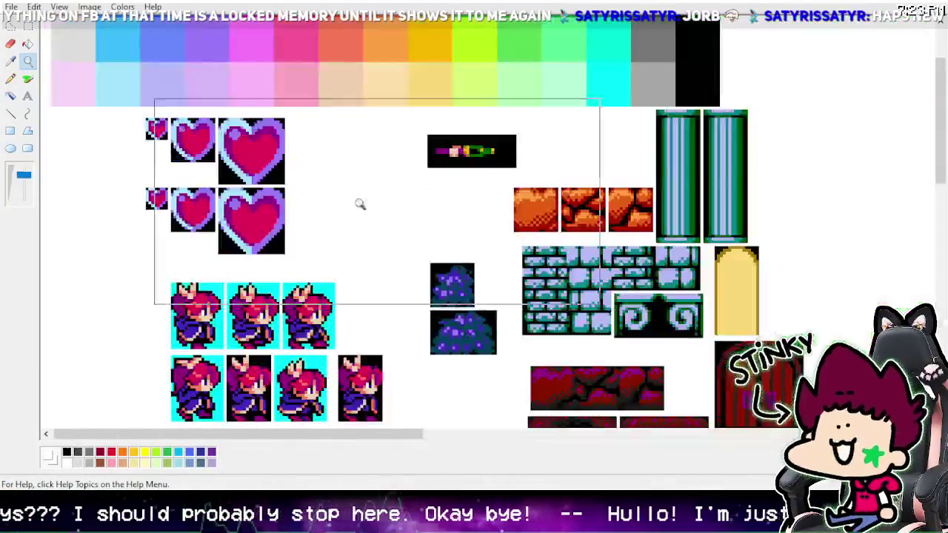
{"action": "left_click", "coordinate": [360, 204]}
{"action": "left_click", "coordinate": [28, 44]}
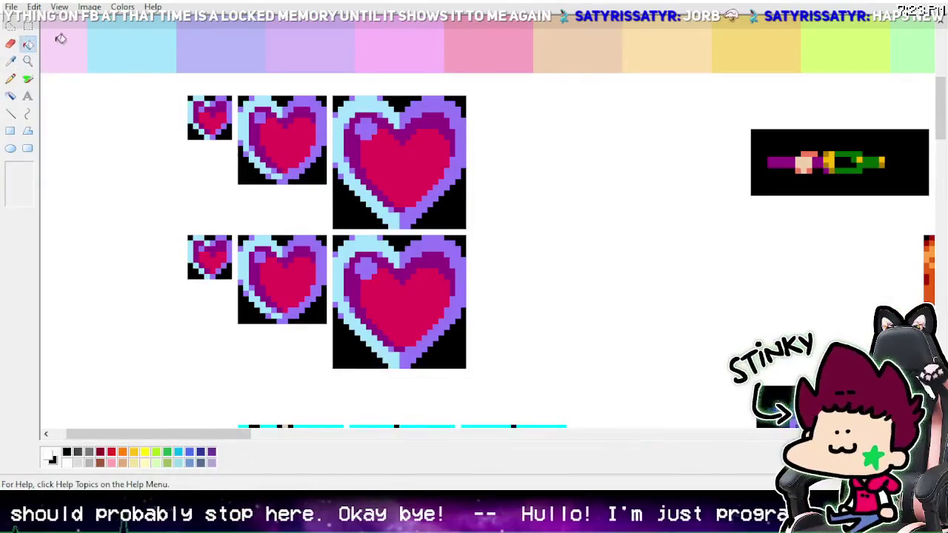
{"action": "left_click", "coordinate": [28, 26]}
{"action": "mouse_move", "coordinate": [326, 97]}
{"action": "left_mouse_down"}
{"action": "mouse_move", "coordinate": [311, 171]}
{"action": "mouse_move", "coordinate": [285, 182]}
{"action": "left_mouse_up"}
{"action": "key", "text": "Delete"}
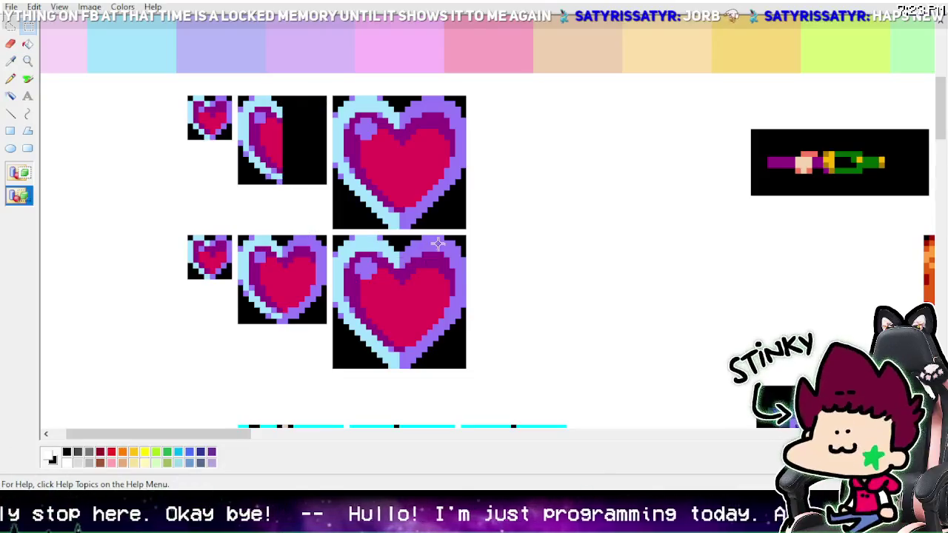
{"action": "left_click_drag", "start_coordinate": [400, 97], "coordinate": [469, 231]}
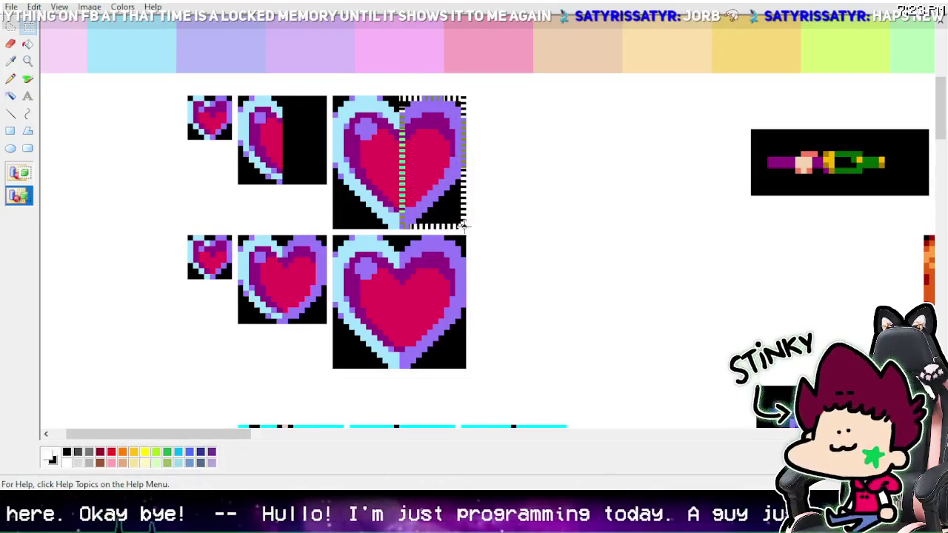
{"action": "key", "text": "Delete"}
Step: Touch up the big heart's cut edge using sampled purple, magenta red and light purple pixels
{"action": "left_click", "coordinate": [12, 62]}
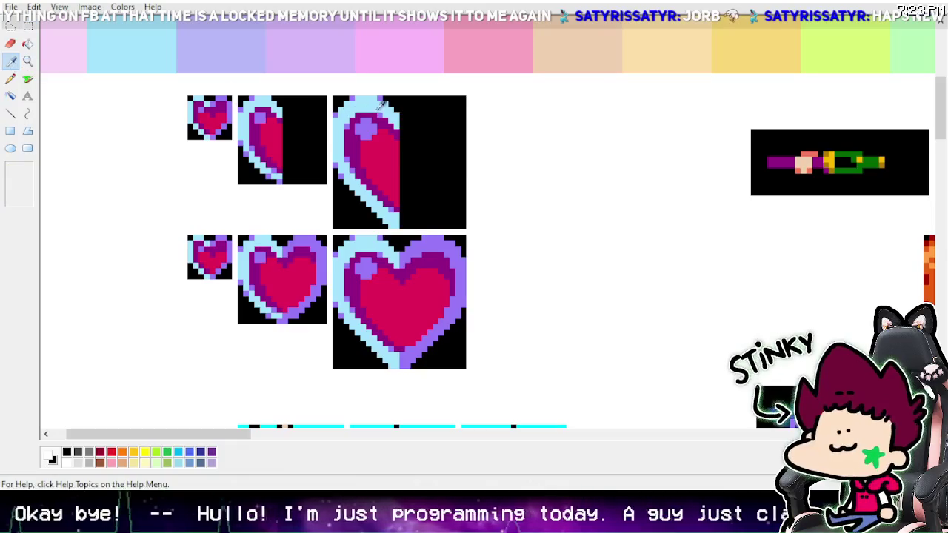
{"action": "left_click", "coordinate": [272, 110]}
{"action": "left_click", "coordinate": [10, 79]}
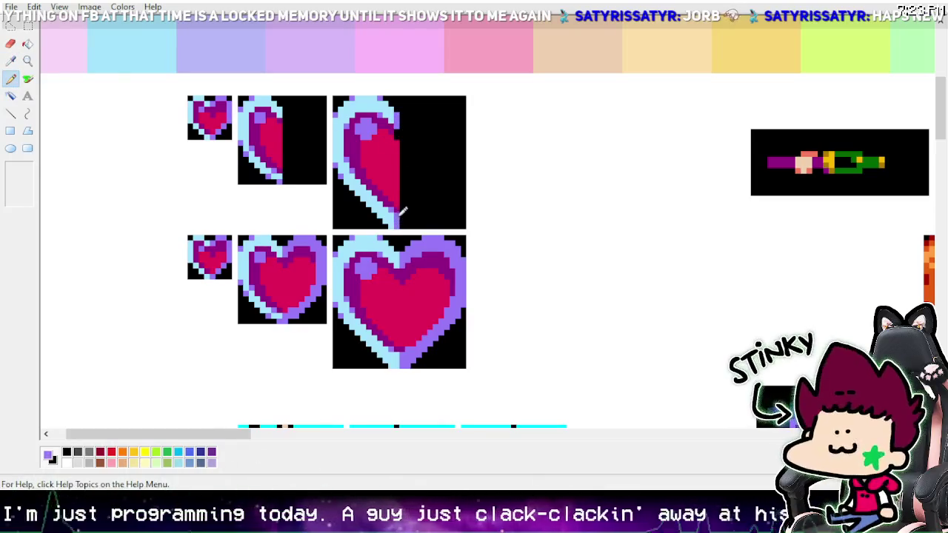
{"action": "key", "text": "i"}
{"action": "left_click", "coordinate": [390, 148]}
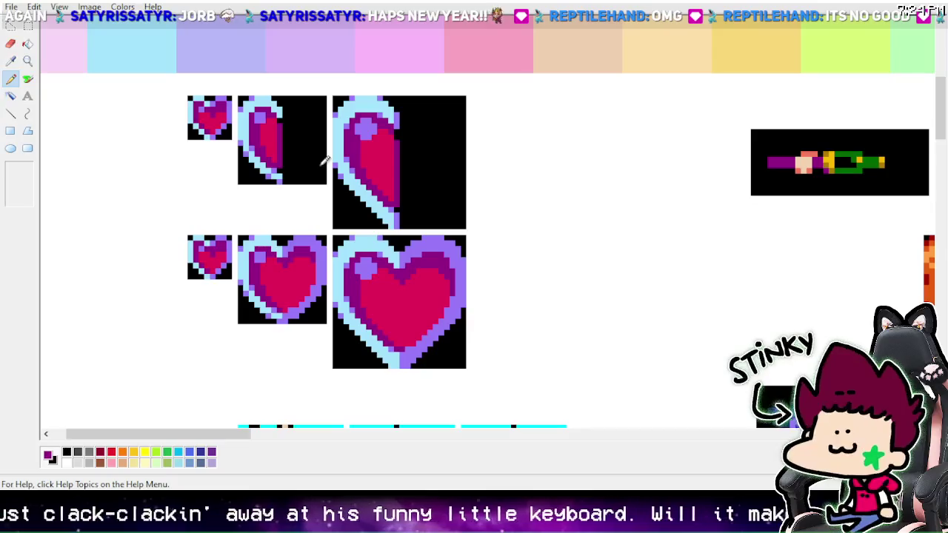
{"action": "left_click", "coordinate": [10, 61]}
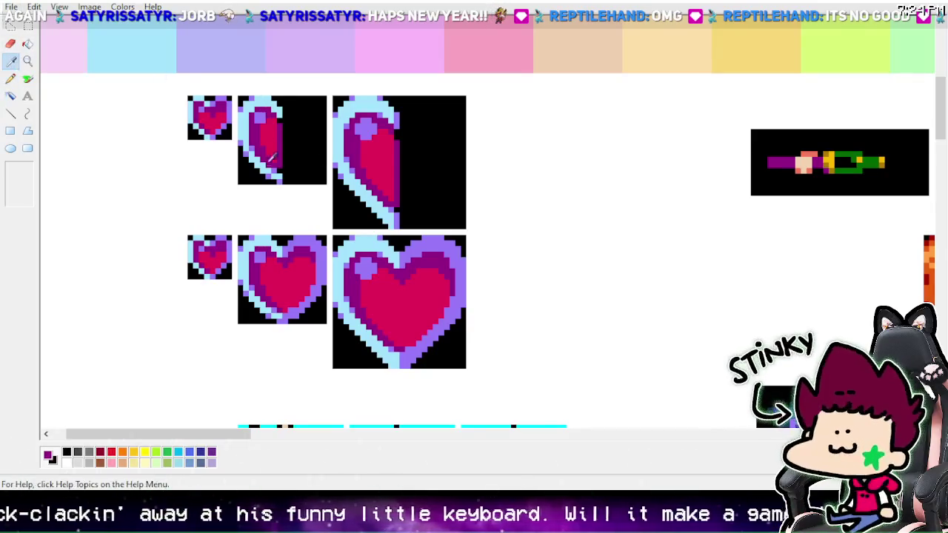
{"action": "left_click", "coordinate": [277, 178]}
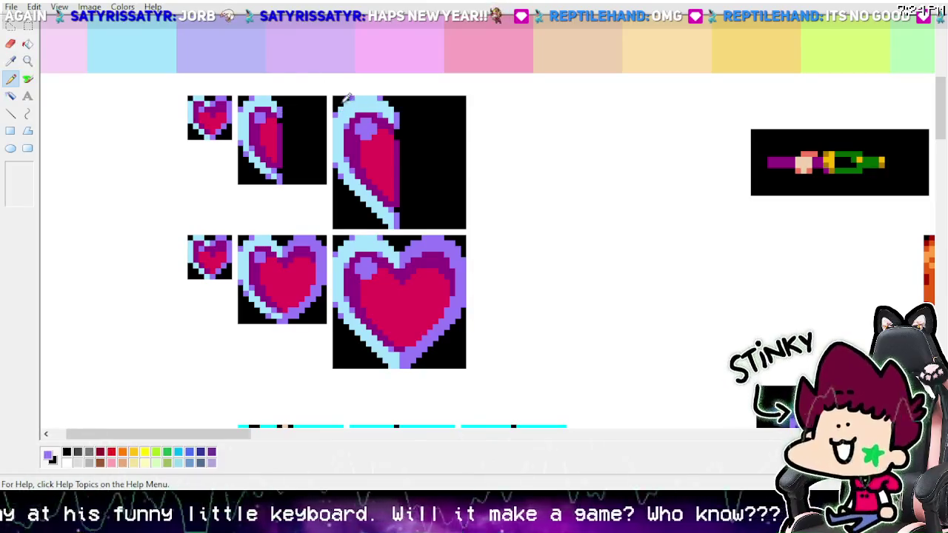
{"action": "left_click", "coordinate": [13, 67]}
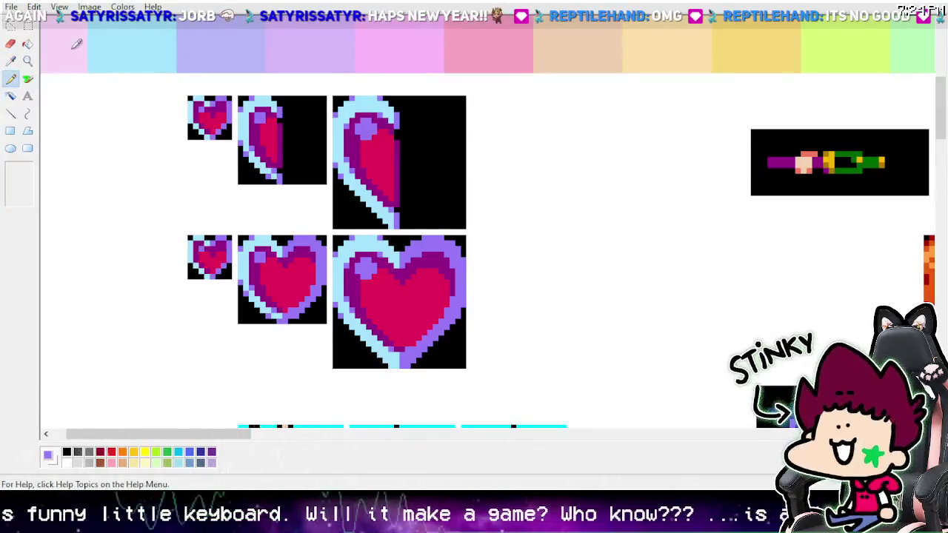
{"action": "left_click", "coordinate": [63, 57]}
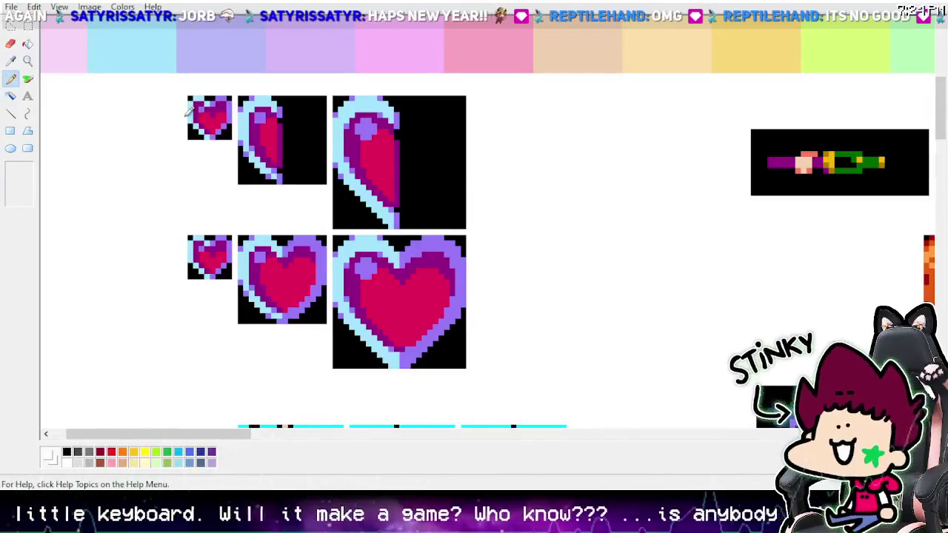
Step: Continue pencilling the half hearts, sampling the light blue outline and magenta red colours
{"action": "left_click", "coordinate": [27, 60]}
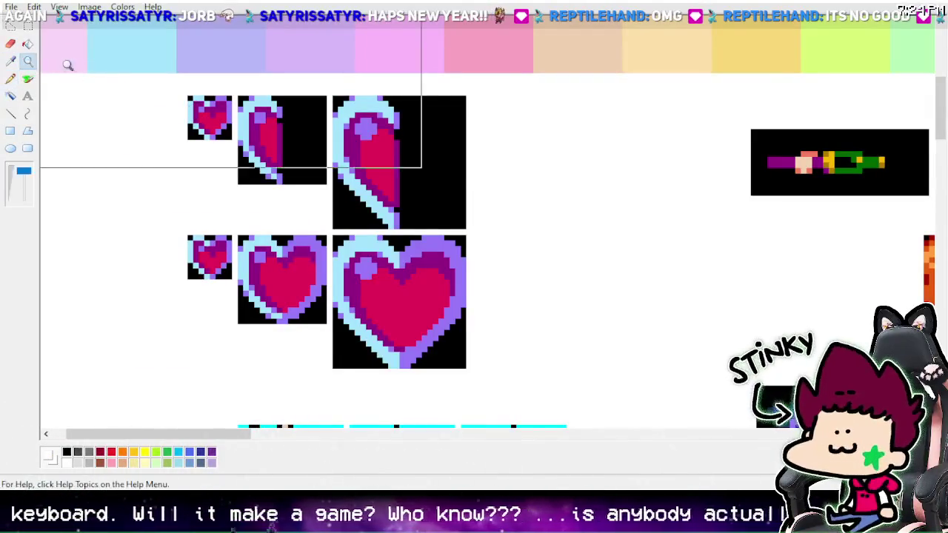
{"action": "left_click", "coordinate": [67, 64]}
{"action": "left_click", "coordinate": [237, 121]}
{"action": "left_click", "coordinate": [244, 148]}
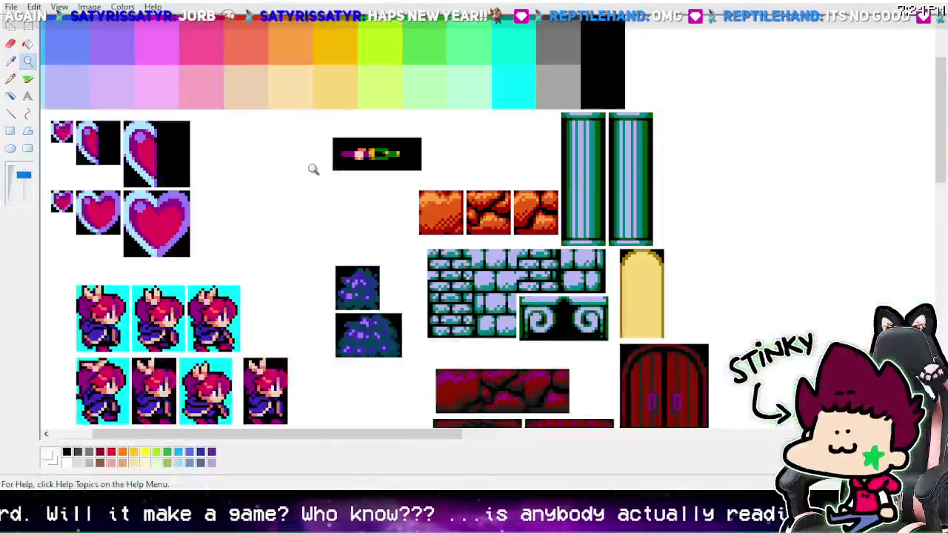
{"action": "left_click", "coordinate": [313, 165]}
{"action": "left_click", "coordinate": [11, 79]}
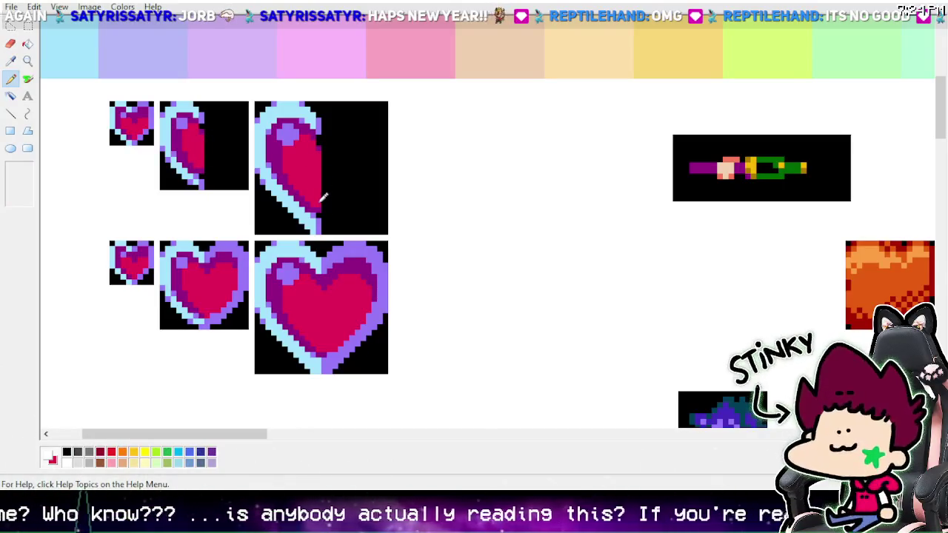
{"action": "left_click", "coordinate": [27, 61]}
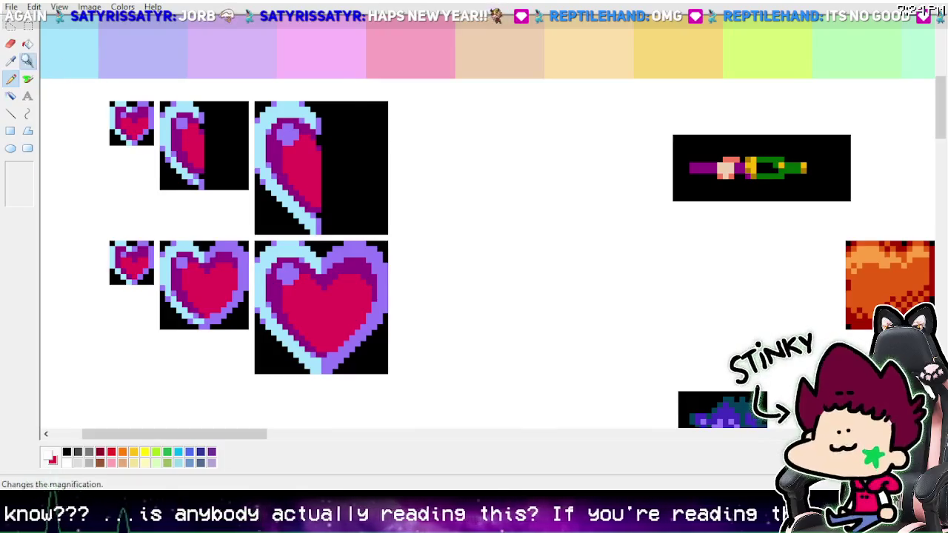
{"action": "left_click", "coordinate": [24, 183]}
{"action": "scroll", "coordinate": [189, 122], "scroll_direction": "up", "scroll_amount": 3}
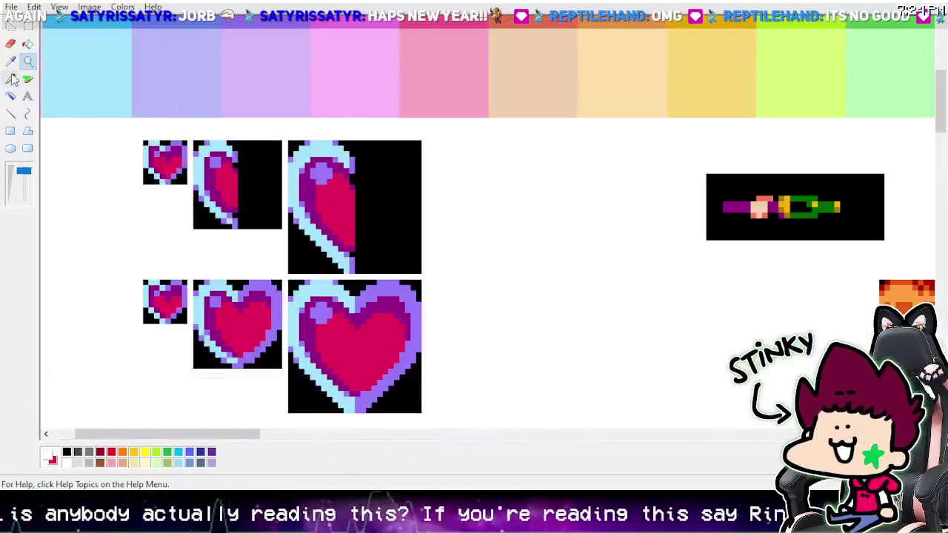
{"action": "left_click", "coordinate": [10, 61]}
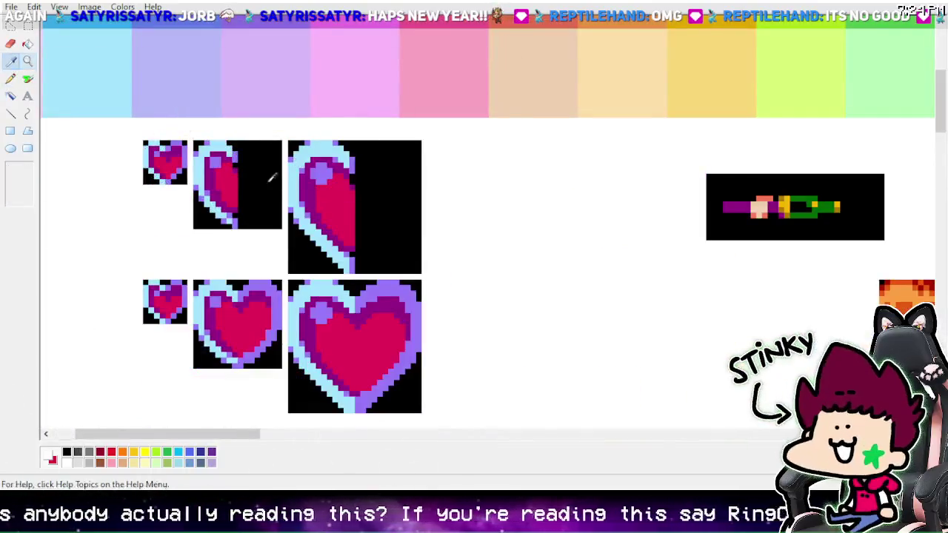
{"action": "left_click", "coordinate": [230, 147]}
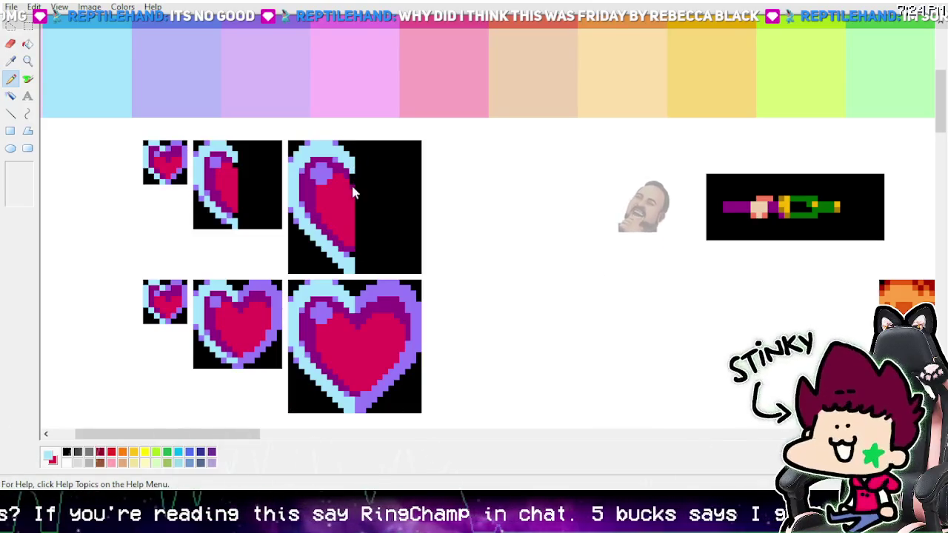
{"action": "left_click", "coordinate": [10, 61]}
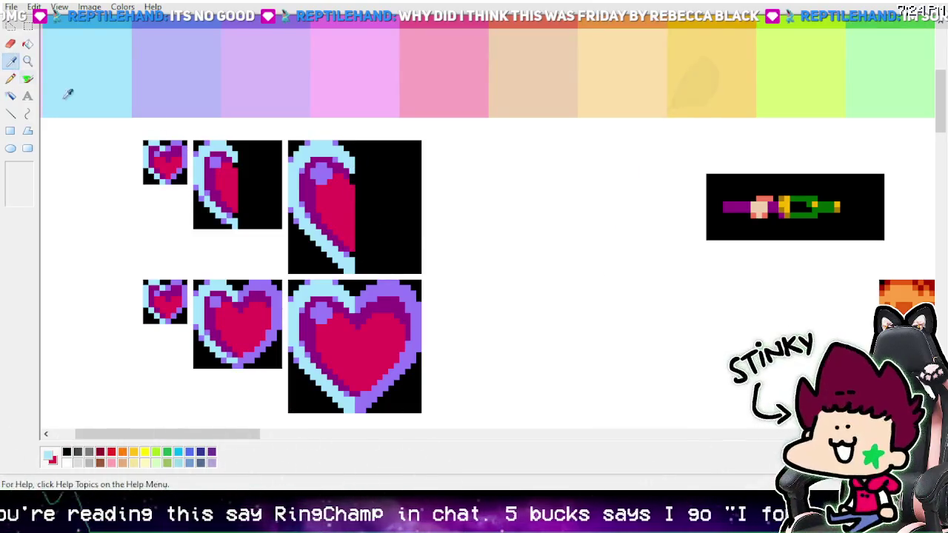
{"action": "left_click", "coordinate": [348, 244]}
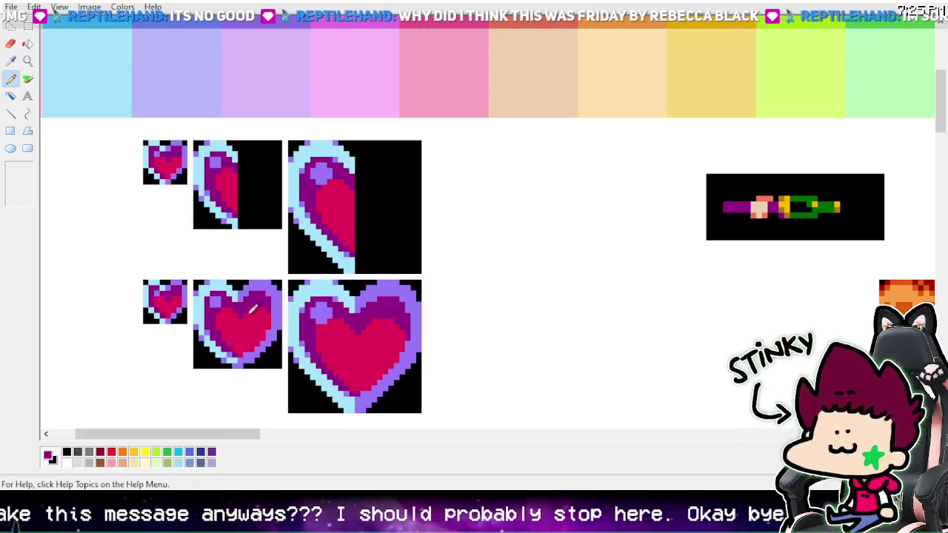
Step: Pick pink as the secondary colour, re-zoom onto the hearts, and bring up the File menu
{"action": "left_click", "coordinate": [10, 60]}
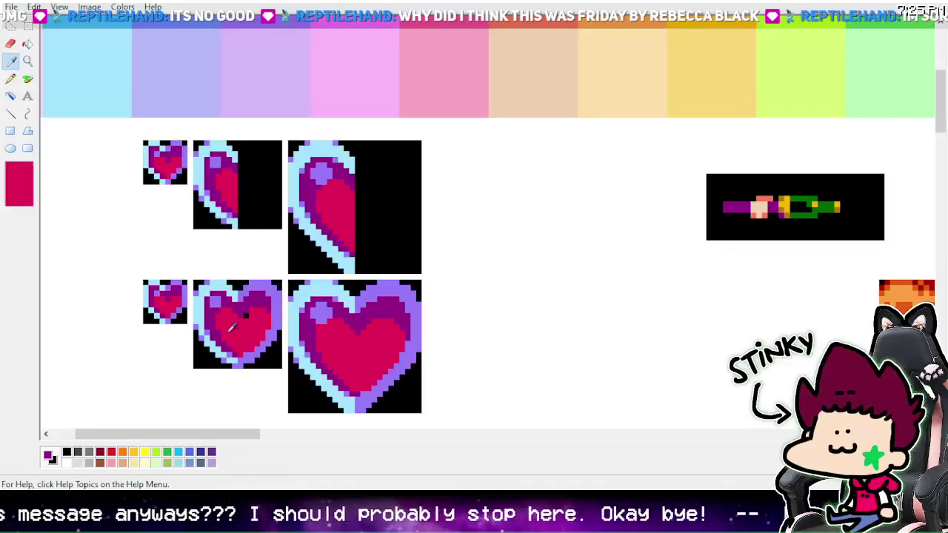
{"action": "right_click", "coordinate": [217, 312]}
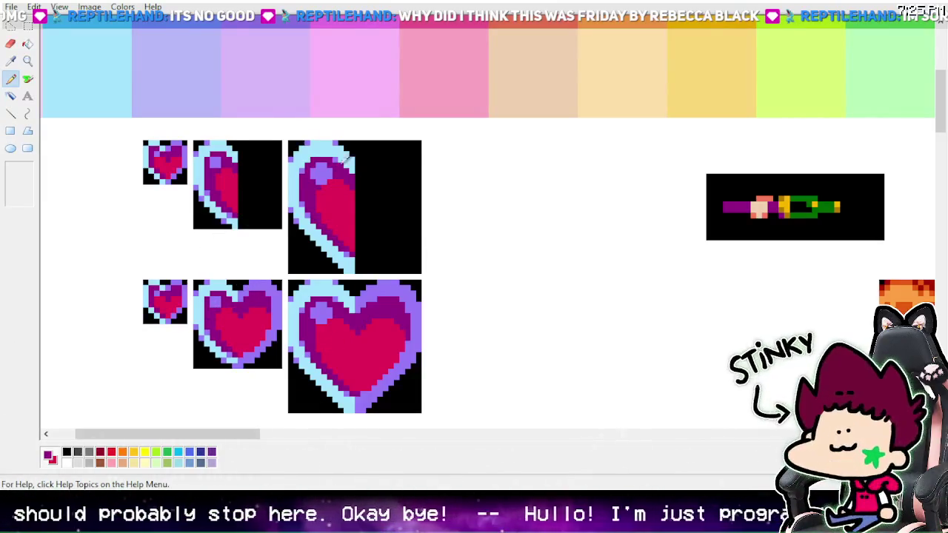
{"action": "left_click", "coordinate": [28, 61]}
{"action": "left_click", "coordinate": [24, 183]}
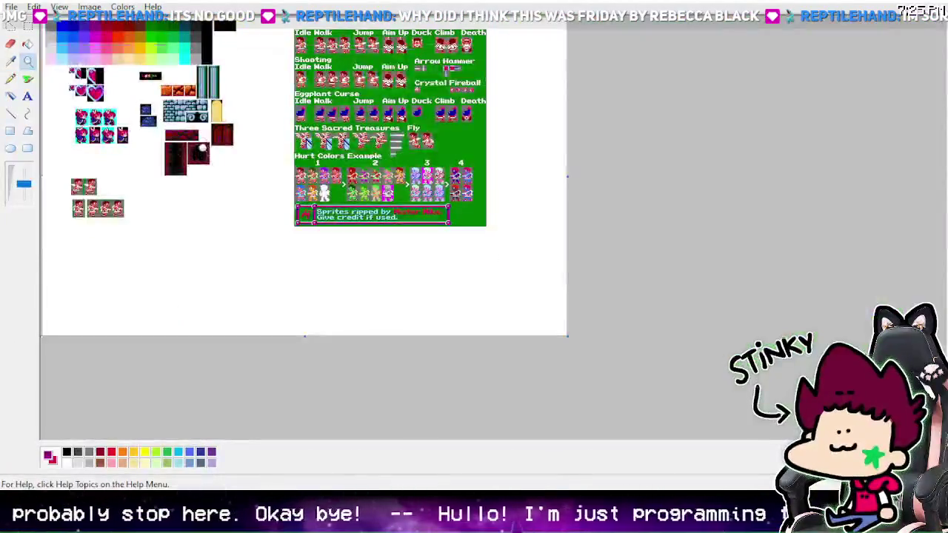
{"action": "left_click", "coordinate": [205, 133]}
{"action": "left_click", "coordinate": [205, 134]}
{"action": "left_click", "coordinate": [337, 167]}
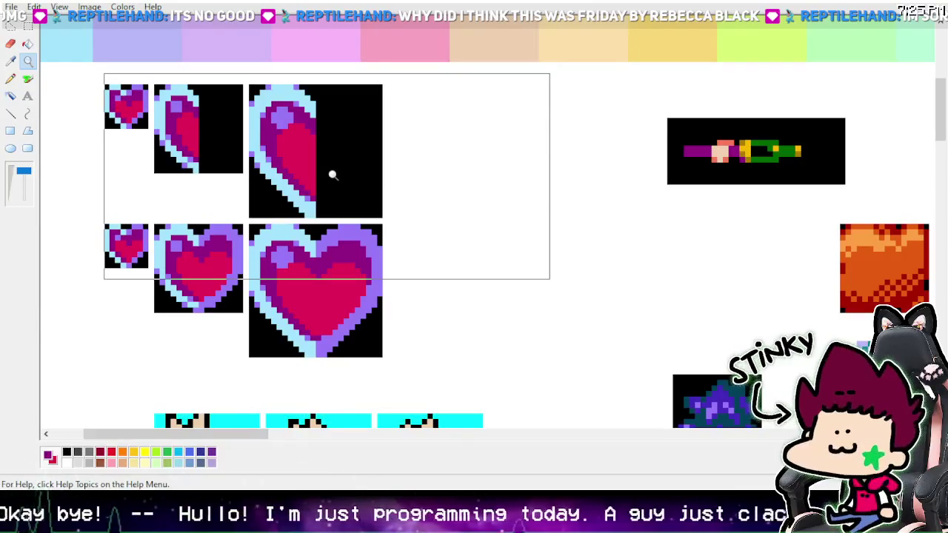
{"action": "left_click", "coordinate": [11, 6]}
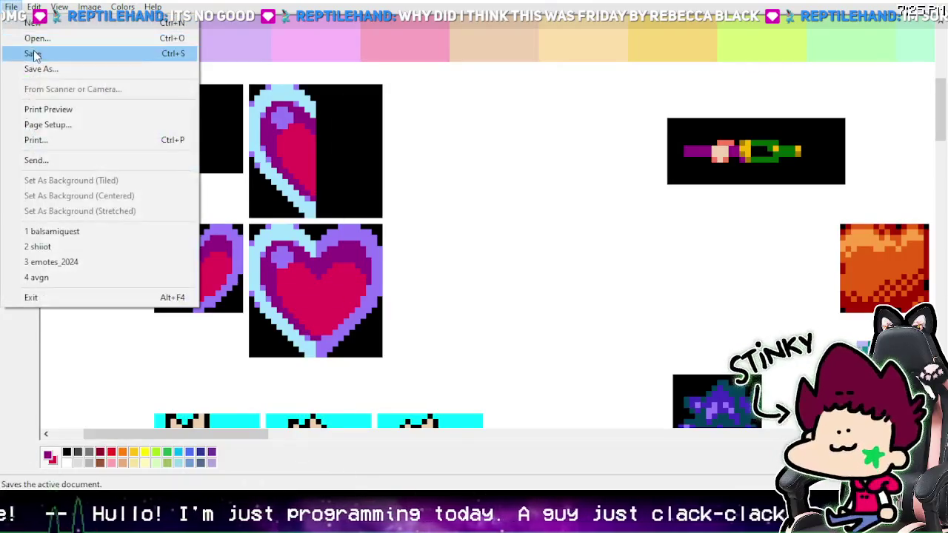
Step: Save the sprite sheet, then zoom back in on the hearts with the Pencil ready
{"action": "left_click", "coordinate": [32, 54]}
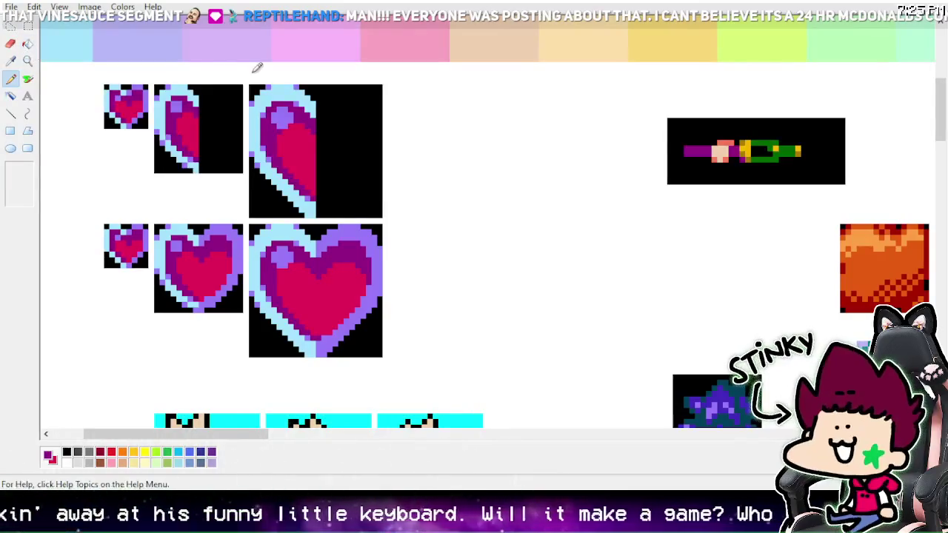
{"action": "left_click", "coordinate": [27, 61]}
{"action": "left_click", "coordinate": [23, 170]}
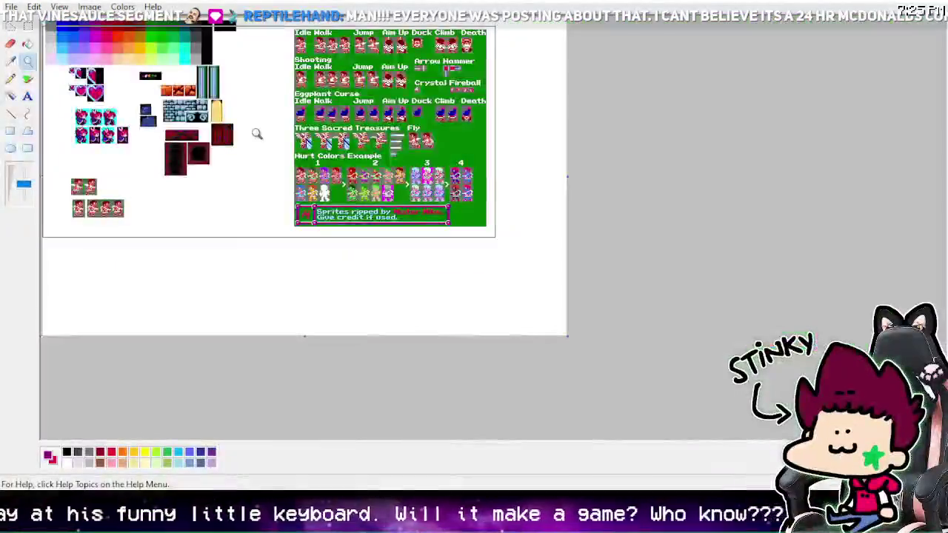
{"action": "left_click", "coordinate": [244, 154]}
{"action": "left_click", "coordinate": [285, 187]}
{"action": "left_click", "coordinate": [288, 173]}
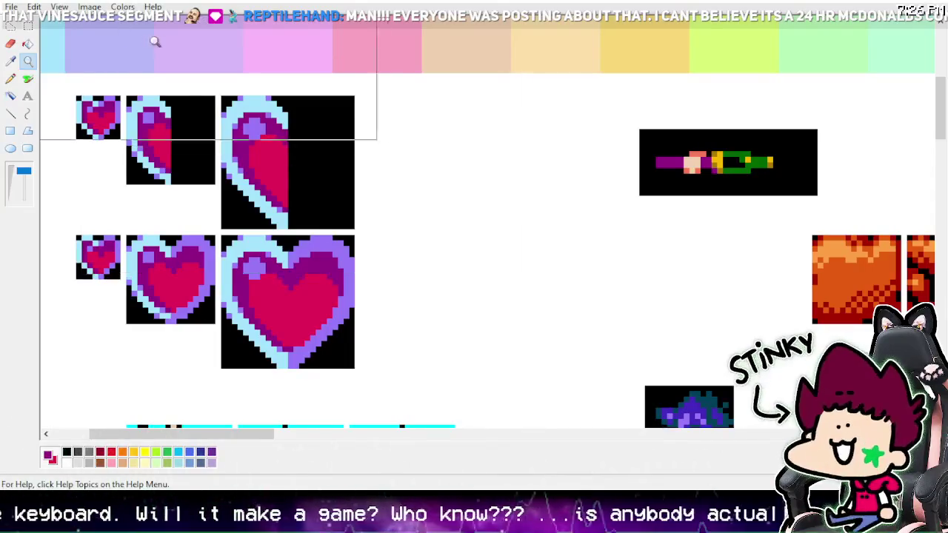
{"action": "left_click", "coordinate": [10, 78]}
Step: Erase the black areas beside the middle and large half hearts and delete the small heart
{"action": "left_click", "coordinate": [27, 25]}
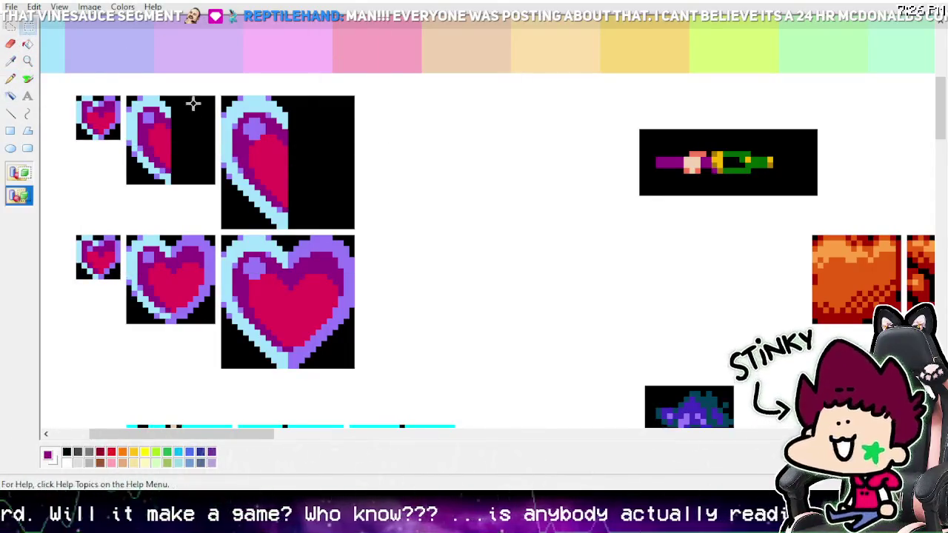
{"action": "left_click_drag", "start_coordinate": [169, 89], "coordinate": [216, 186]}
{"action": "key", "text": "Delete"}
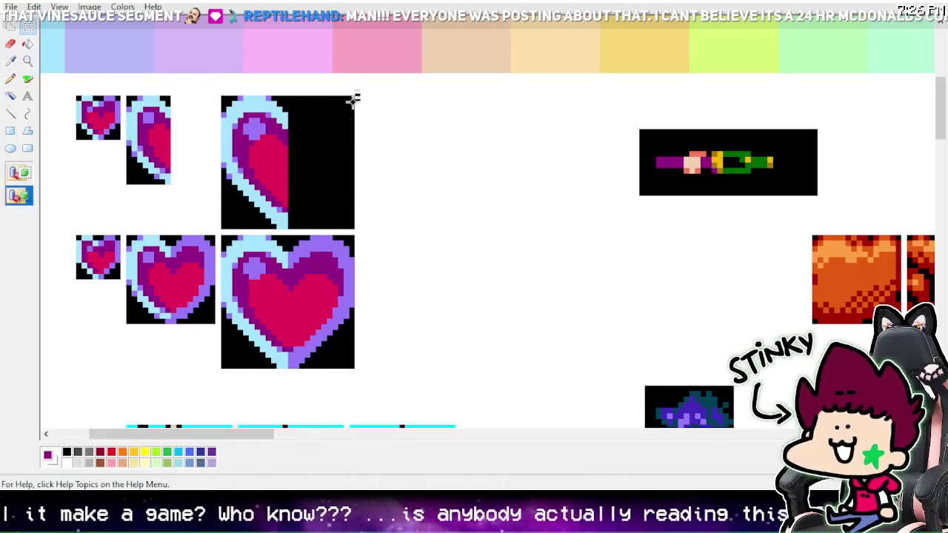
{"action": "left_click_drag", "start_coordinate": [354, 94], "coordinate": [289, 229]}
{"action": "key", "text": "Delete"}
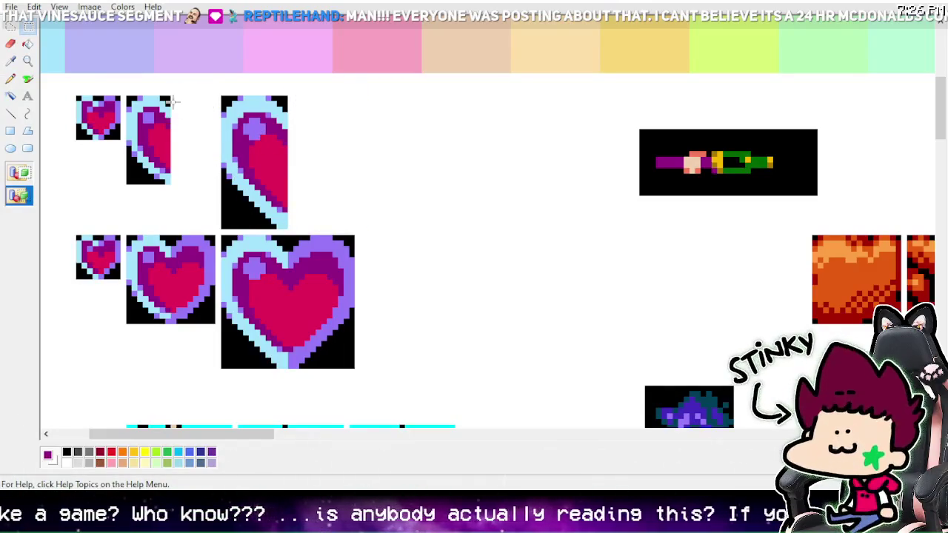
{"action": "left_click_drag", "start_coordinate": [71, 92], "coordinate": [120, 140]}
{"action": "key", "text": "Delete"}
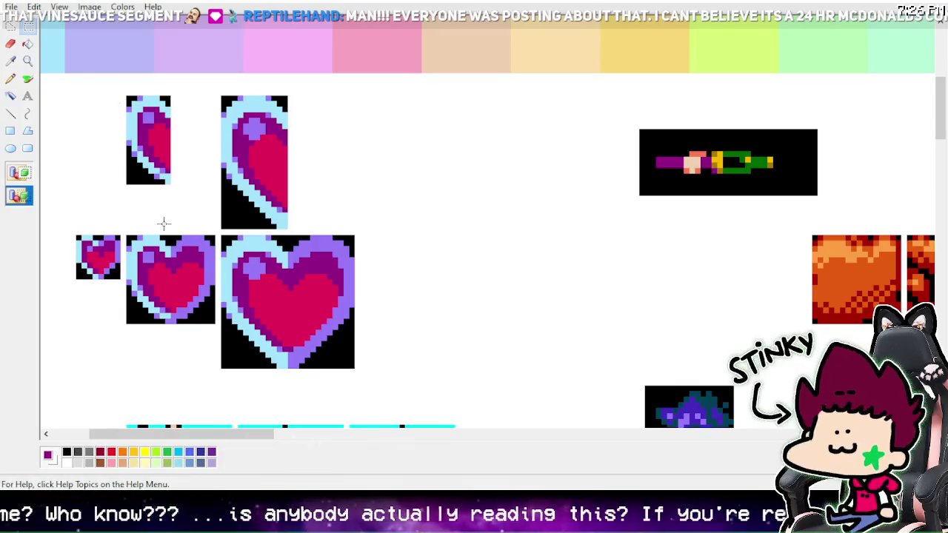
Step: Move the tall narrow half heart beside the large half heart
{"action": "mouse_move", "coordinate": [104, 79]}
{"action": "left_mouse_down"}
{"action": "mouse_move", "coordinate": [169, 171]}
{"action": "mouse_move", "coordinate": [212, 169]}
{"action": "left_mouse_up"}
{"action": "left_click", "coordinate": [311, 149]}
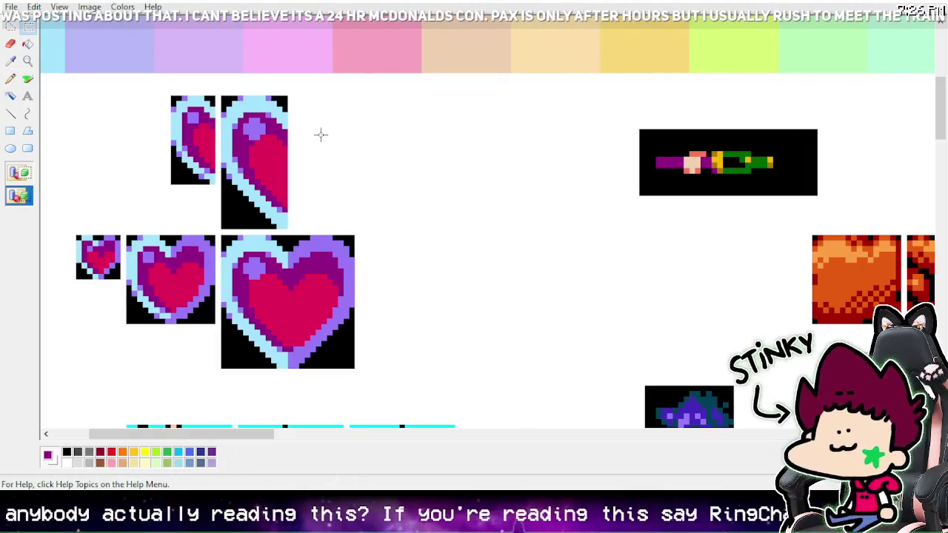
{"action": "left_click", "coordinate": [28, 61]}
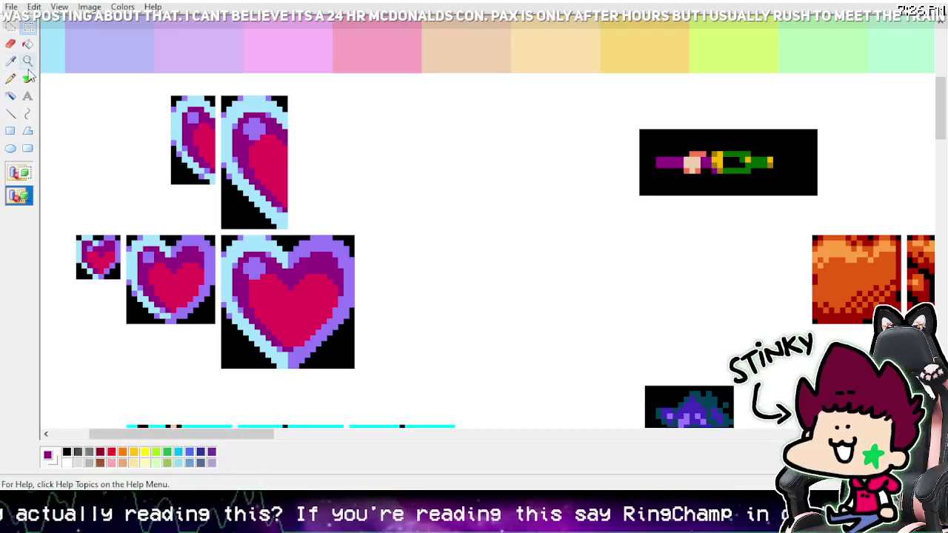
{"action": "left_click", "coordinate": [24, 184]}
{"action": "left_click", "coordinate": [236, 134]}
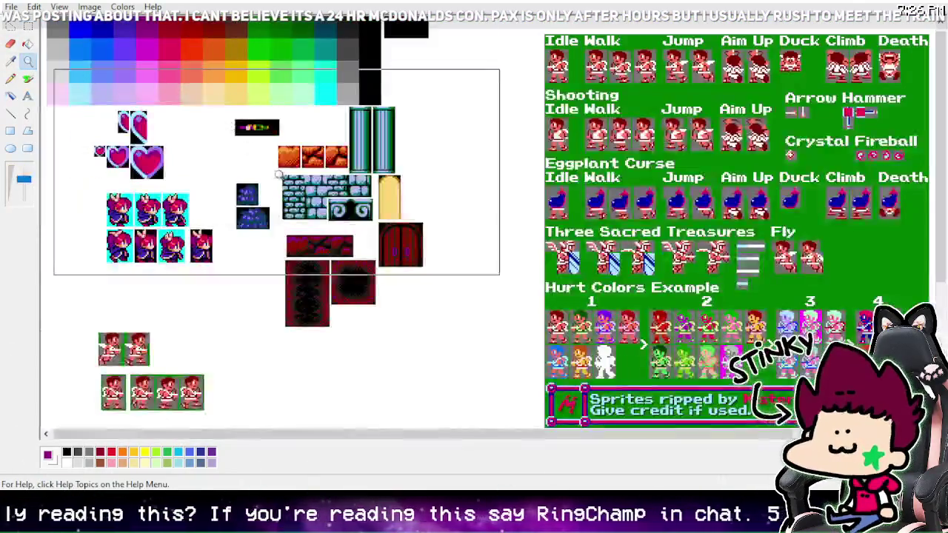
Step: Sample a purple from the colour chart at the image's top, then set black as drawing colour
{"action": "left_click", "coordinate": [267, 159]}
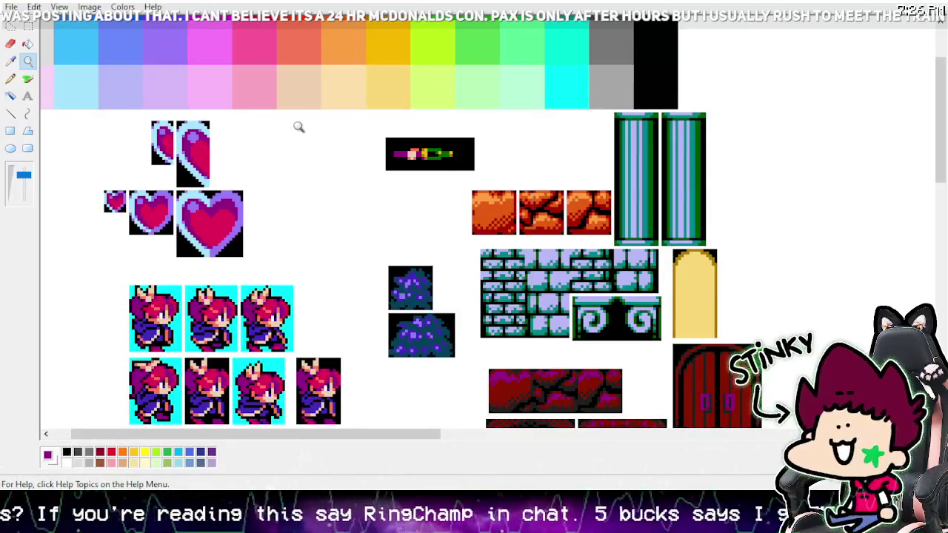
{"action": "left_click", "coordinate": [284, 104]}
{"action": "left_click", "coordinate": [10, 61]}
{"action": "scroll", "coordinate": [326, 182], "scroll_direction": "up", "scroll_amount": 3}
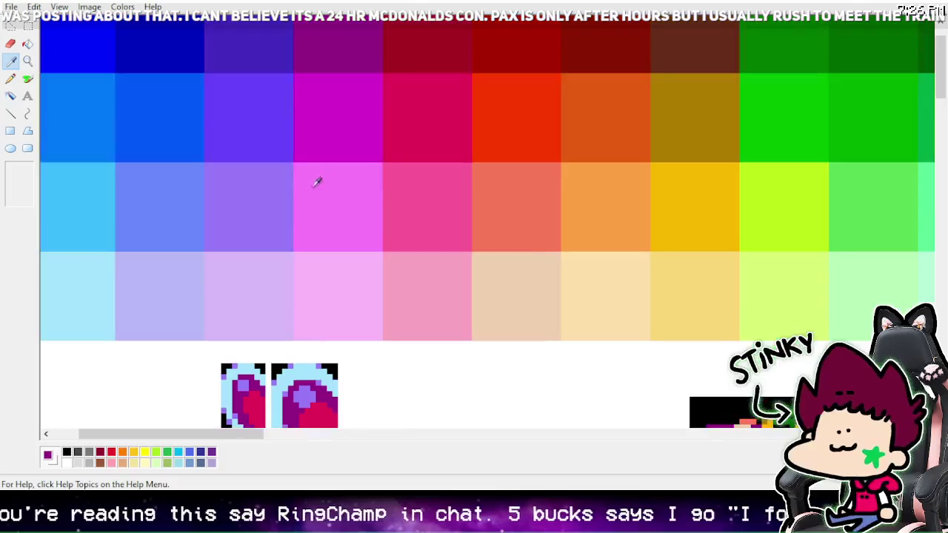
{"action": "left_click", "coordinate": [167, 236]}
{"action": "scroll", "coordinate": [167, 236], "scroll_direction": "down", "scroll_amount": 4}
{"action": "left_click", "coordinate": [11, 61]}
{"action": "scroll", "coordinate": [245, 129], "scroll_direction": "up", "scroll_amount": 4}
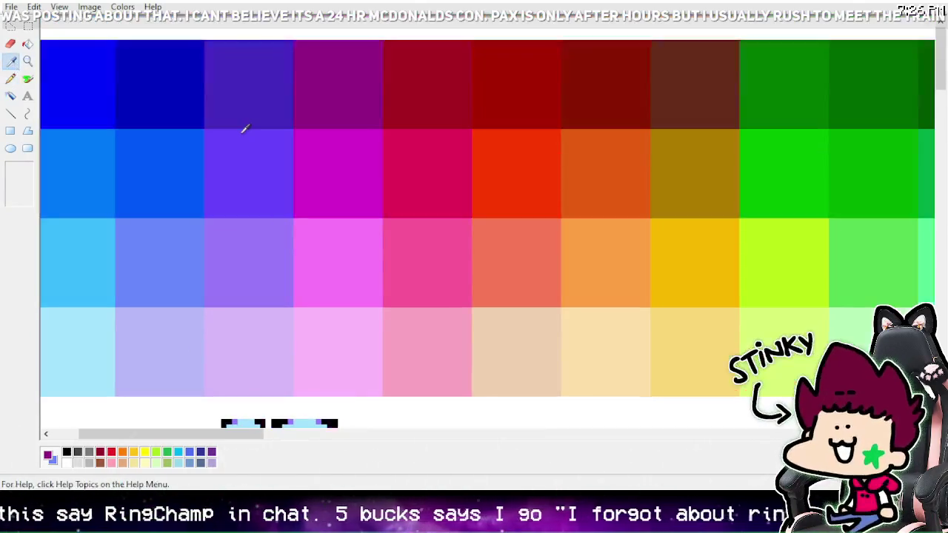
{"action": "left_click", "coordinate": [261, 151]}
{"action": "scroll", "coordinate": [317, 187], "scroll_direction": "down", "scroll_amount": 4}
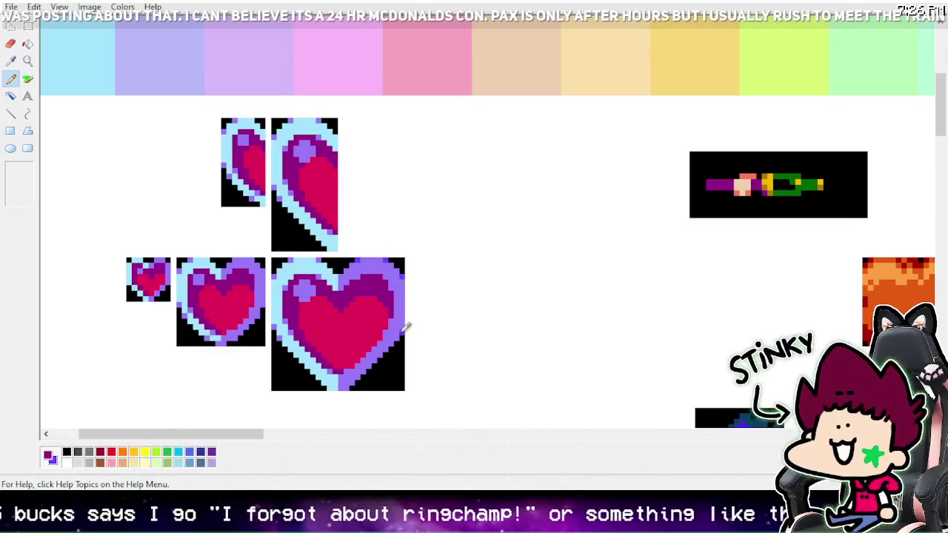
{"action": "left_click", "coordinate": [67, 452]}
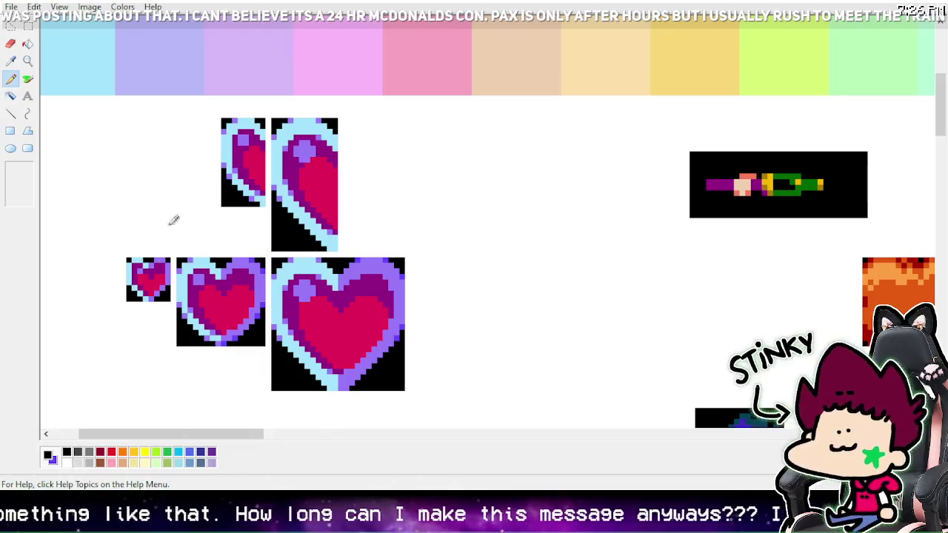
Step: Take light blue from the small heart and paint it onto the medium heart's shine spot
{"action": "left_click", "coordinate": [27, 61]}
{"action": "right_click", "coordinate": [53, 60]}
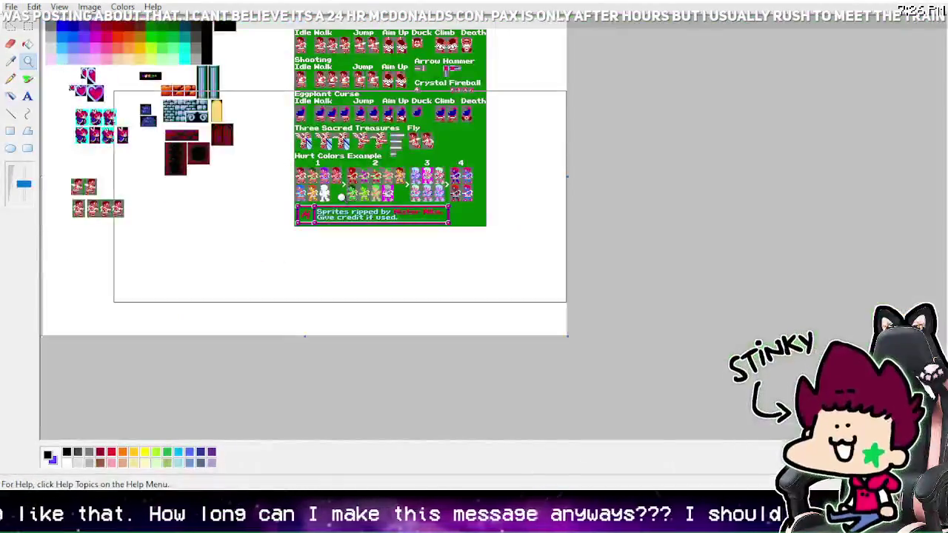
{"action": "left_click", "coordinate": [111, 81]}
{"action": "left_click", "coordinate": [272, 159]}
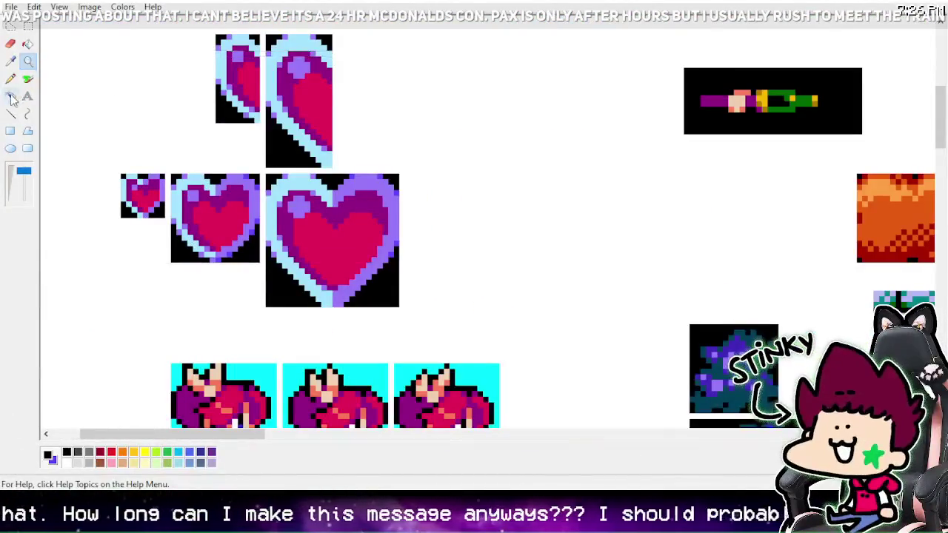
{"action": "left_click", "coordinate": [10, 61]}
{"action": "left_click", "coordinate": [138, 184]}
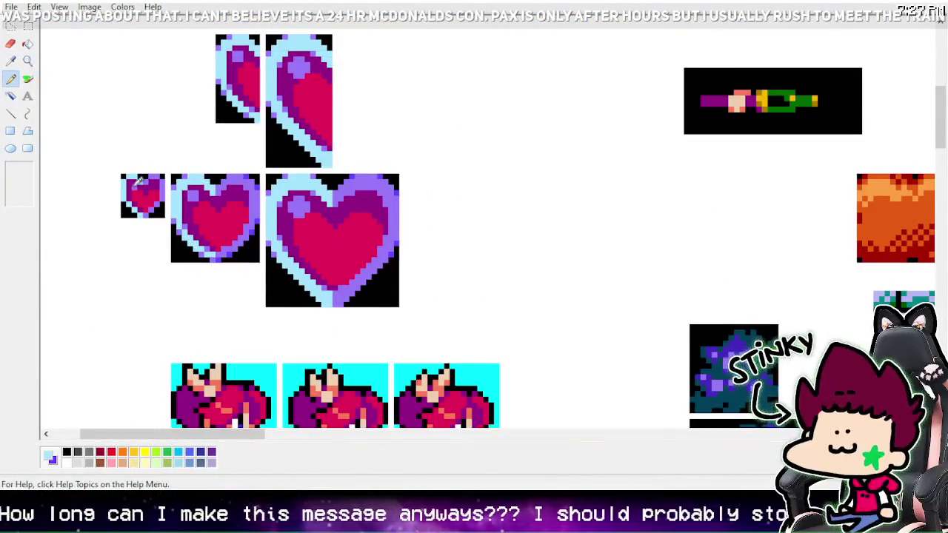
{"action": "left_click", "coordinate": [193, 194]}
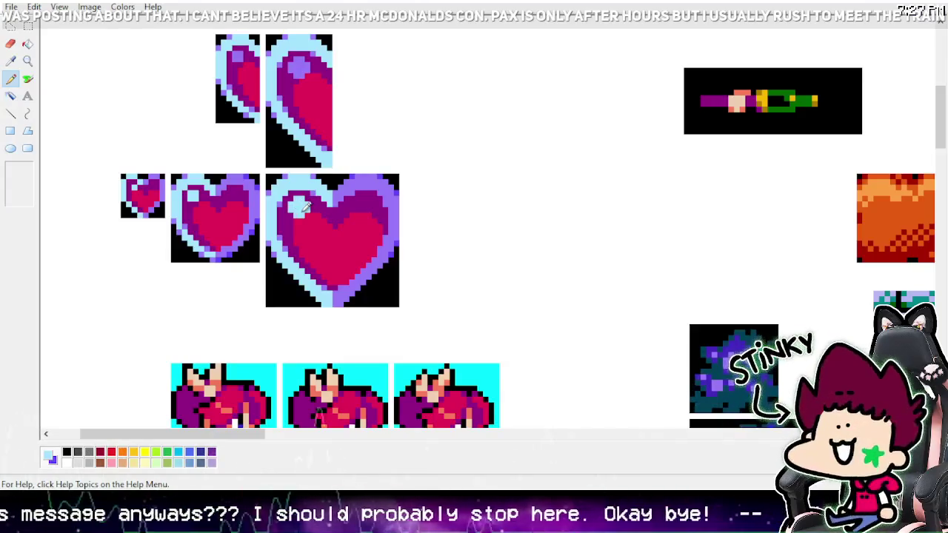
{"action": "left_click", "coordinate": [10, 61]}
{"action": "left_click", "coordinate": [230, 180]}
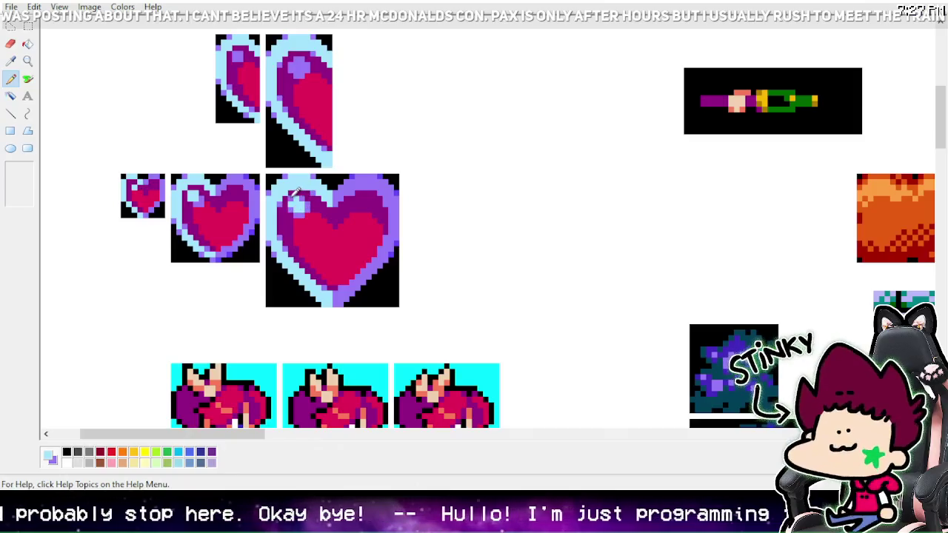
Step: Repaint the large heart's highlight pixels light blue, zooming in close on the hearts
{"action": "left_click", "coordinate": [27, 61]}
{"action": "left_click", "coordinate": [67, 69]}
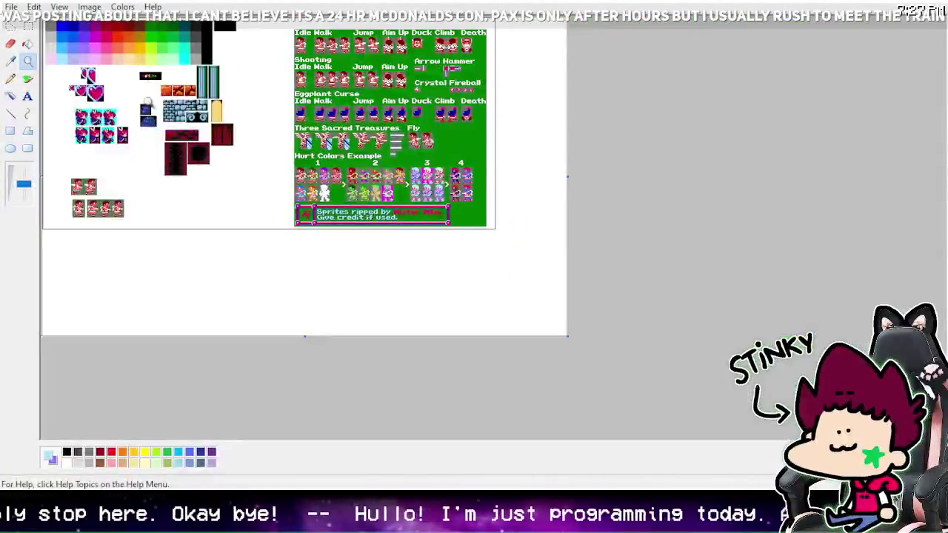
{"action": "left_click", "coordinate": [119, 82]}
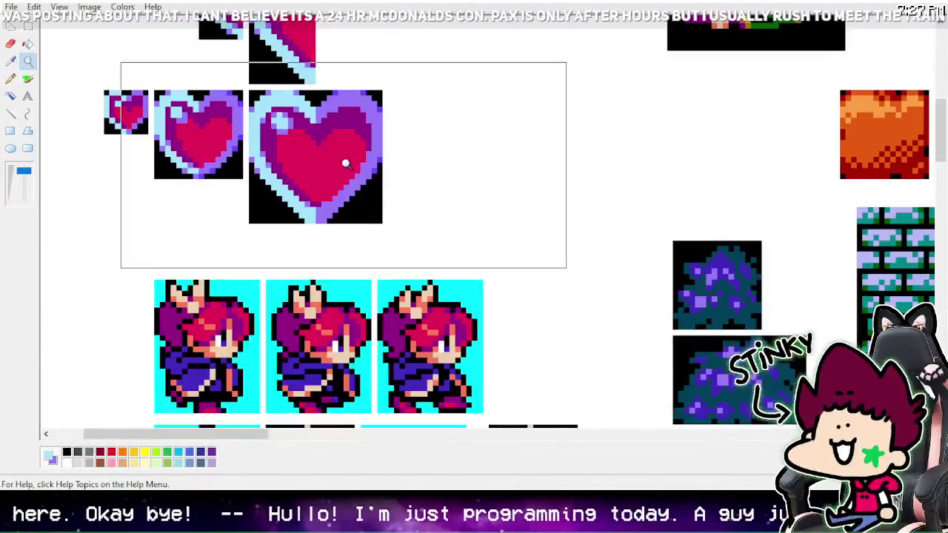
{"action": "left_click", "coordinate": [344, 164]}
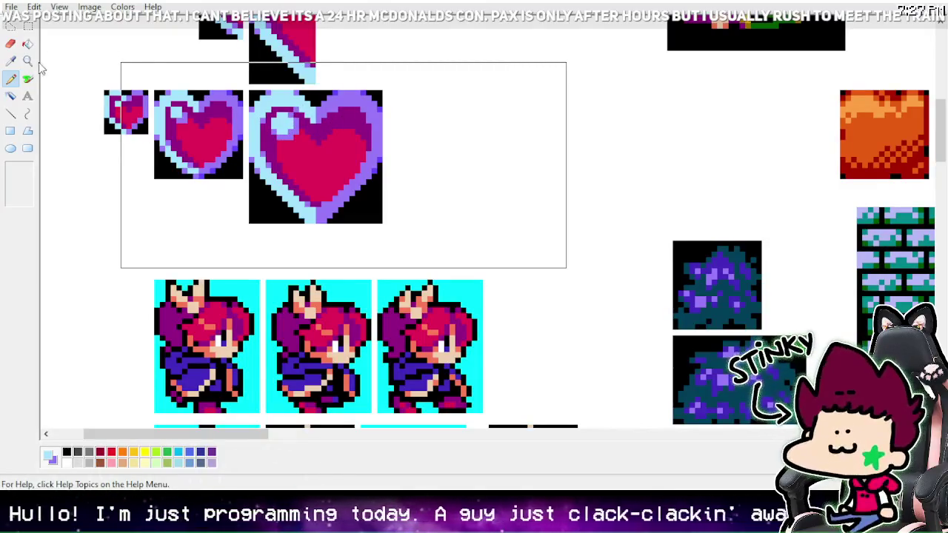
{"action": "left_click", "coordinate": [27, 61]}
{"action": "left_click", "coordinate": [250, 146]}
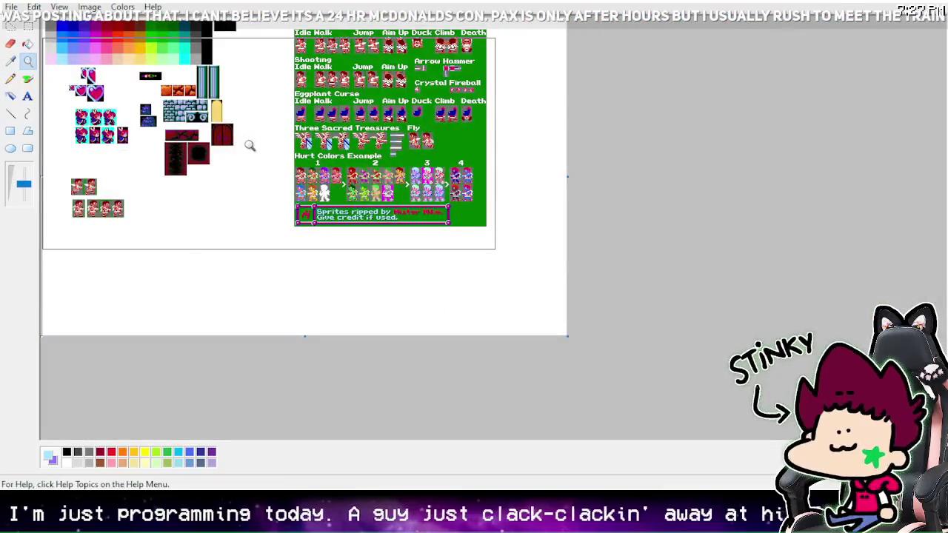
{"action": "left_click", "coordinate": [249, 146]}
{"action": "left_click", "coordinate": [211, 130]}
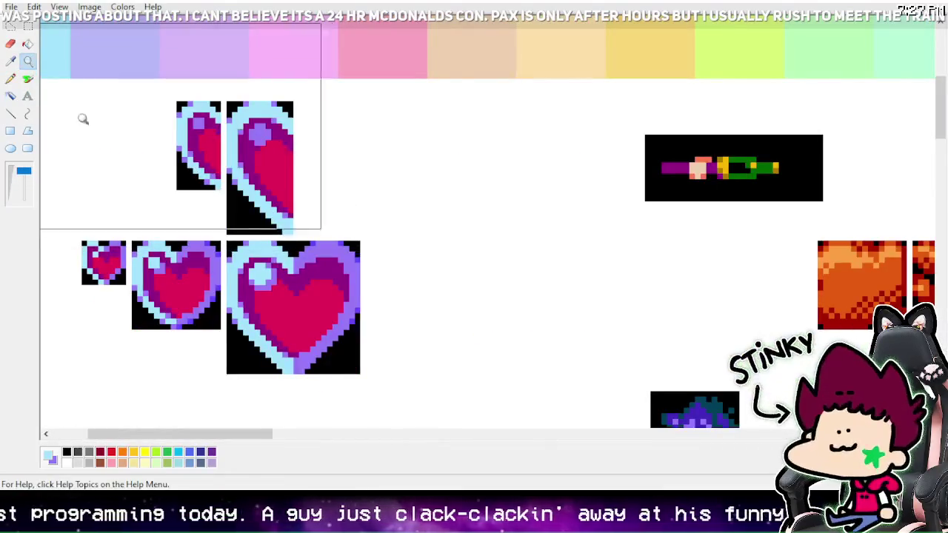
Step: Sample the big heart's pink and its light blue shine colour for retouching
{"action": "left_click", "coordinate": [10, 78]}
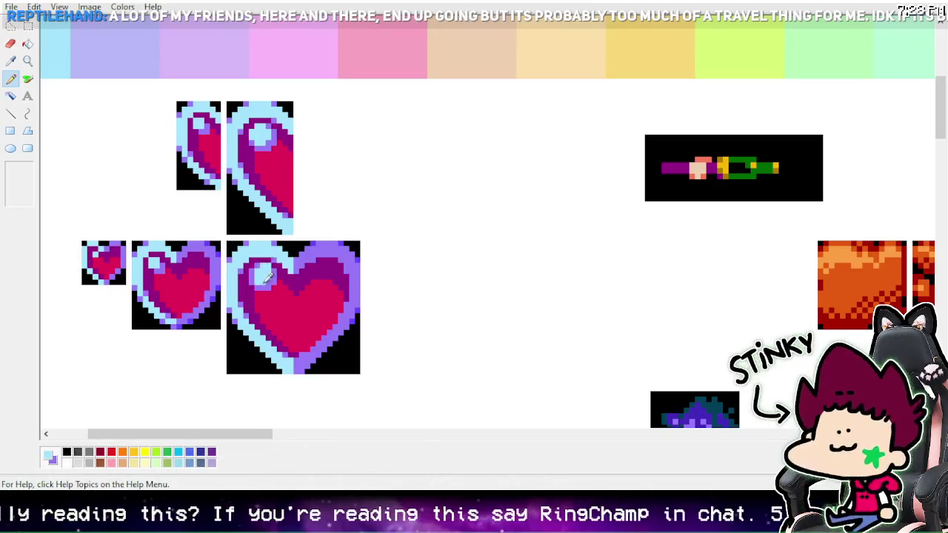
{"action": "left_click", "coordinate": [10, 61]}
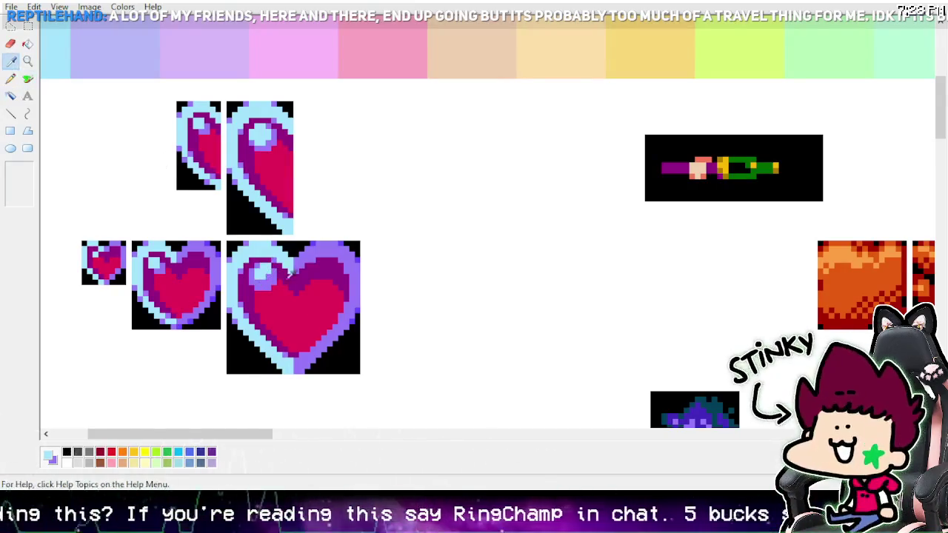
{"action": "left_click", "coordinate": [283, 289]}
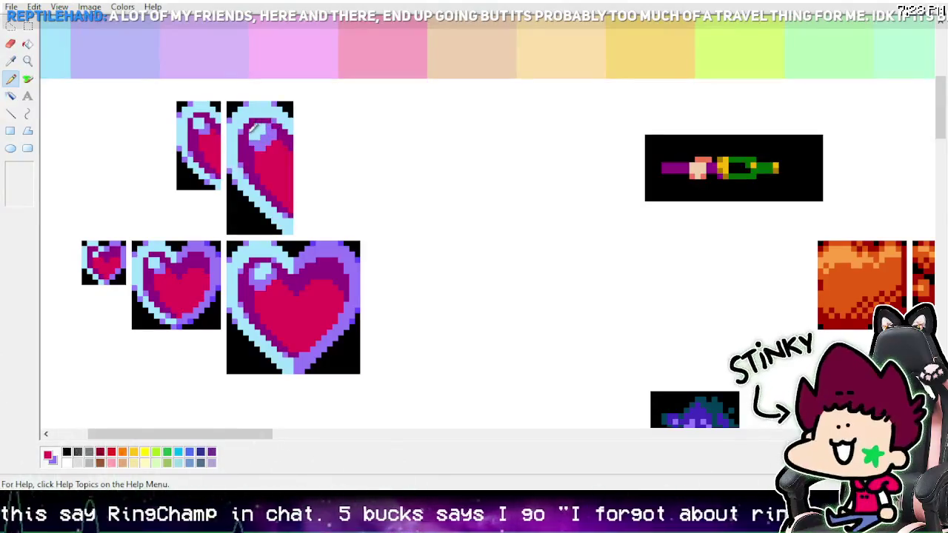
{"action": "left_click", "coordinate": [11, 62]}
{"action": "left_click", "coordinate": [263, 128]}
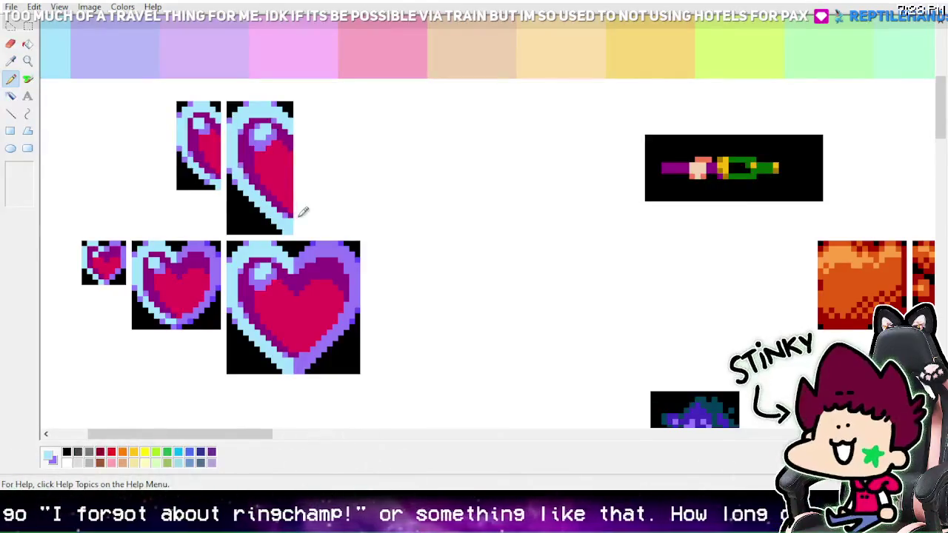
Step: Sample the large heart's purple, then red, then its light blue outline colour
{"action": "left_click", "coordinate": [10, 61]}
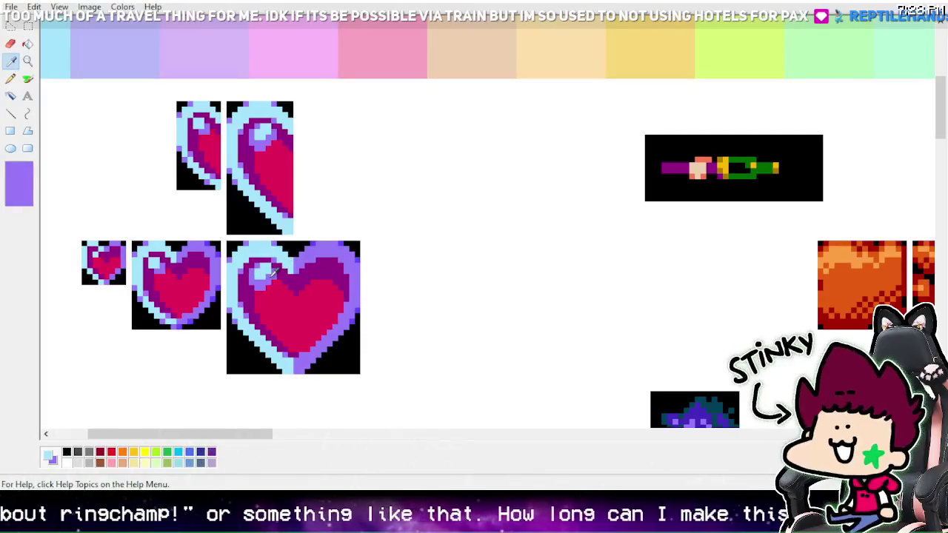
{"action": "left_click", "coordinate": [274, 268]}
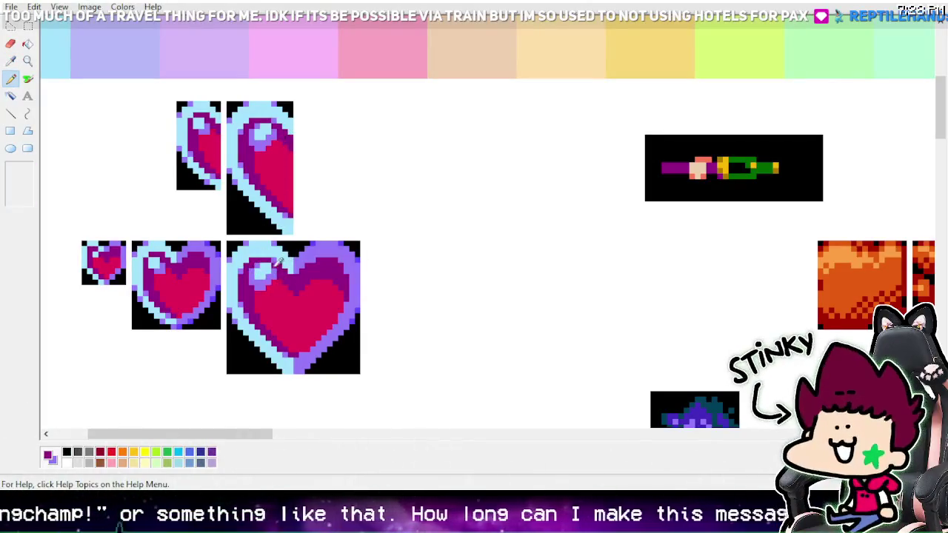
{"action": "left_click", "coordinate": [10, 61]}
{"action": "left_click", "coordinate": [265, 277]}
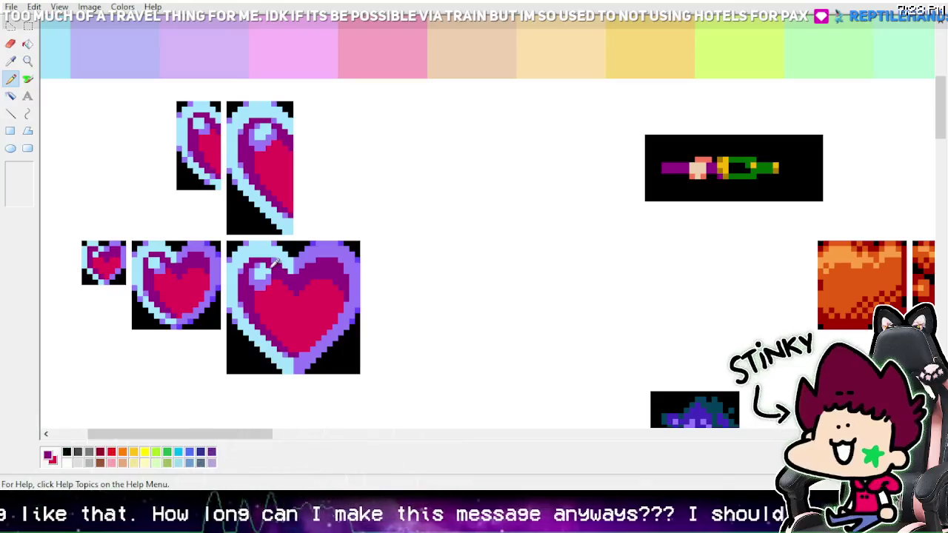
{"action": "key", "text": "k"}
{"action": "left_click", "coordinate": [261, 271]}
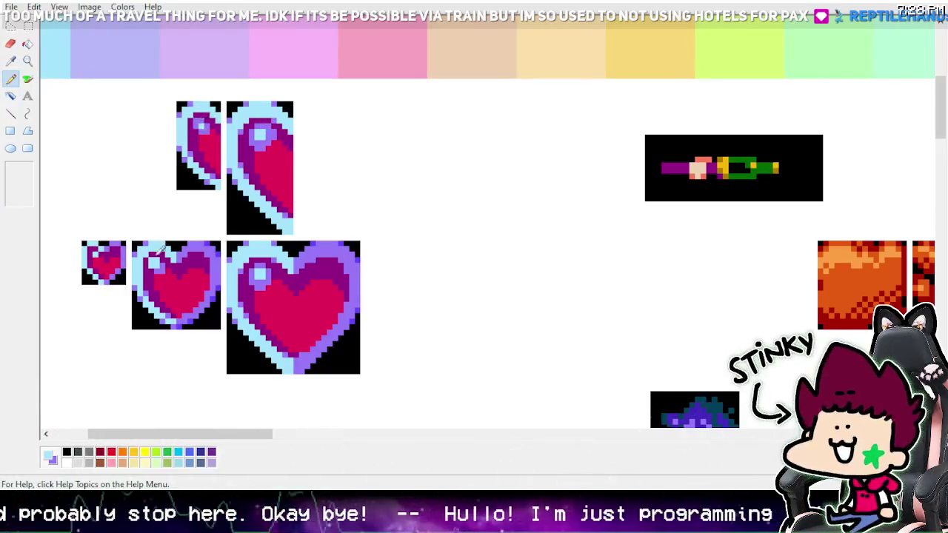
Step: Zoom in on the heart sprites and sample the big heart's magenta
{"action": "left_click", "coordinate": [27, 61]}
{"action": "left_click", "coordinate": [69, 69]}
{"action": "left_click", "coordinate": [265, 159]}
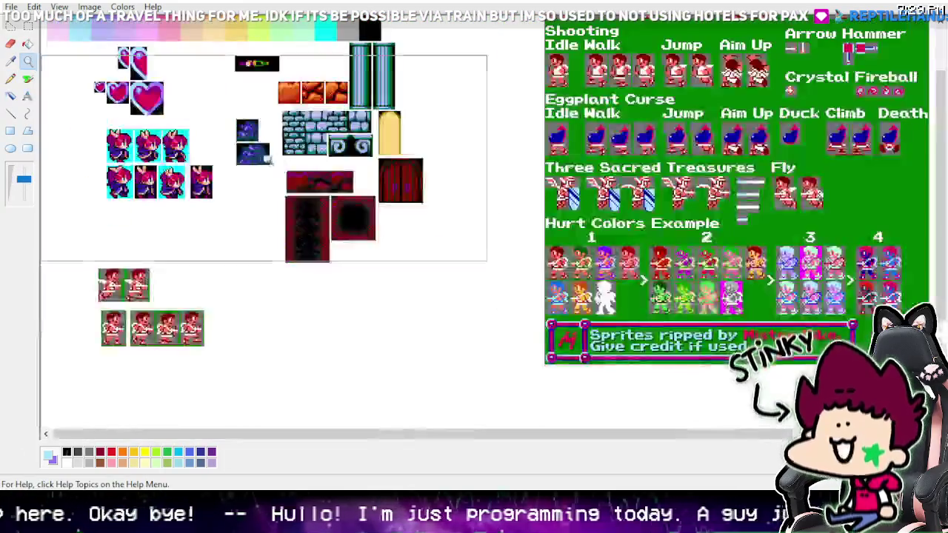
{"action": "left_click", "coordinate": [298, 127]}
{"action": "left_click", "coordinate": [260, 128]}
{"action": "left_click", "coordinate": [11, 78]}
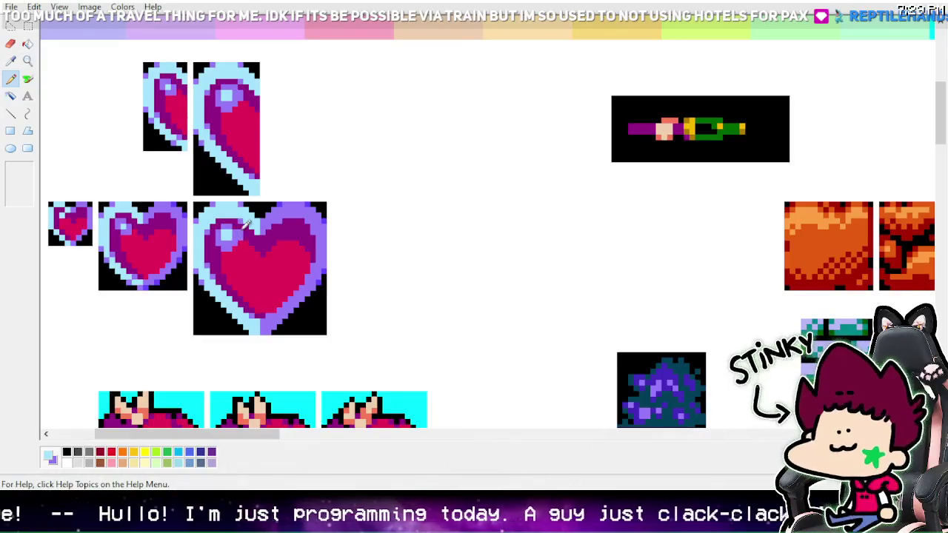
{"action": "left_click", "coordinate": [10, 67]}
{"action": "left_click", "coordinate": [255, 236]}
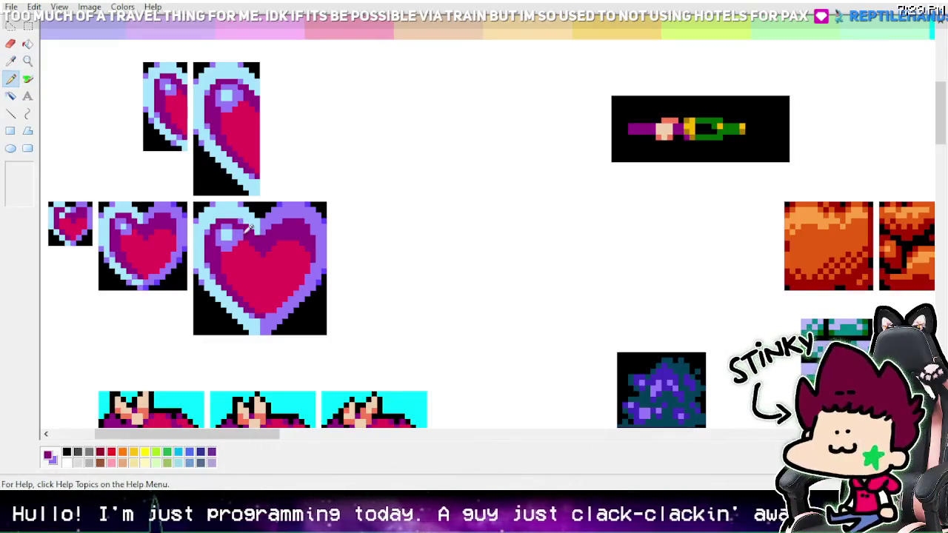
Step: Touch up the heart pixels with the Pencil and Eraser at close zoom
{"action": "left_click", "coordinate": [27, 61]}
{"action": "left_click", "coordinate": [82, 71]}
{"action": "left_click", "coordinate": [273, 142]}
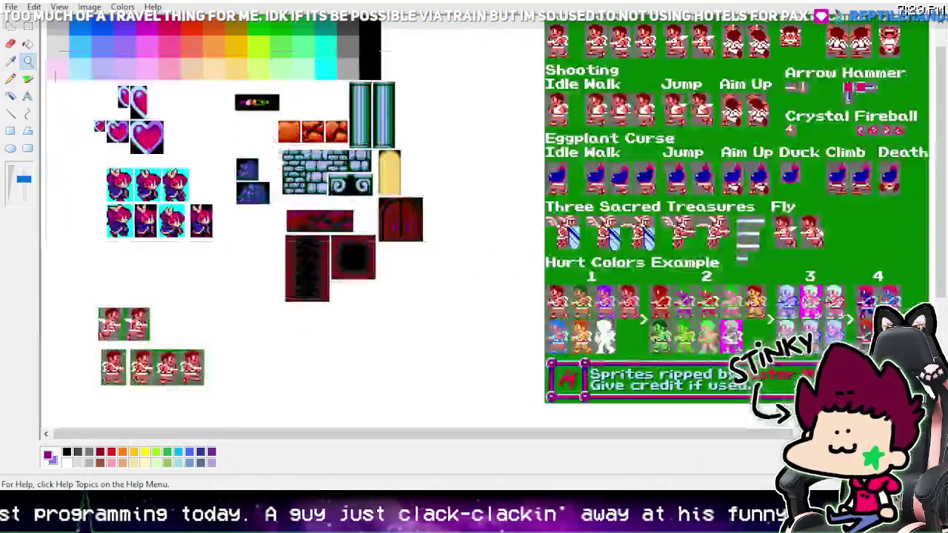
{"action": "left_click", "coordinate": [300, 143]}
{"action": "left_click", "coordinate": [304, 143]}
{"action": "left_click", "coordinate": [10, 79]}
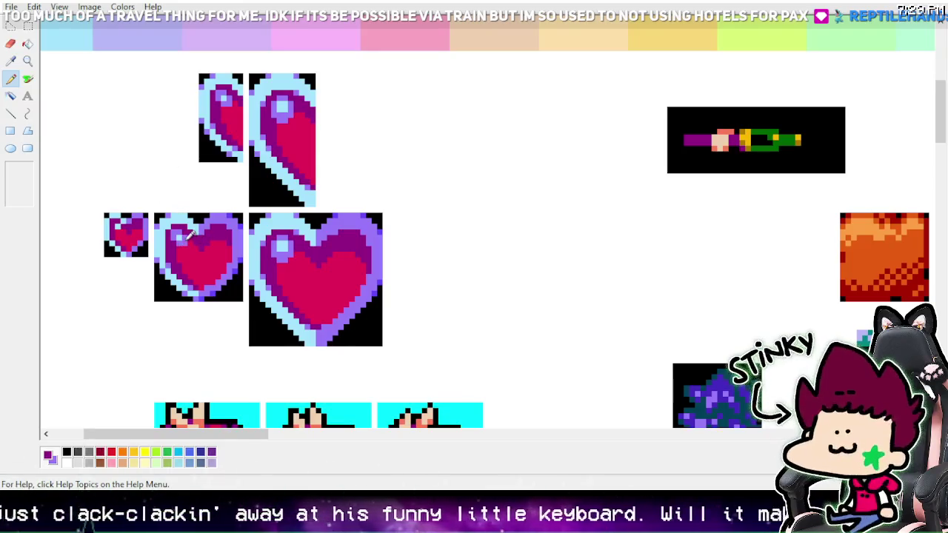
{"action": "left_click", "coordinate": [11, 44]}
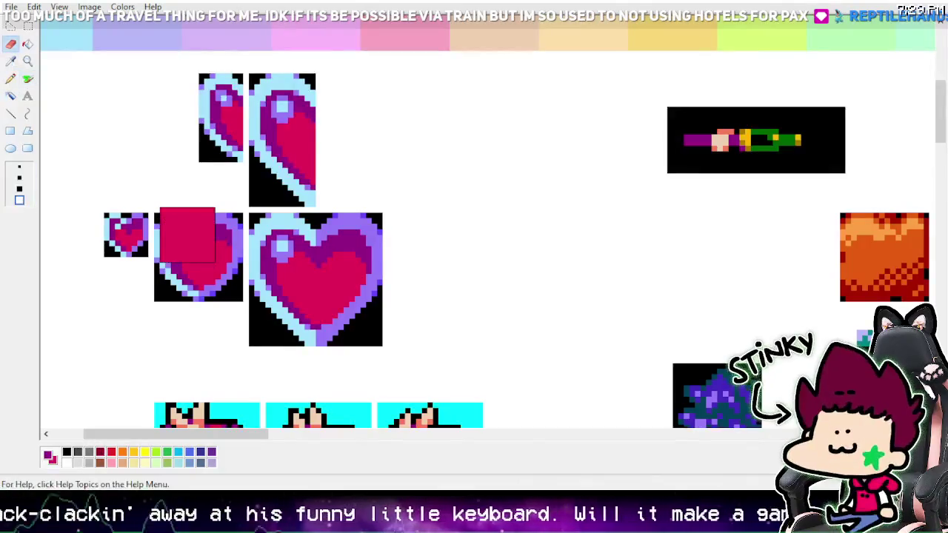
{"action": "left_click", "coordinate": [10, 78]}
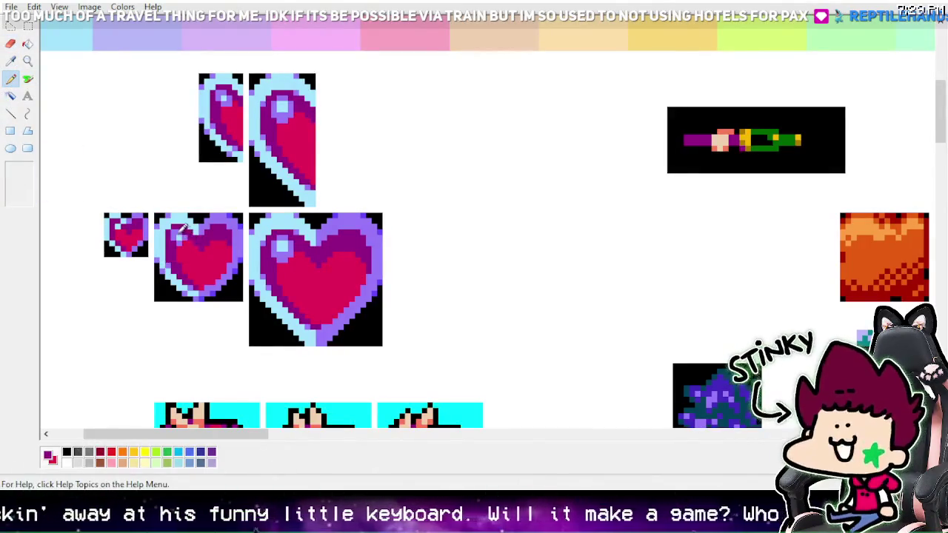
{"action": "left_click", "coordinate": [27, 26]}
{"action": "left_click_drag", "start_coordinate": [42, 22], "coordinate": [408, 181]}
{"action": "left_click", "coordinate": [11, 78]}
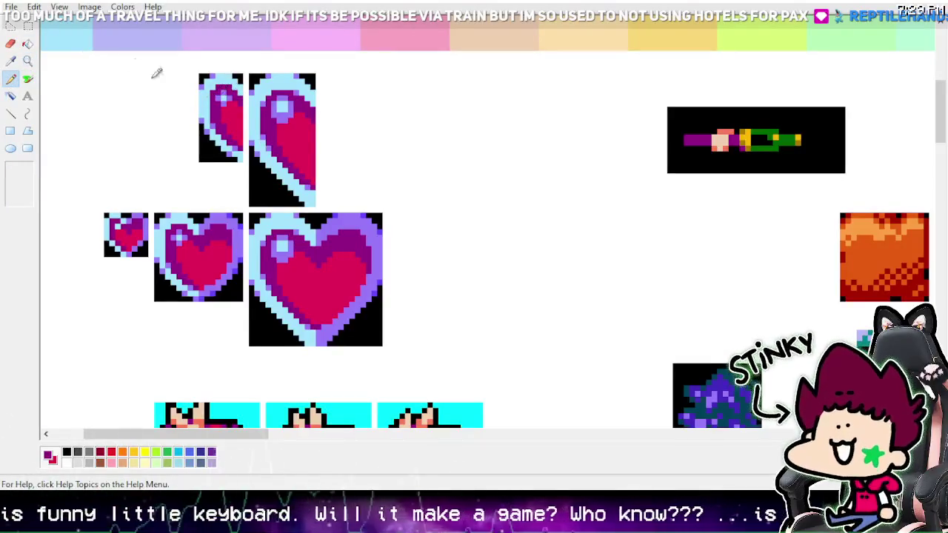
Step: Zoom out to the full sprite sheet and save it, returning to Game Maker
{"action": "left_click", "coordinate": [27, 61]}
{"action": "left_click", "coordinate": [24, 179]}
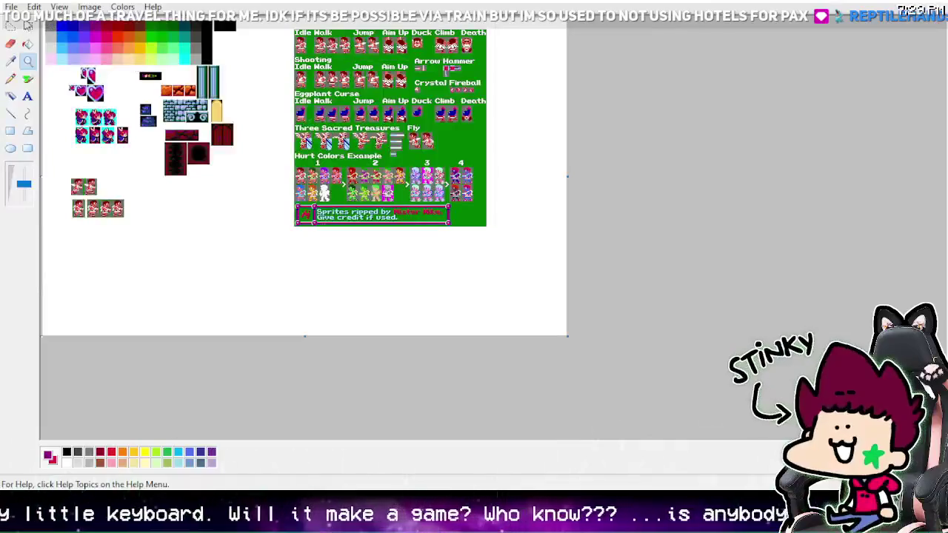
{"action": "left_click", "coordinate": [11, 7]}
{"action": "left_click", "coordinate": [55, 58]}
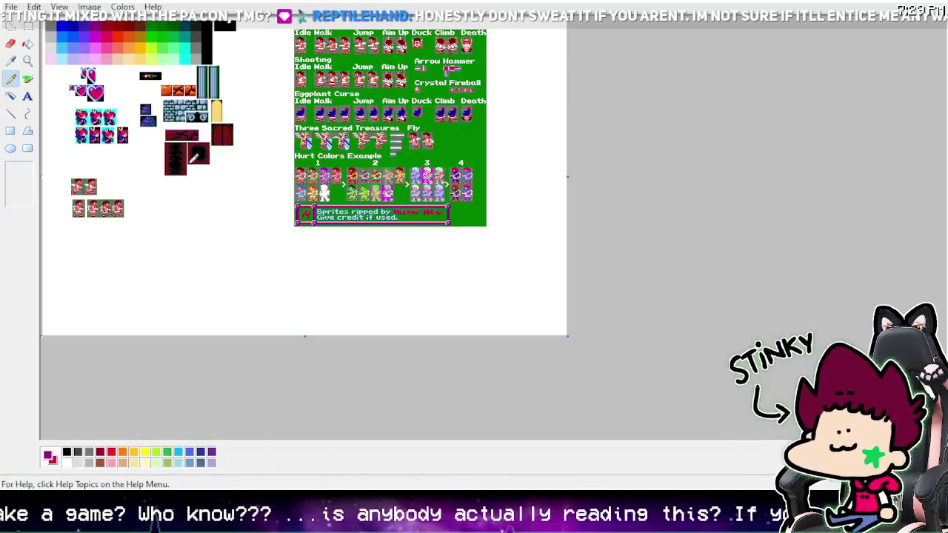
{"action": "key", "text": "alt+Tab"}
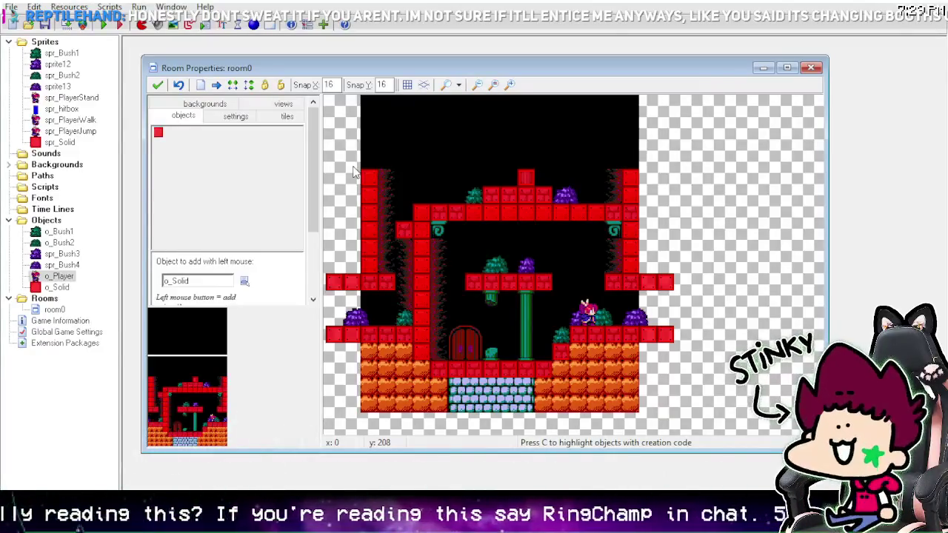
Step: Review o_Player's Step event code for sprite facing and screen wrapping
{"action": "double_click", "coordinate": [63, 277]}
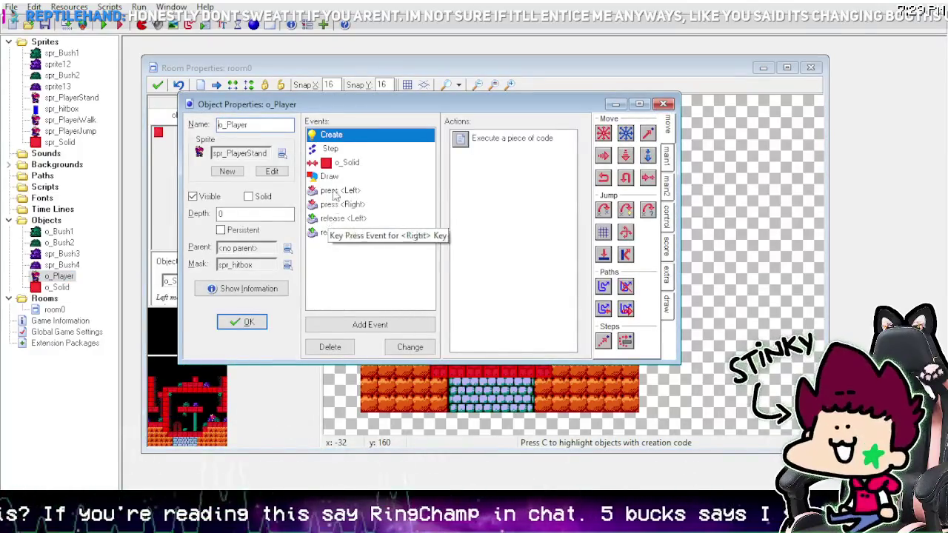
{"action": "left_click", "coordinate": [331, 148]}
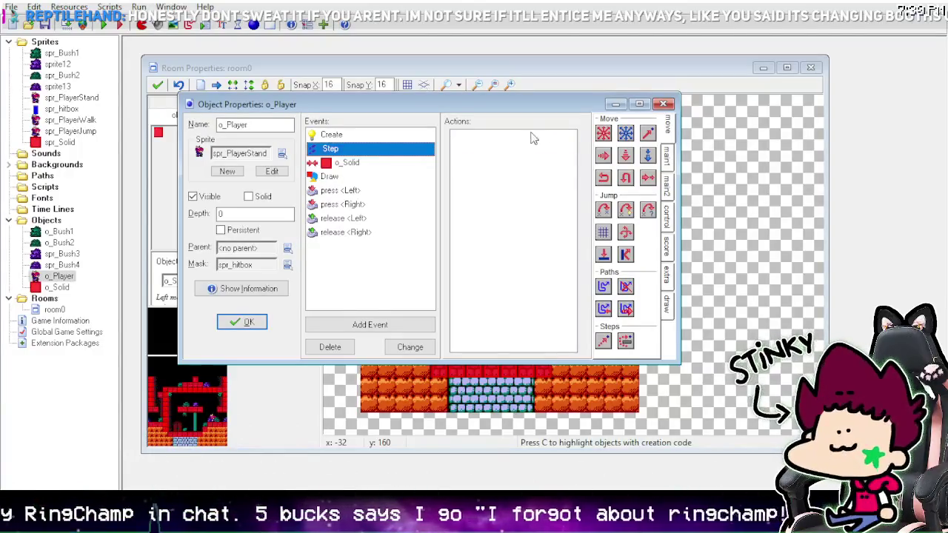
{"action": "double_click", "coordinate": [535, 138]}
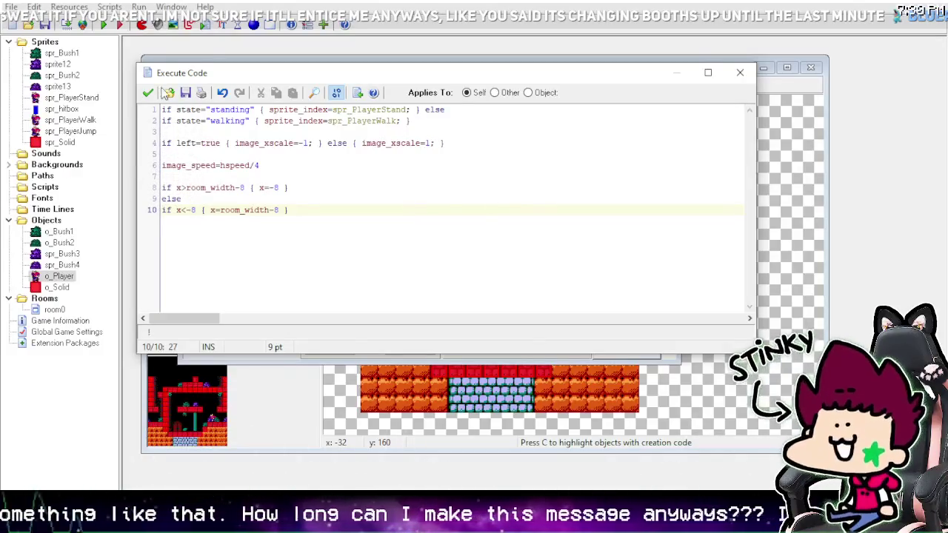
{"action": "left_click", "coordinate": [150, 92]}
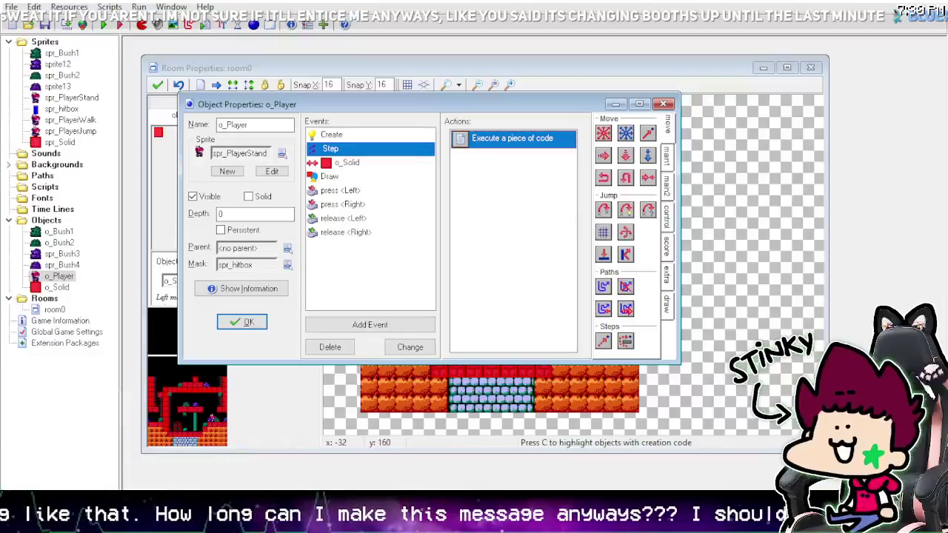
{"action": "key", "text": "super"}
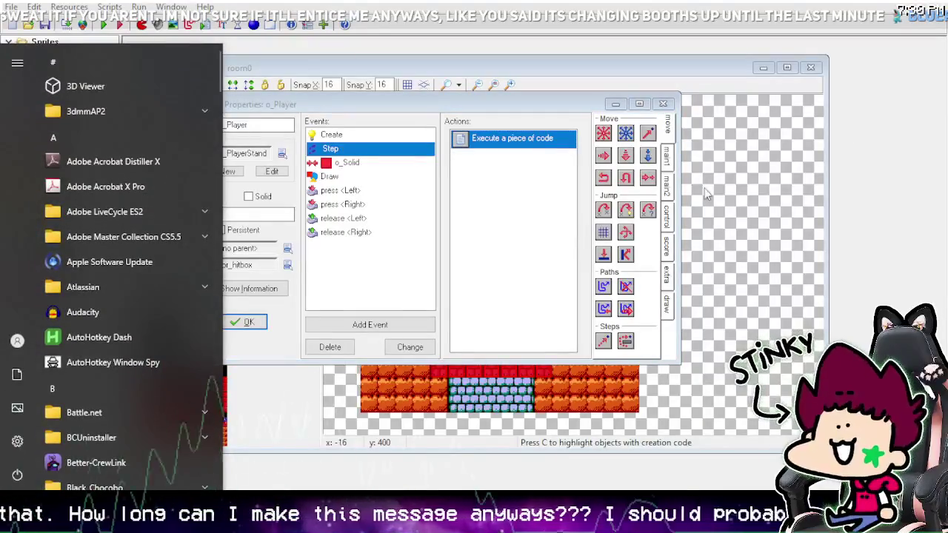
Step: Dismiss the Start menu and select the Objects folder in the resource tree
{"action": "key", "text": "Escape"}
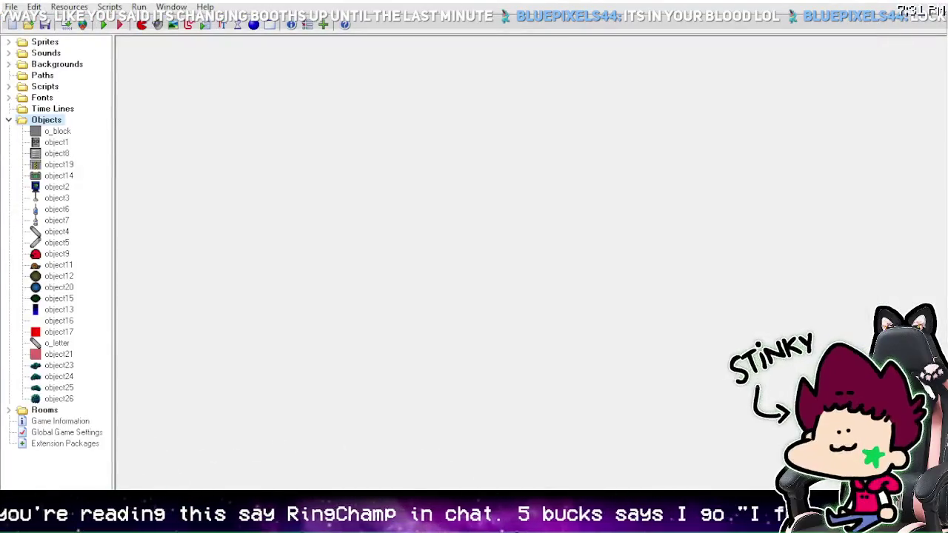
{"action": "left_click", "coordinate": [46, 120]}
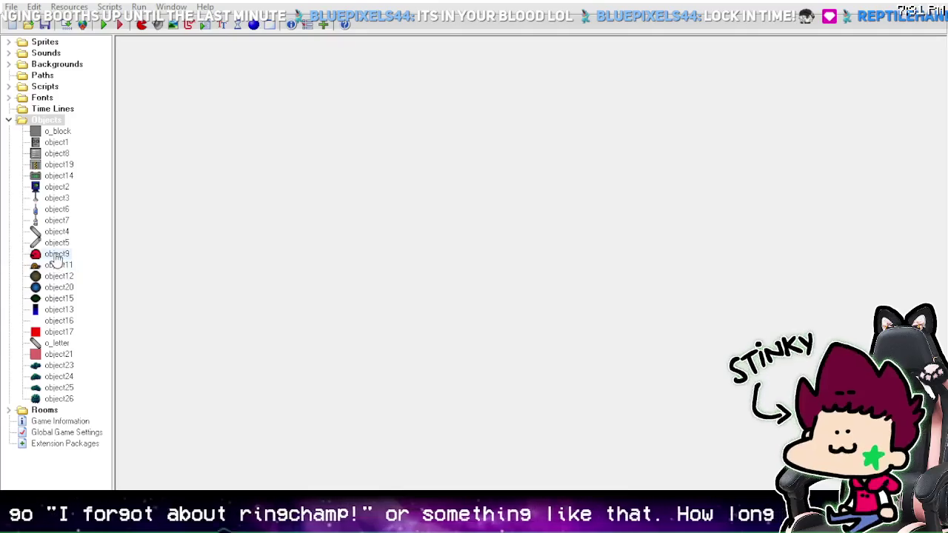
Step: Expand the Sprites folder and playtest the game, closing with Esc and relaunching with F5
{"action": "left_click", "coordinate": [10, 43]}
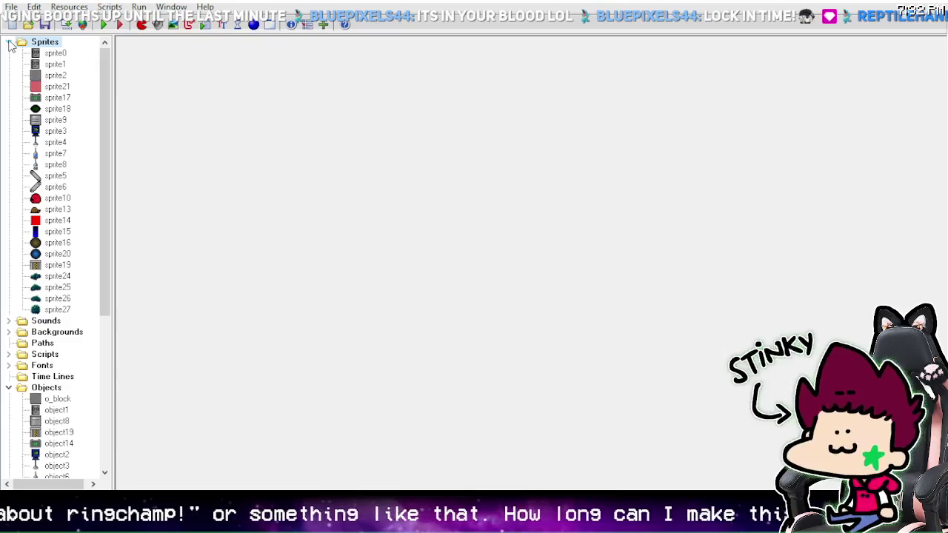
{"action": "left_click", "coordinate": [105, 26]}
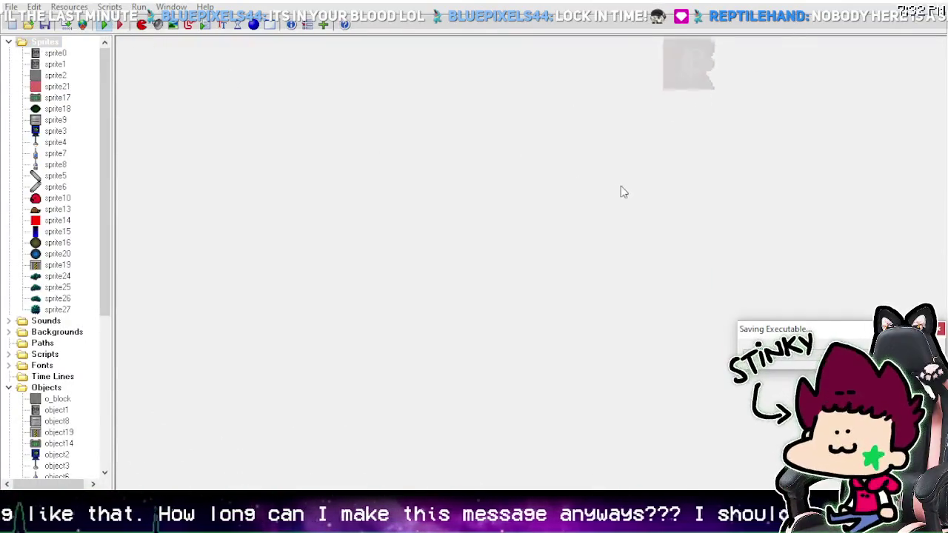
{"action": "key", "text": "Escape"}
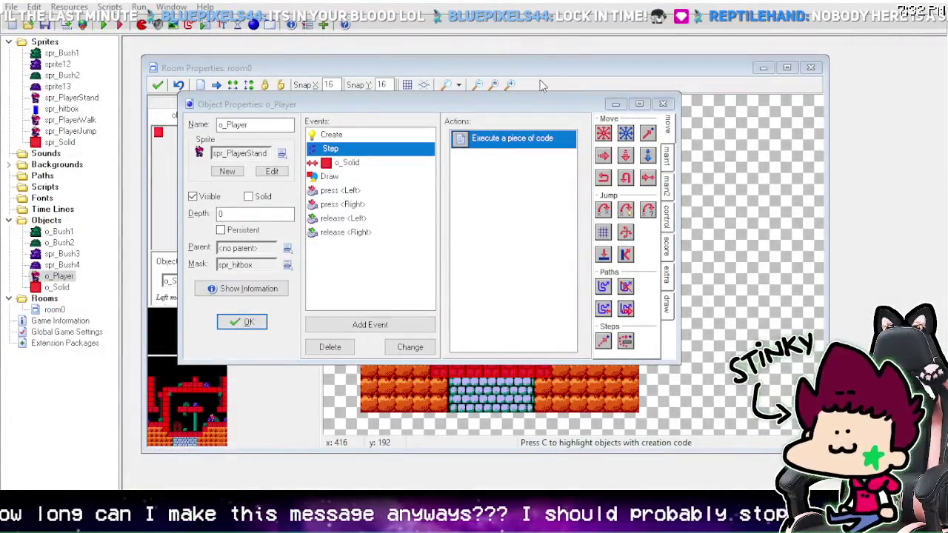
{"action": "key", "text": "F5"}
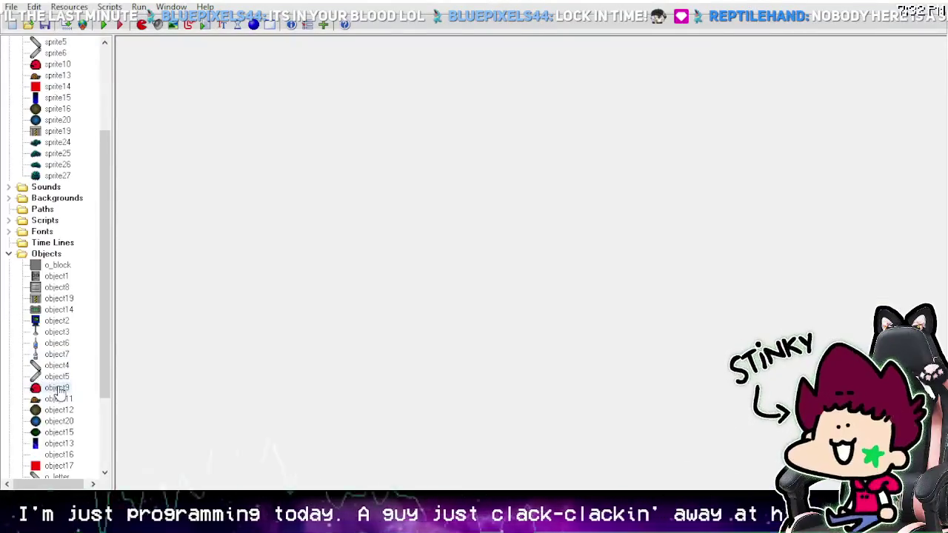
Step: Check object9's properties, then show o_Player's Create event actions
{"action": "left_click", "coordinate": [58, 389]}
{"action": "double_click", "coordinate": [58, 389]}
{"action": "left_click", "coordinate": [184, 270]}
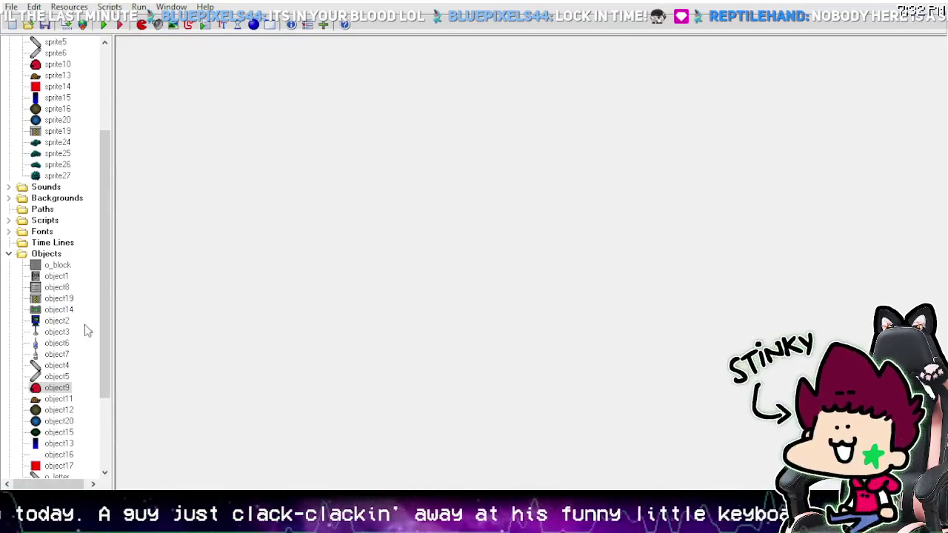
{"action": "scroll", "coordinate": [82, 311], "scroll_direction": "down", "scroll_amount": 3}
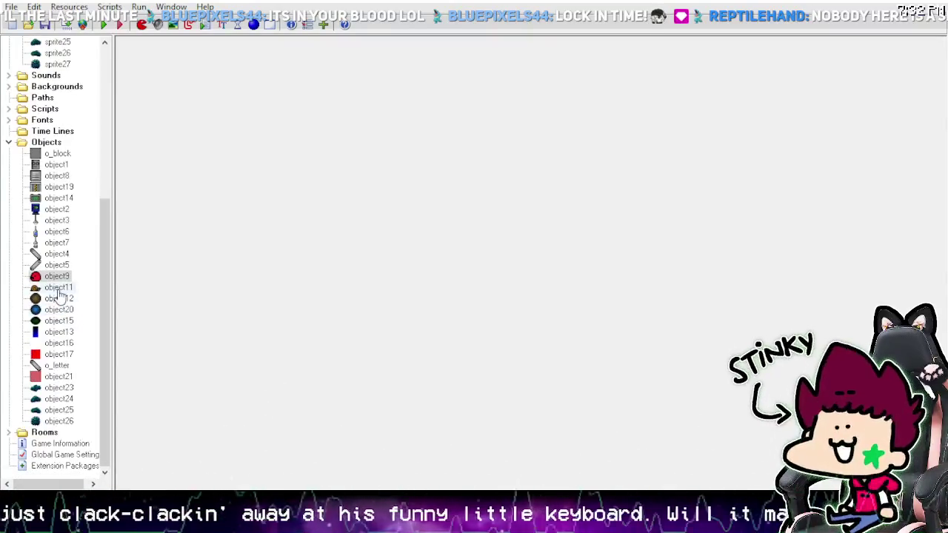
{"action": "scroll", "coordinate": [62, 285], "scroll_direction": "up", "scroll_amount": 5}
{"action": "scroll", "coordinate": [59, 268], "scroll_direction": "up", "scroll_amount": 3}
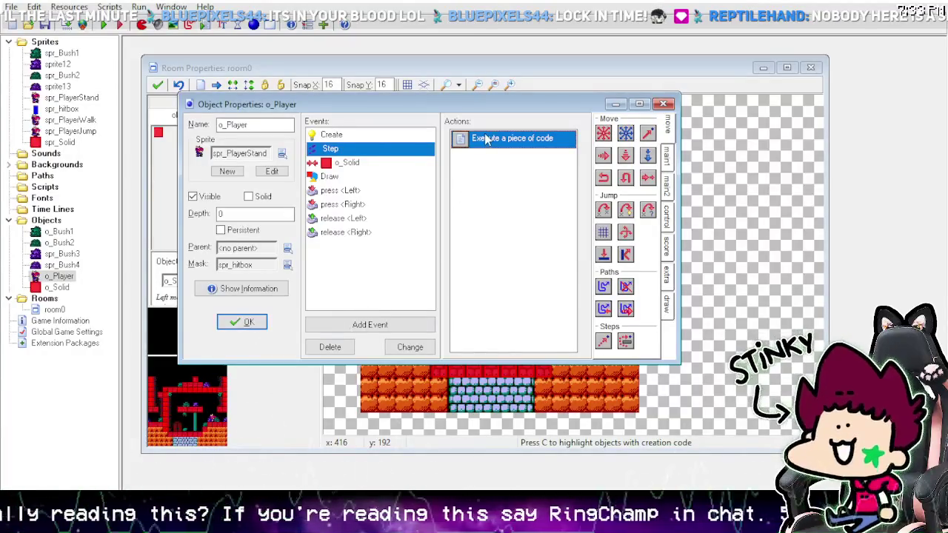
{"action": "left_click", "coordinate": [377, 146]}
Step: Add gravity=0.1 and gravity_direction=270 to o_Player's Create code and save it
{"action": "double_click", "coordinate": [461, 143]}
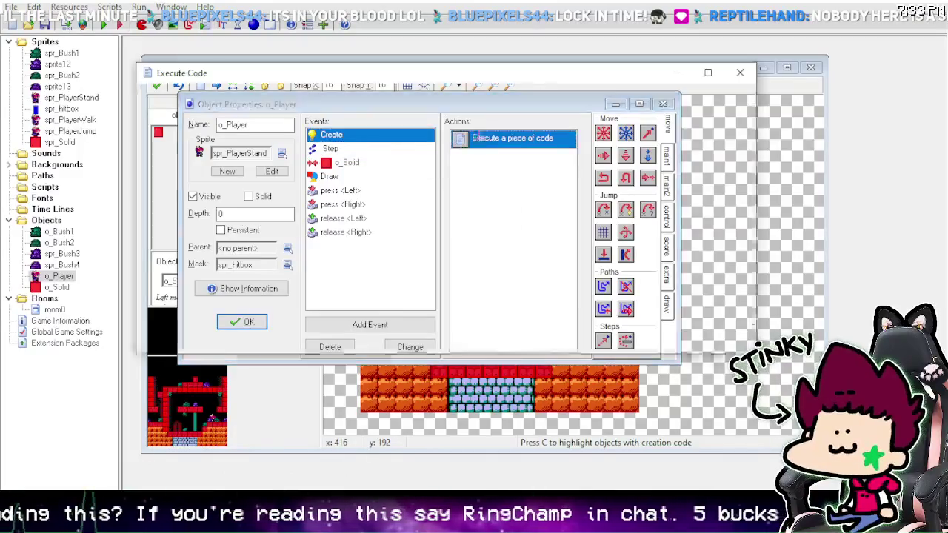
{"action": "key", "text": "Return"}
{"action": "type", "text": "gravi"}
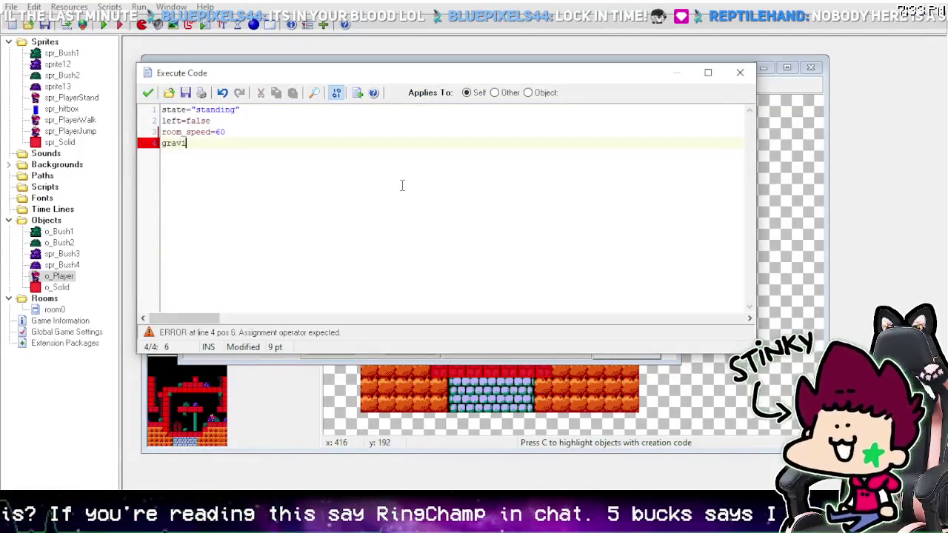
{"action": "type", "text": "ty=0."}
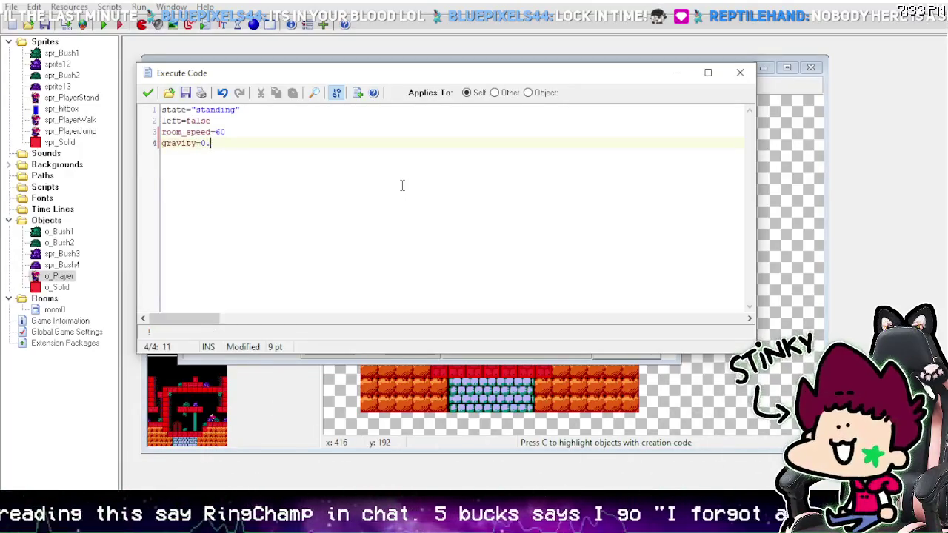
{"action": "type", "text": "1"}
{"action": "key", "text": "Return"}
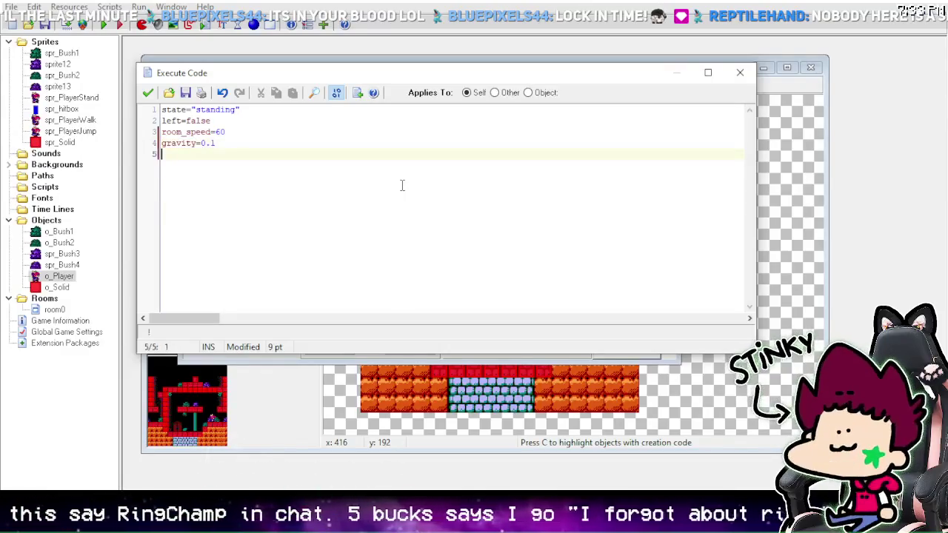
{"action": "type", "text": "gravity_dire"}
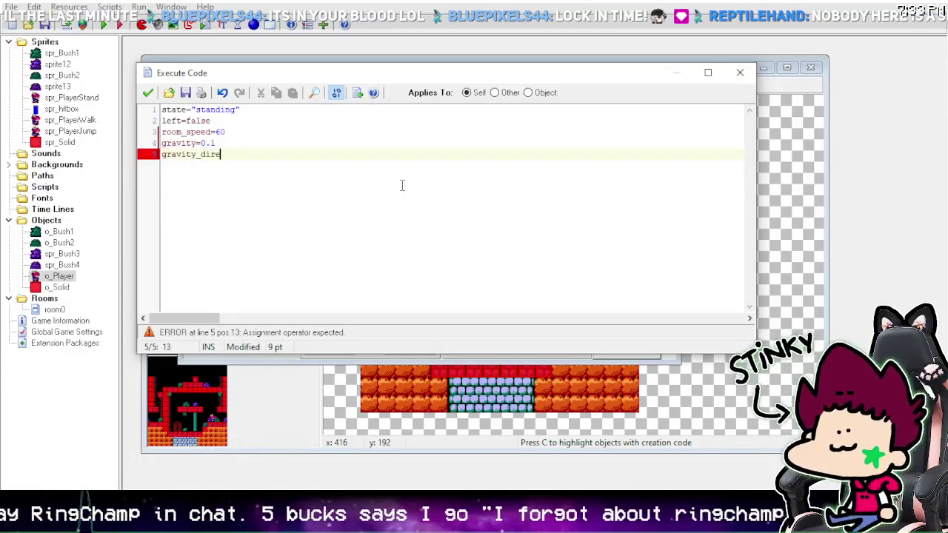
{"action": "type", "text": "ction="}
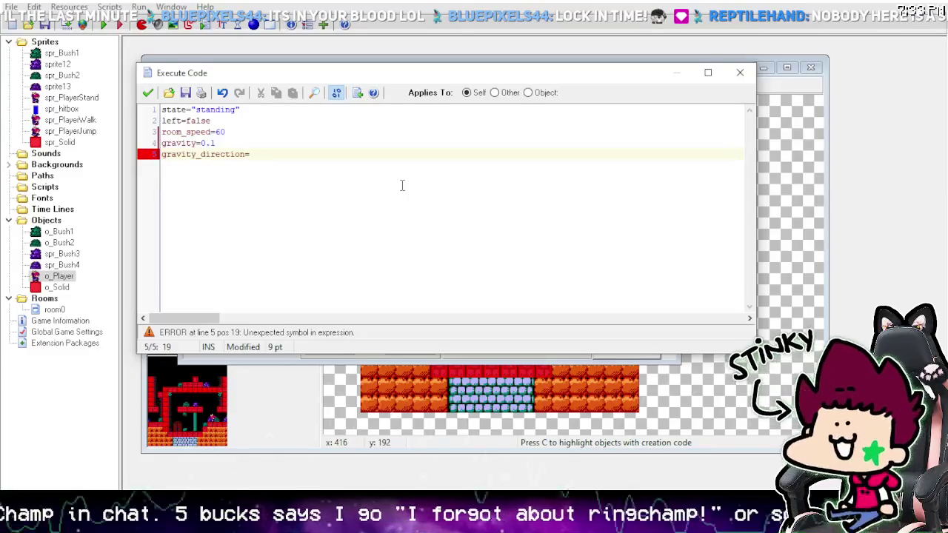
{"action": "type", "text": "270"}
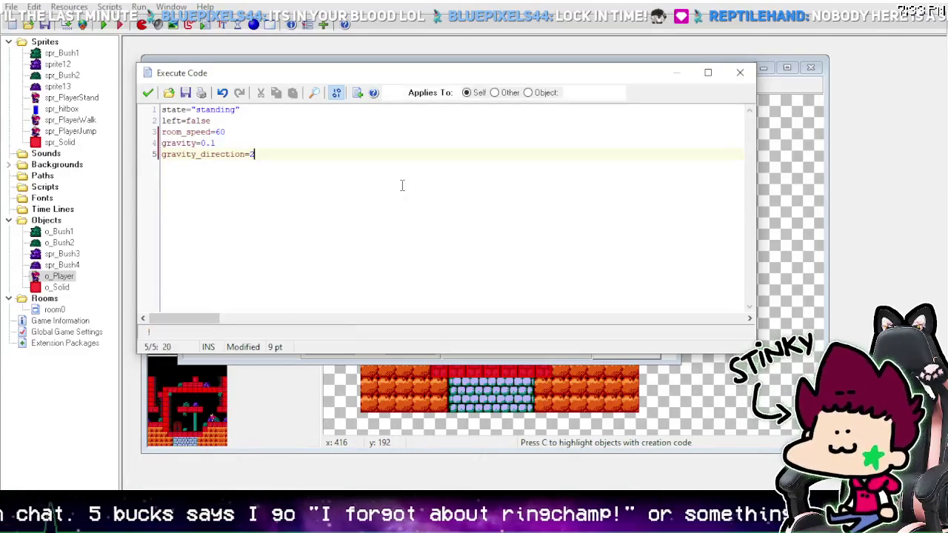
{"action": "left_click", "coordinate": [148, 92]}
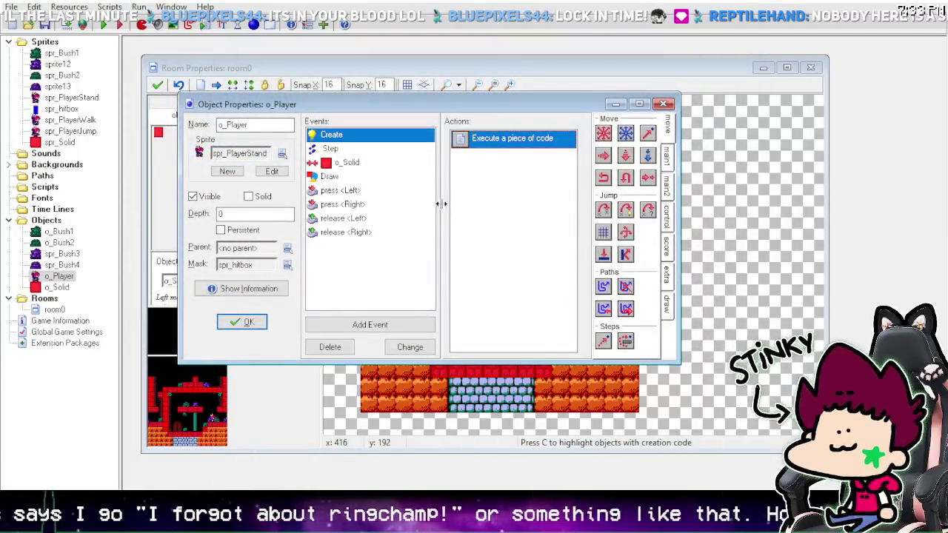
Step: Delete the player instance on the right ledge and choose o_Player for placing
{"action": "left_click", "coordinate": [244, 322]}
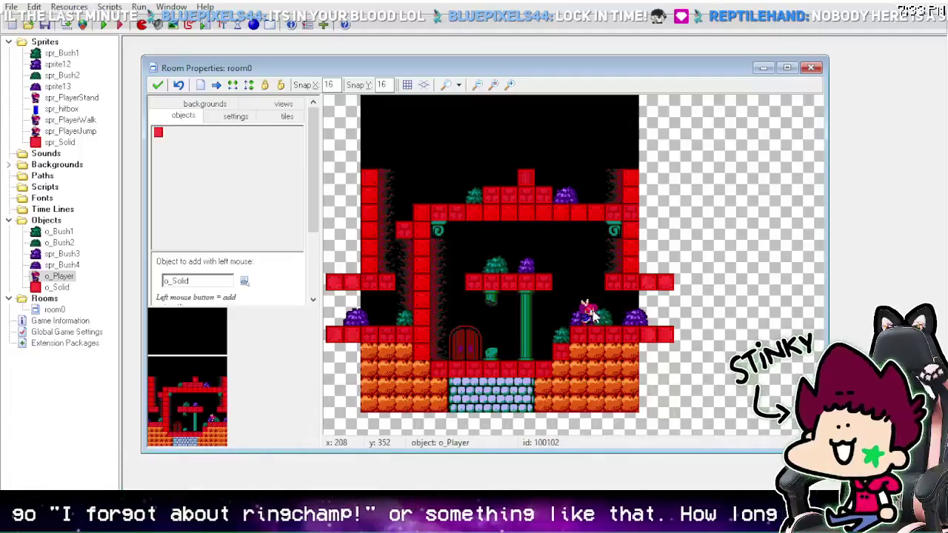
{"action": "right_click", "coordinate": [590, 314]}
{"action": "left_click", "coordinate": [607, 320]}
{"action": "left_click", "coordinate": [244, 281]}
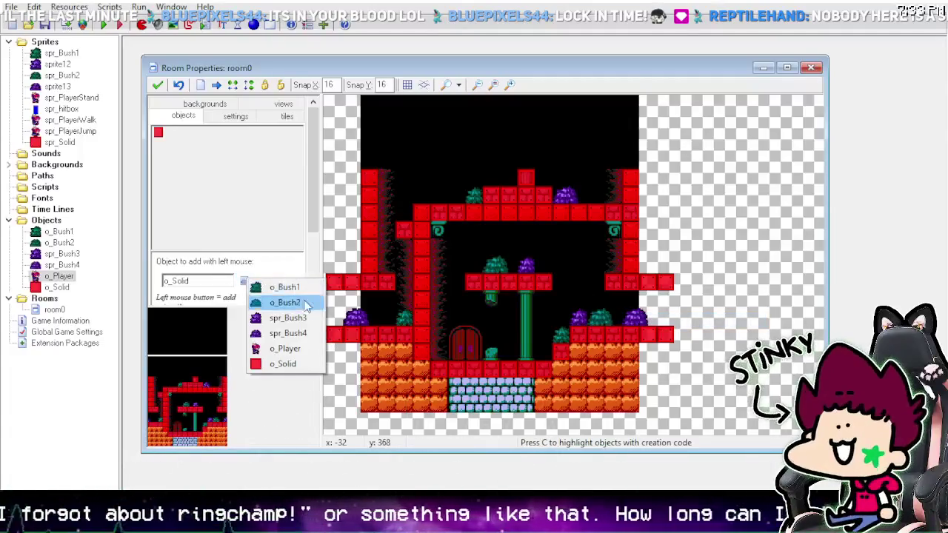
{"action": "left_click", "coordinate": [286, 349]}
Step: Place o_Player just right of the left red pillar and run the game
{"action": "left_click", "coordinate": [488, 300]}
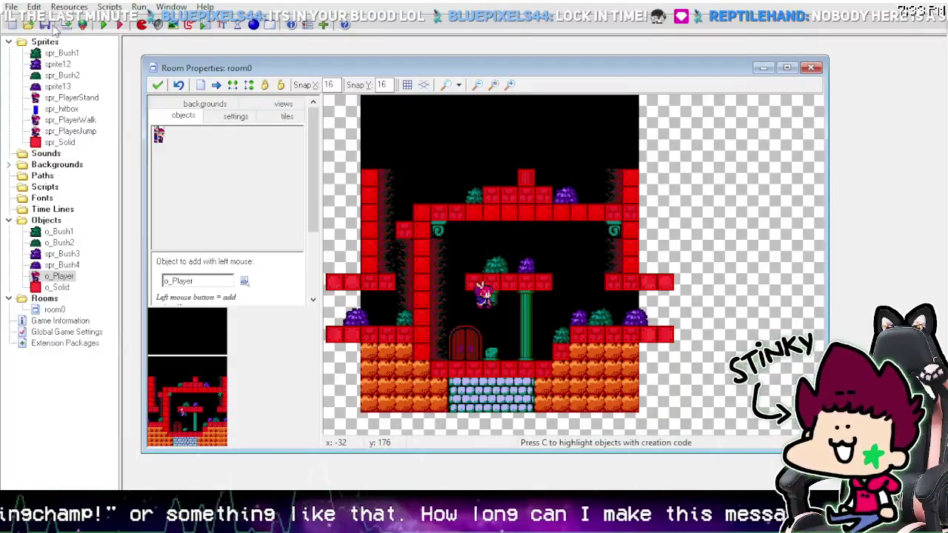
{"action": "right_click", "coordinate": [483, 296]}
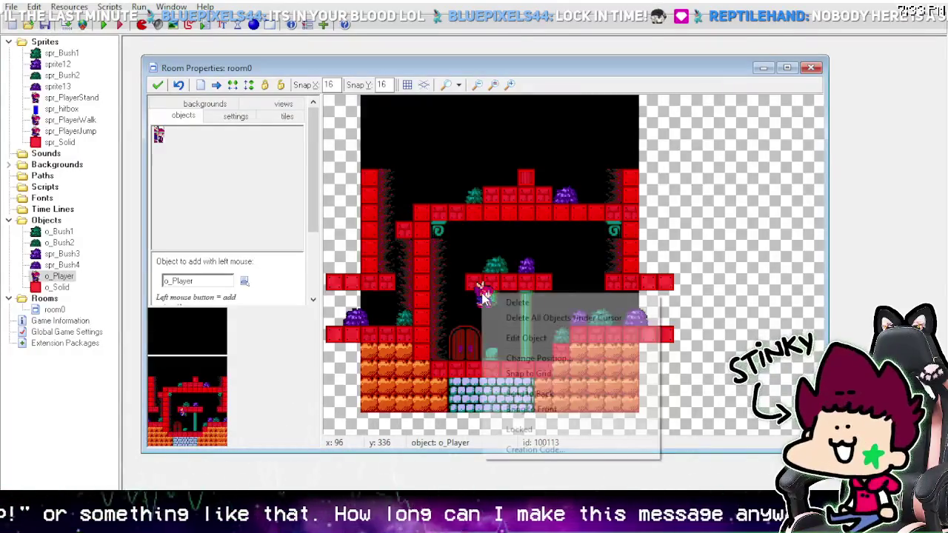
{"action": "left_click", "coordinate": [491, 303]}
{"action": "left_click", "coordinate": [483, 297]}
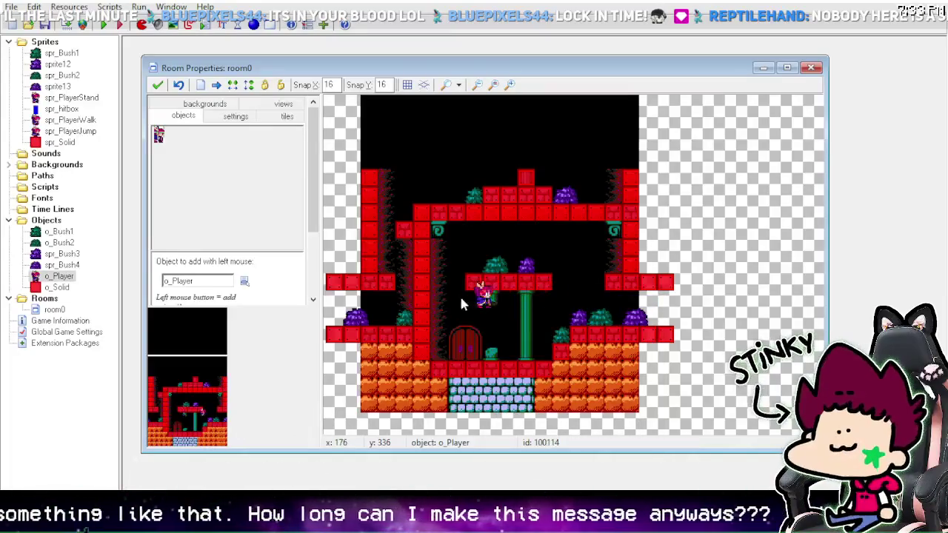
{"action": "left_click_drag", "start_coordinate": [461, 303], "coordinate": [449, 299]}
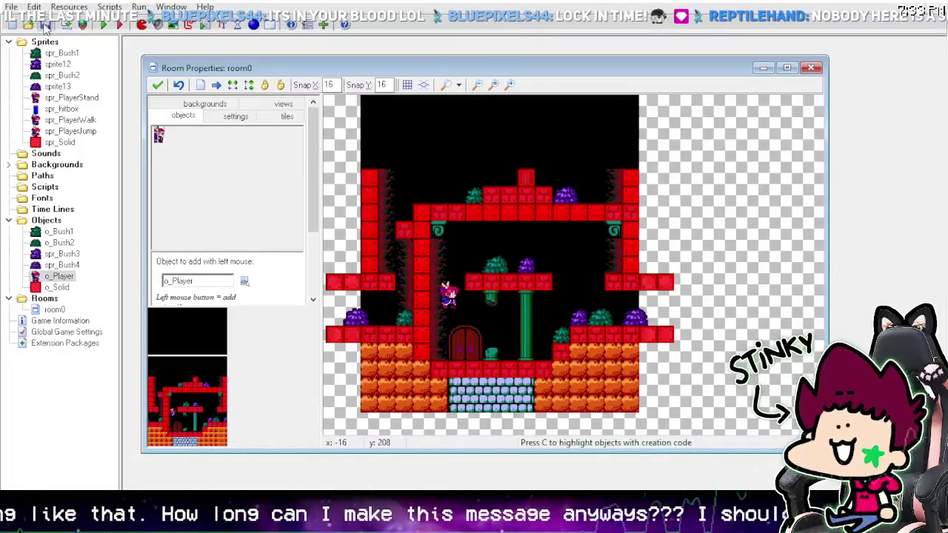
{"action": "left_click", "coordinate": [104, 25]}
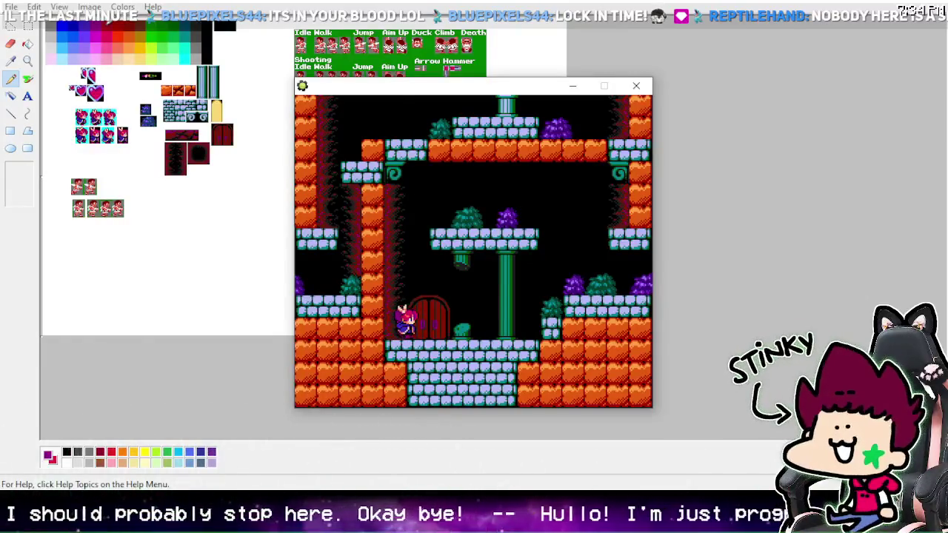
{"action": "key", "text": "Up"}
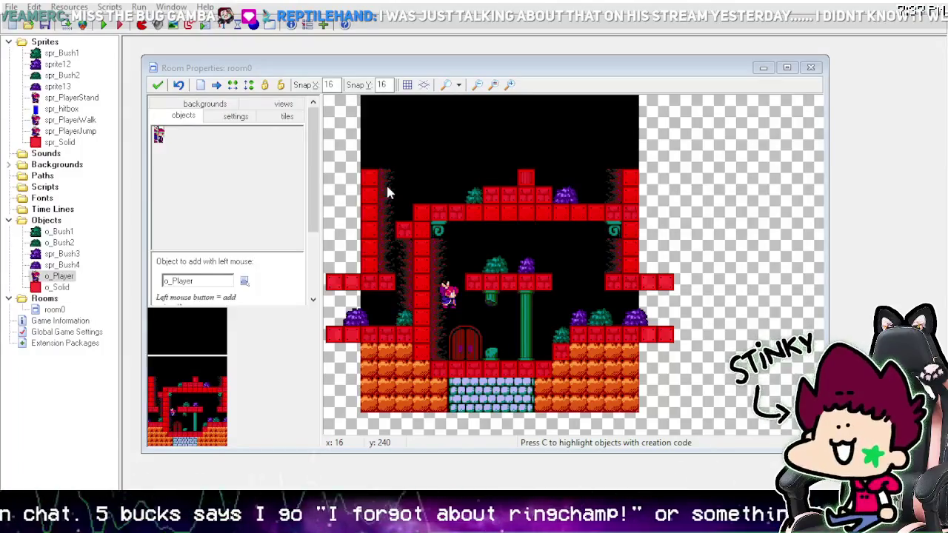
Step: Add 'if vspeed>8 { vspeed=8 }' to o_Player's Step code and run the game
{"action": "double_click", "coordinate": [60, 276]}
{"action": "left_click", "coordinate": [348, 166]}
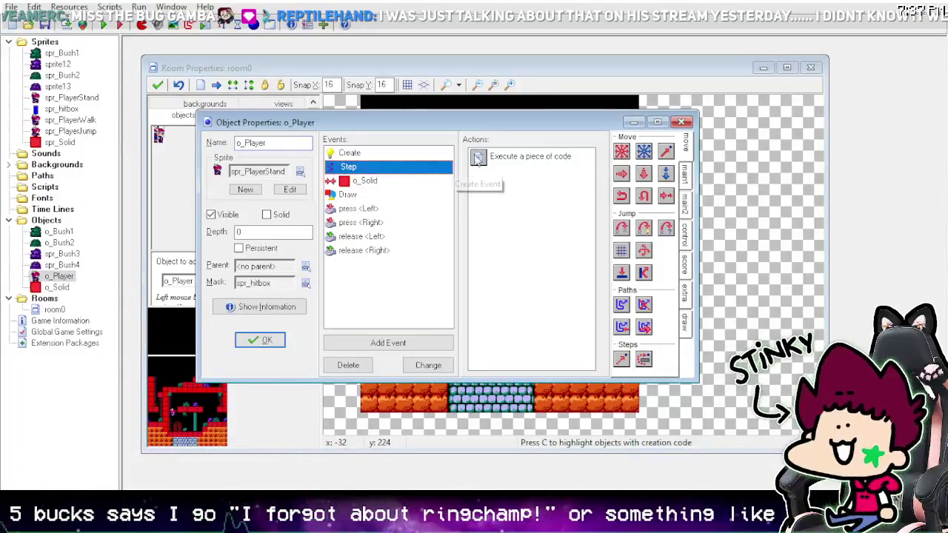
{"action": "double_click", "coordinate": [478, 158]}
{"action": "key", "text": "Return"}
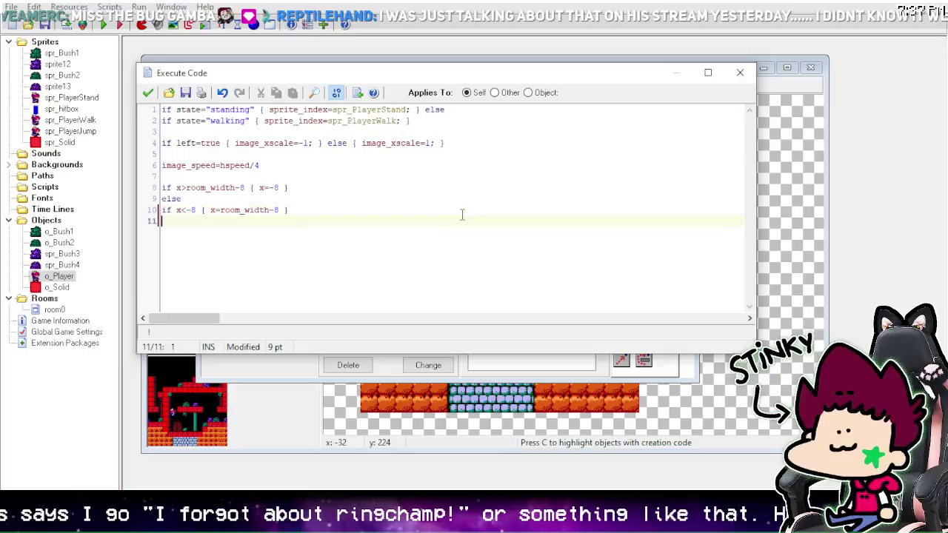
{"action": "type", "text": "c"}
{"action": "key", "text": "BackSpace"}
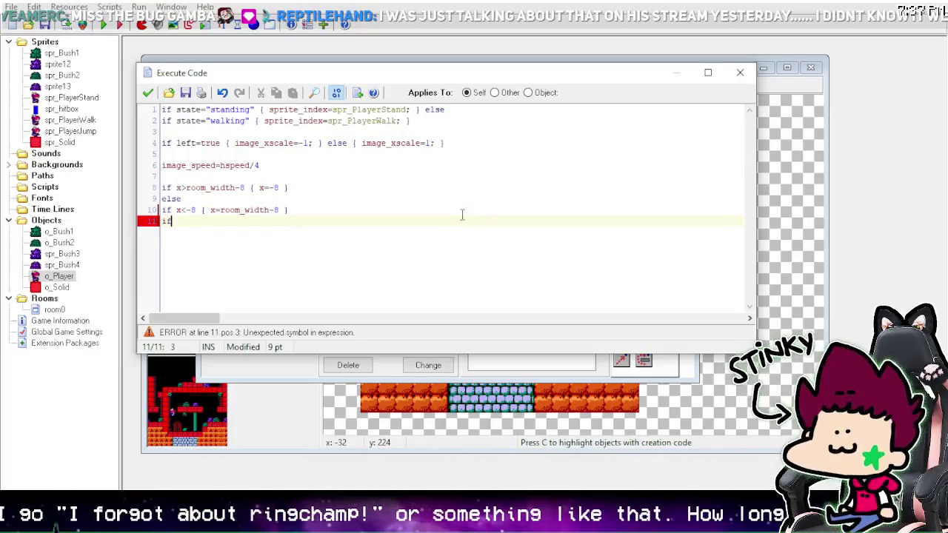
{"action": "type", "text": "if vspeed"}
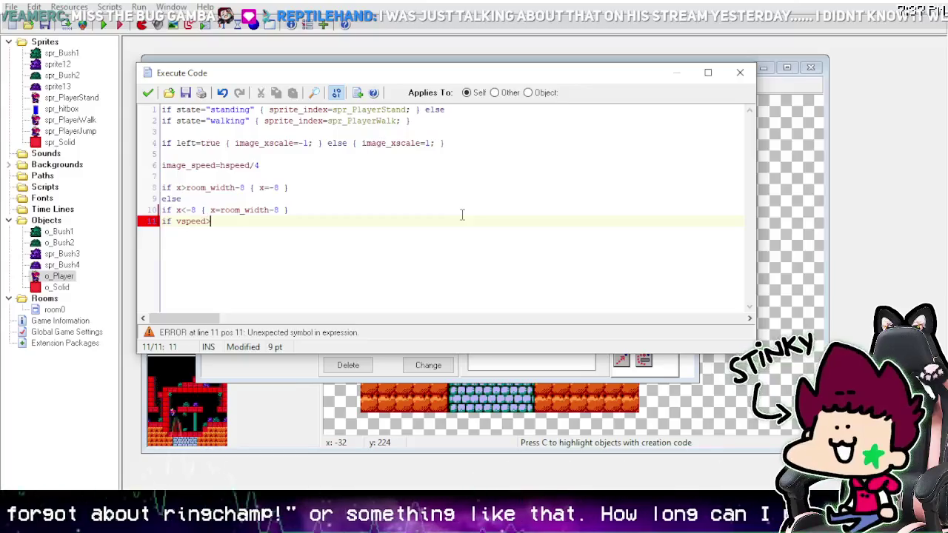
{"action": "type", "text": ">8 { vspee"}
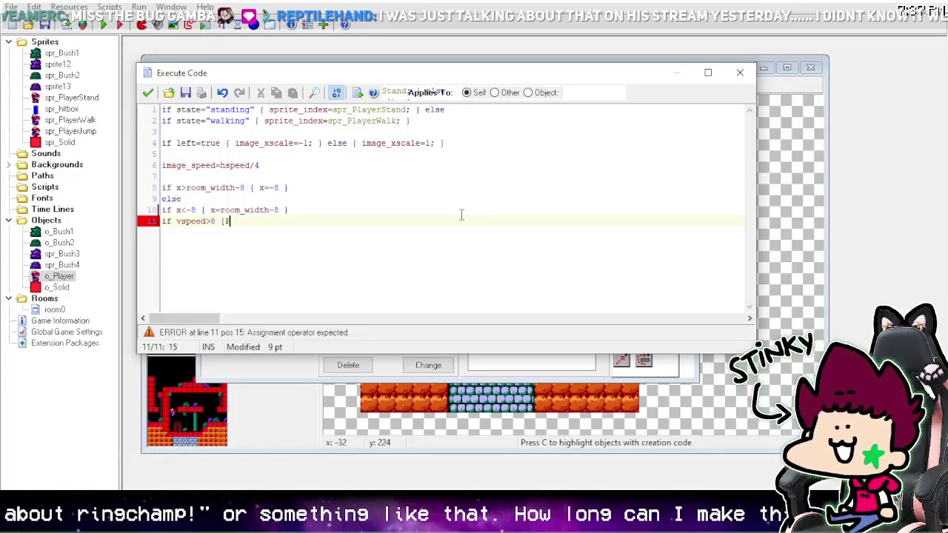
{"action": "type", "text": "d=8 }"}
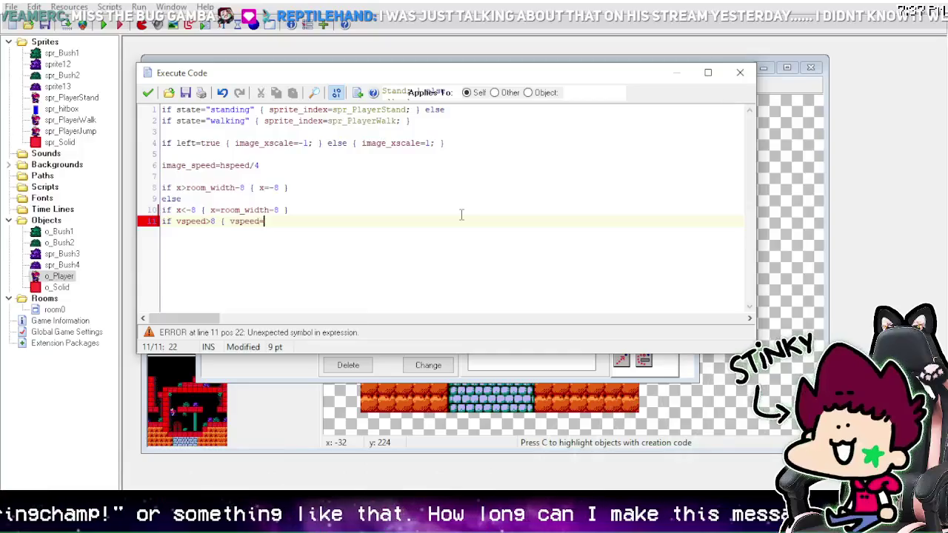
{"action": "left_click", "coordinate": [148, 93]}
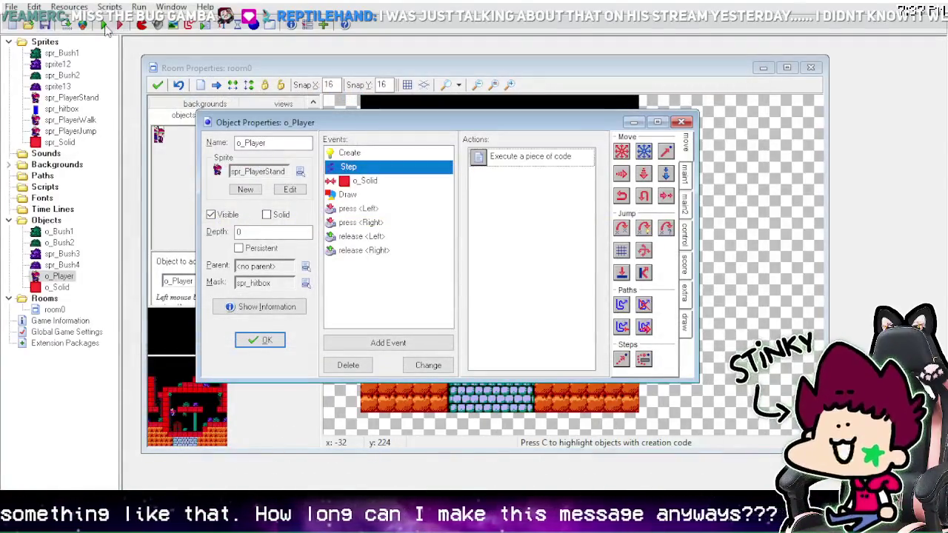
{"action": "left_click", "coordinate": [105, 24]}
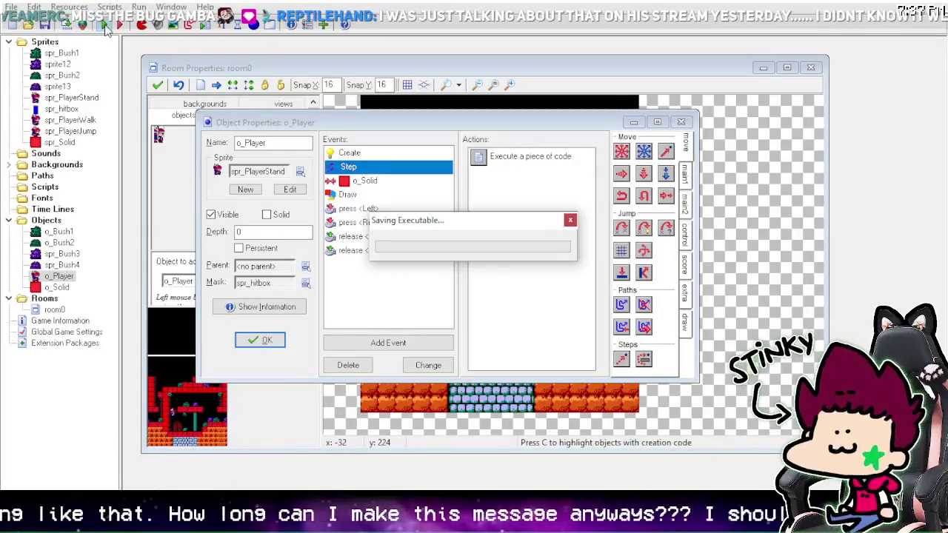
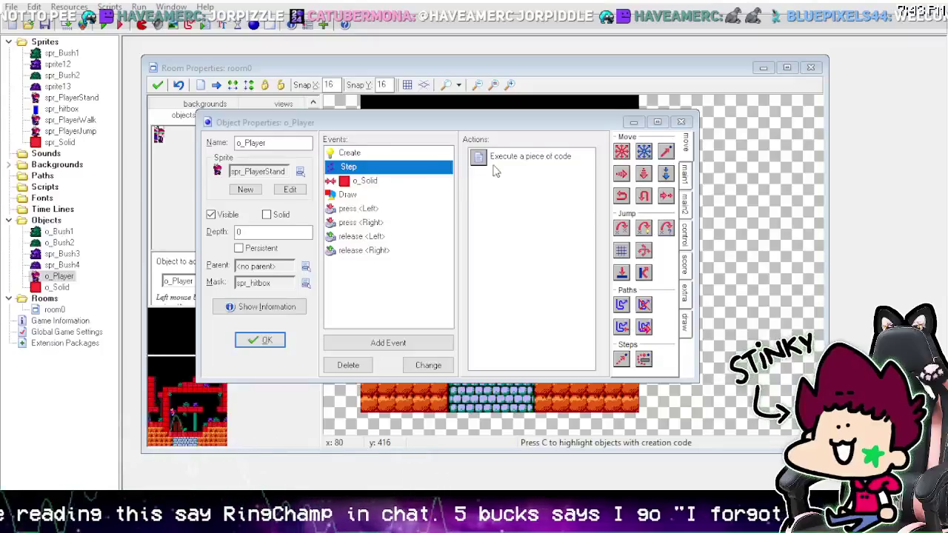
Step: Delete the gravity=0.1 line from o_Player's Create event code
{"action": "double_click", "coordinate": [530, 156]}
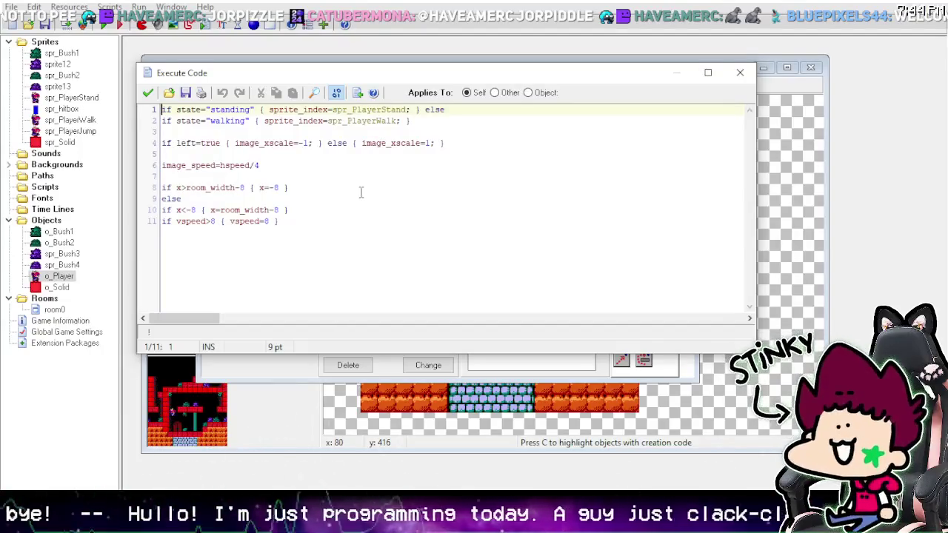
{"action": "left_click", "coordinate": [147, 93]}
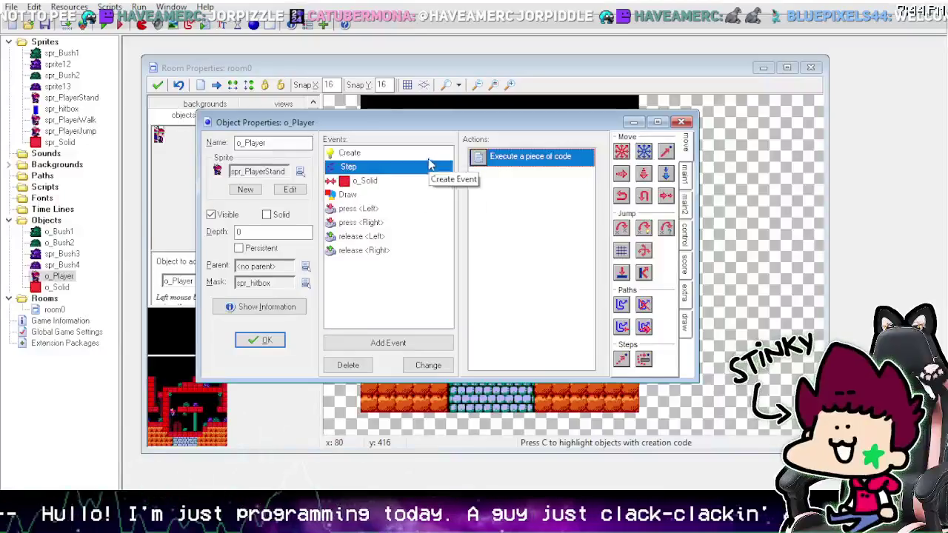
{"action": "left_click", "coordinate": [426, 153]}
{"action": "double_click", "coordinate": [530, 157]}
{"action": "left_click_drag", "start_coordinate": [264, 154], "coordinate": [130, 141]}
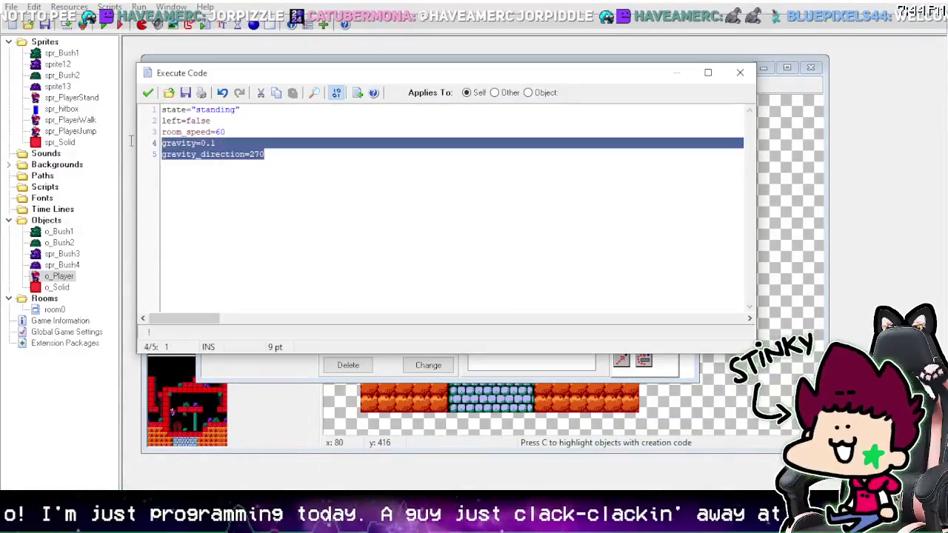
{"action": "left_click", "coordinate": [223, 143]}
{"action": "left_click_drag", "start_coordinate": [216, 143], "coordinate": [161, 143]}
{"action": "key", "text": "BackSpace"}
{"action": "key", "text": "BackSpace"}
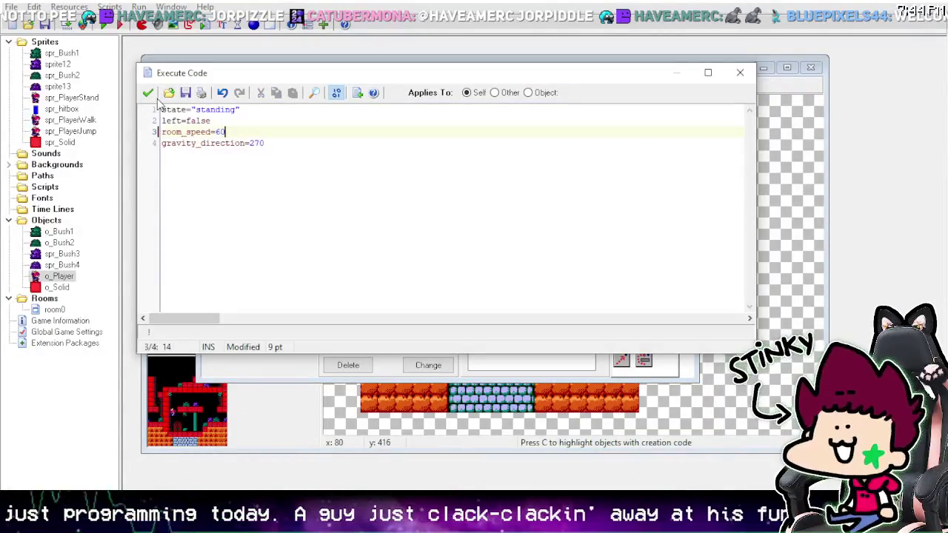
{"action": "left_click", "coordinate": [147, 92]}
Step: Add 'if place free(x,y+1) { gravity=0.1 } else { gravity=0 }' to the Step code, then test-run the game
{"action": "left_click", "coordinate": [416, 167]}
{"action": "left_click", "coordinate": [503, 167]}
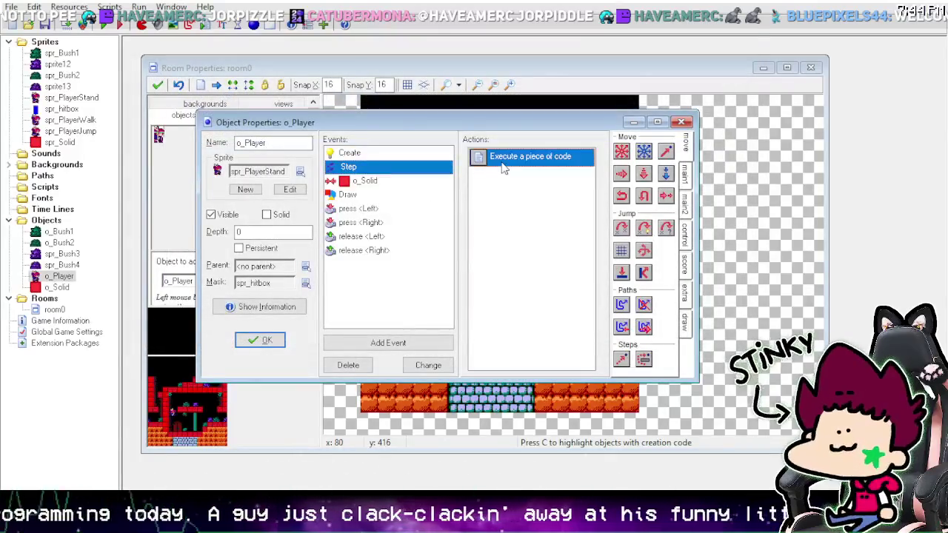
{"action": "double_click", "coordinate": [503, 168]}
{"action": "left_click", "coordinate": [360, 217]}
{"action": "key", "text": "Return"}
{"action": "key", "text": "Return"}
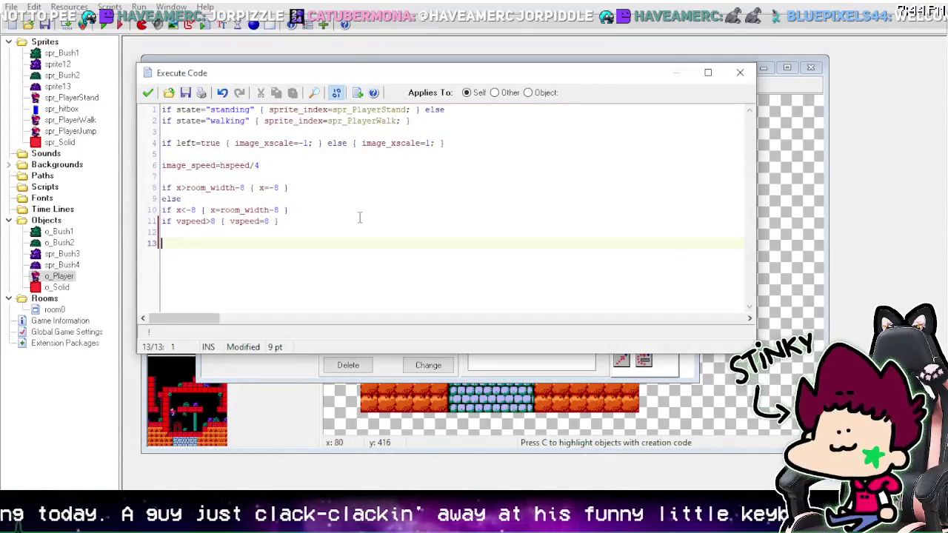
{"action": "type", "text": "if place "}
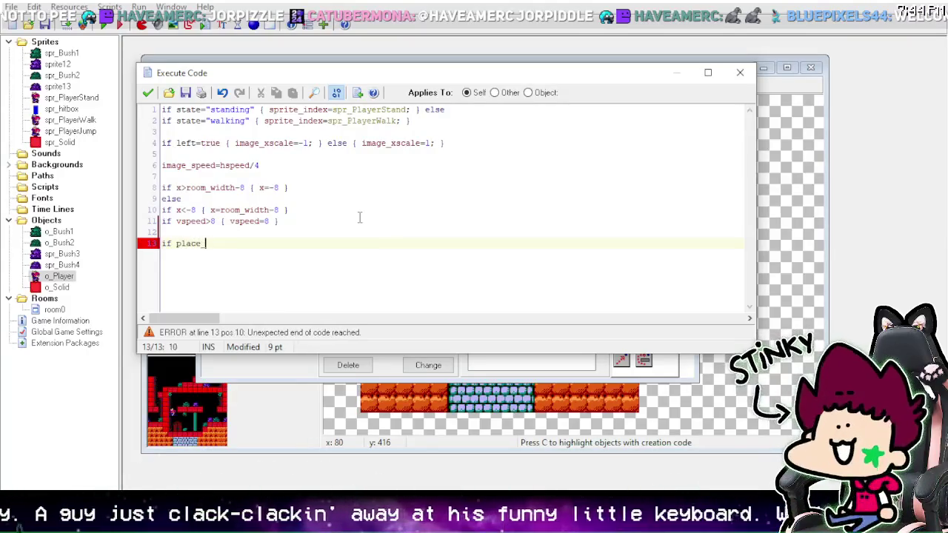
{"action": "type", "text": "free("}
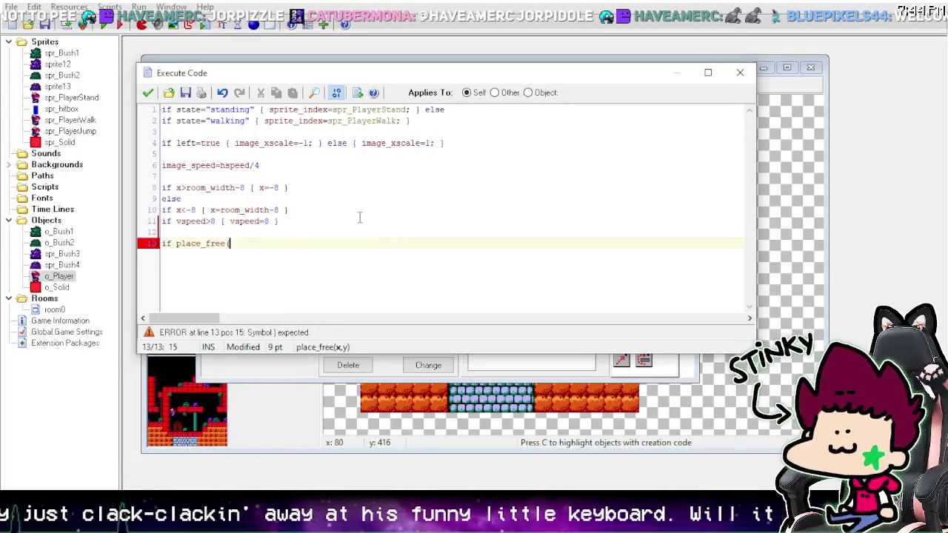
{"action": "type", "text": "x,y+1"}
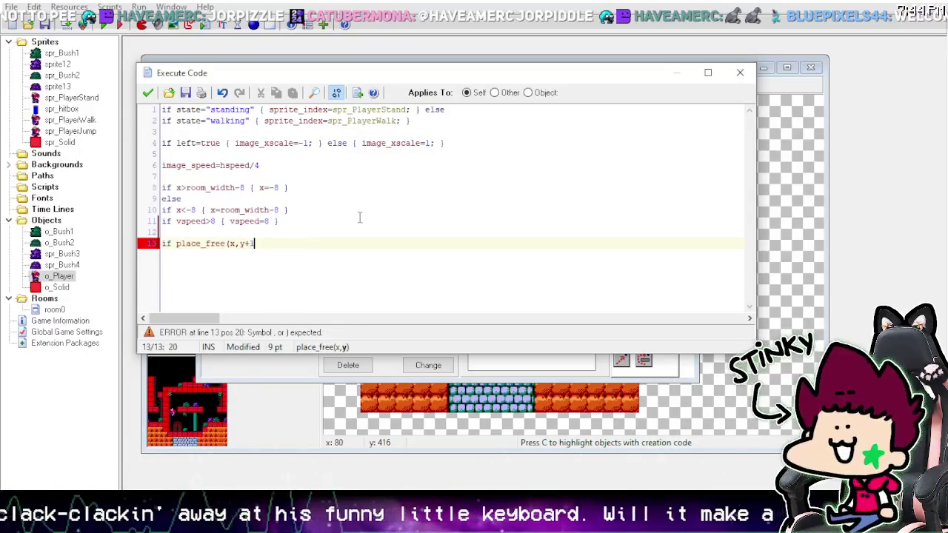
{"action": "type", "text": ")"}
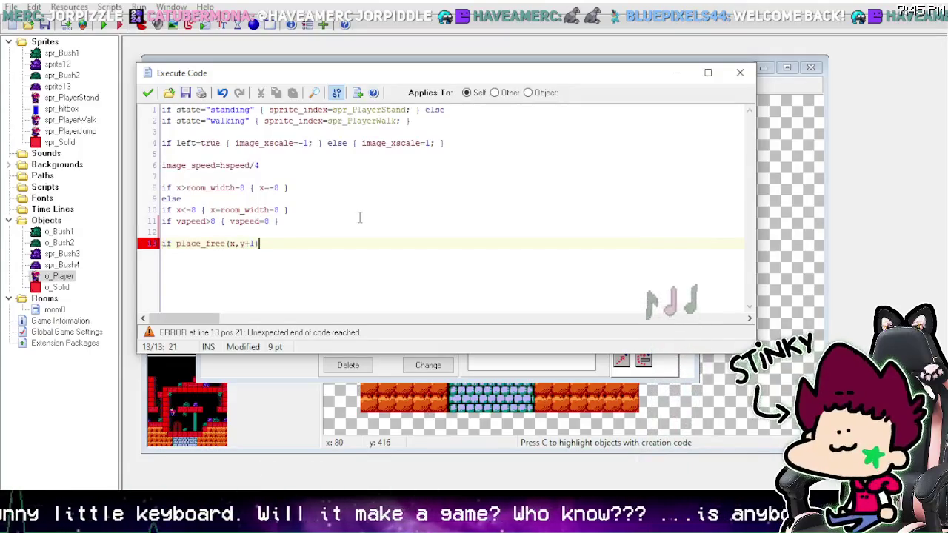
{"action": "type", "text": "{ gravi"}
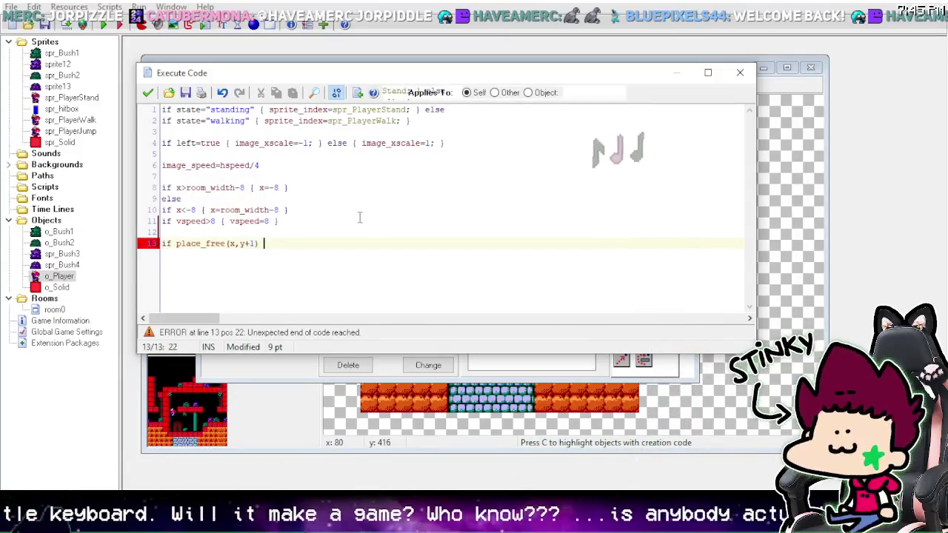
{"action": "type", "text": "ty="}
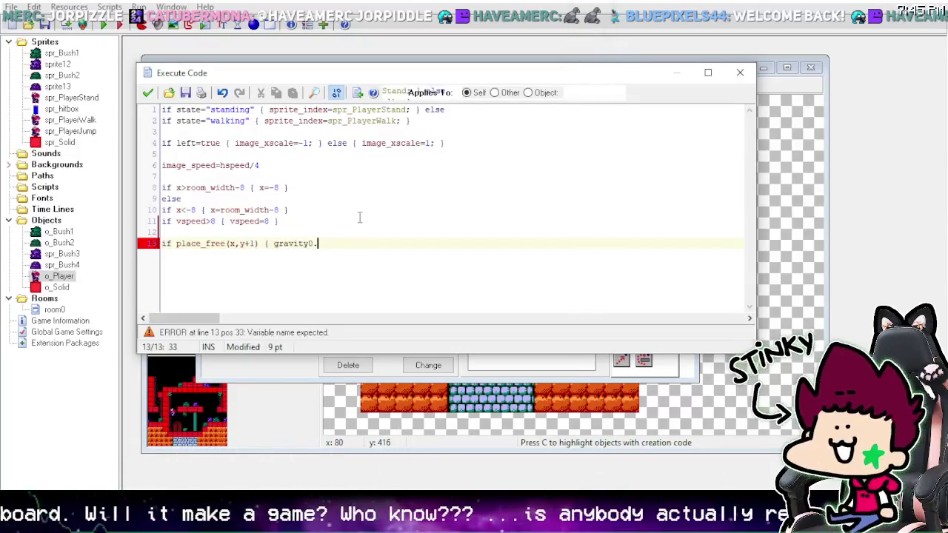
{"action": "type", "text": "0."}
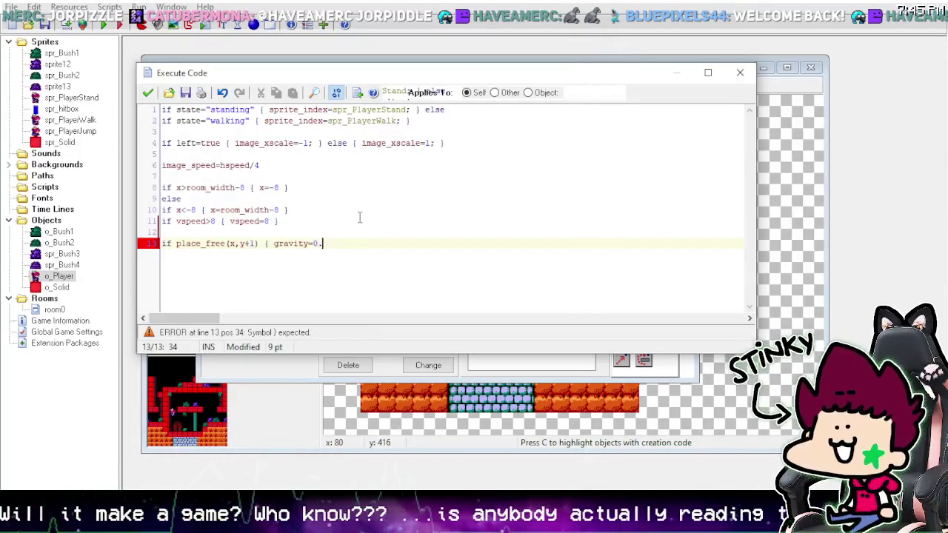
{"action": "type", "text": "1 } else "}
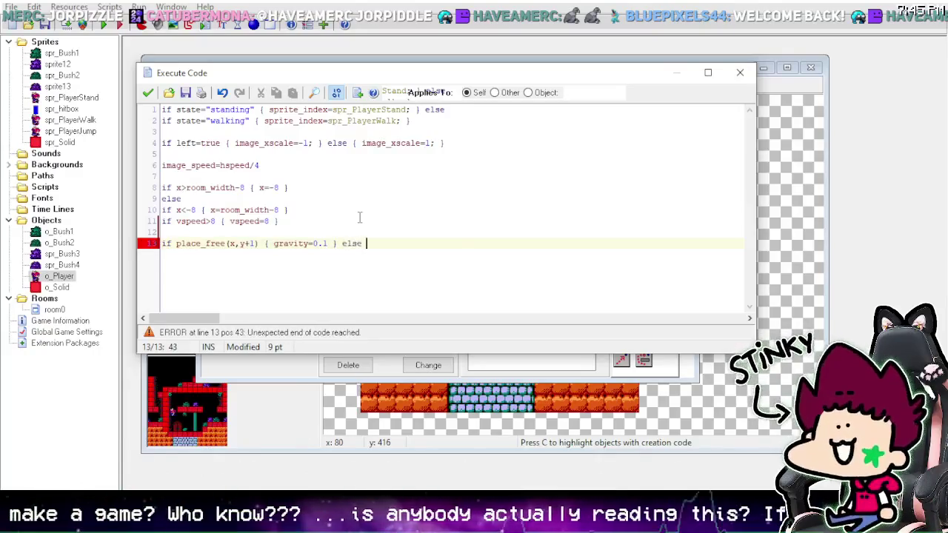
{"action": "type", "text": "{ gravi"}
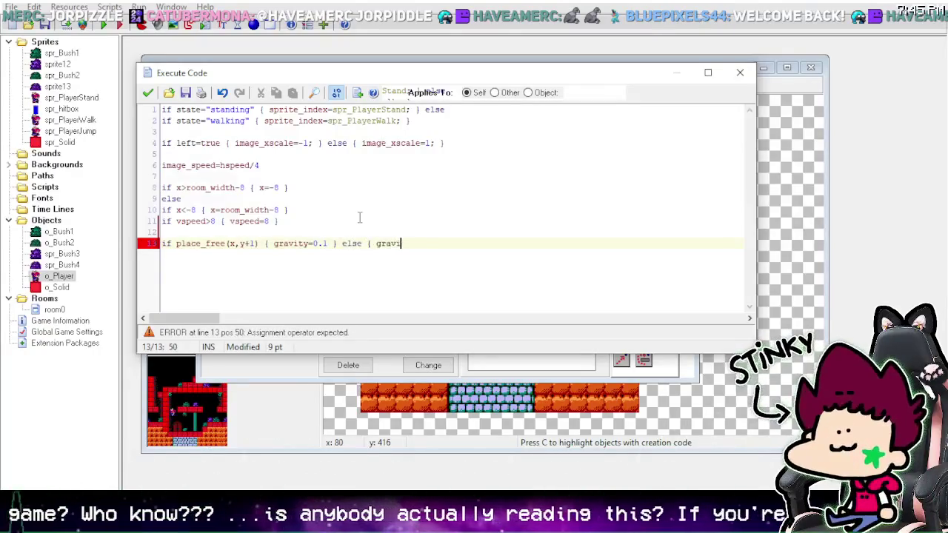
{"action": "type", "text": "ty=0 }"}
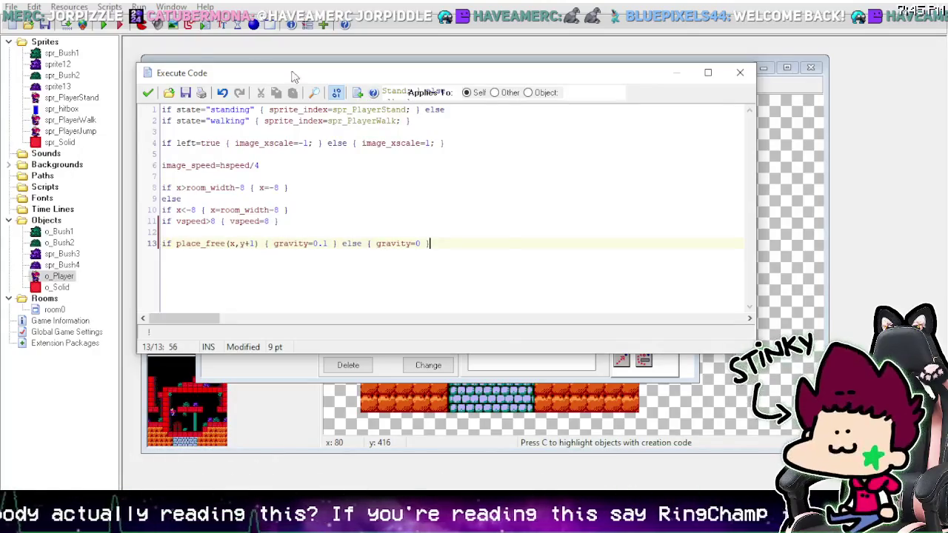
{"action": "left_click", "coordinate": [147, 92]}
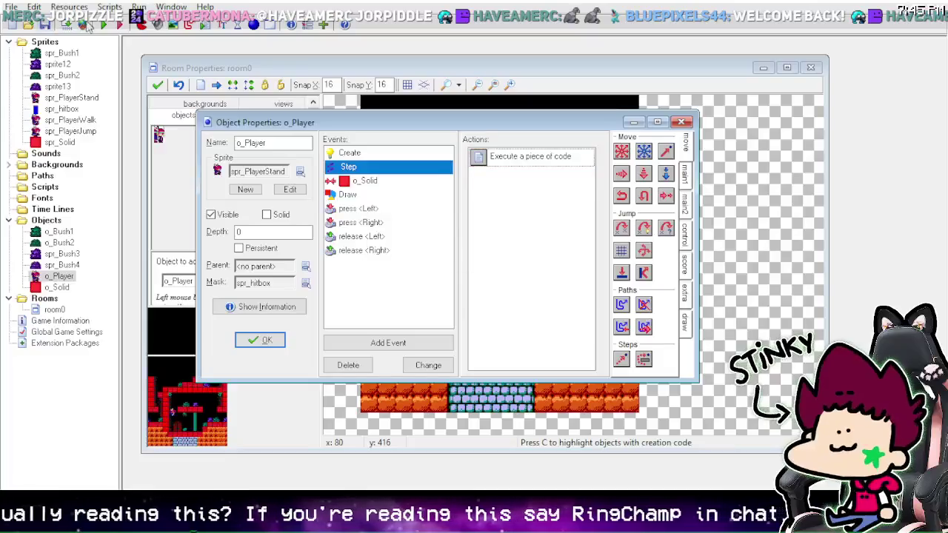
{"action": "left_click", "coordinate": [104, 25]}
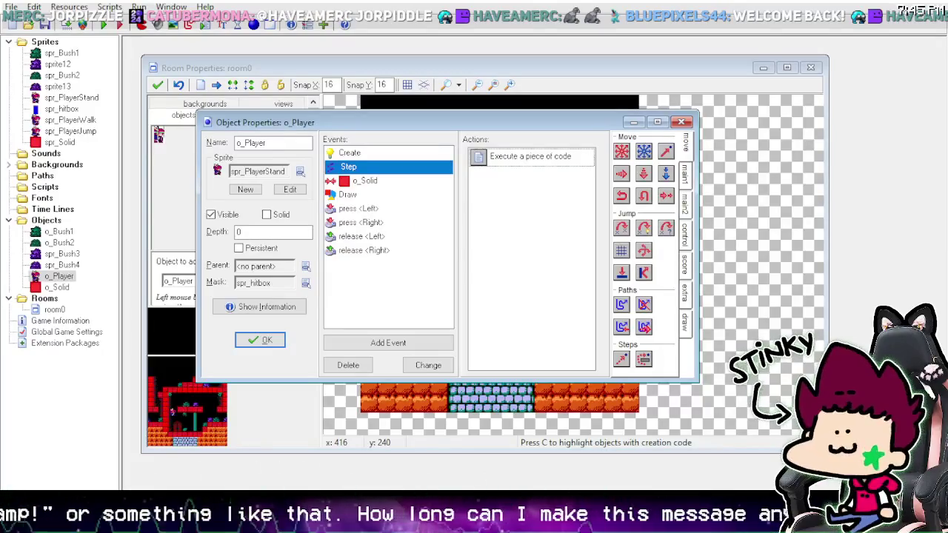
{"action": "mouse_move", "coordinate": [498, 165]}
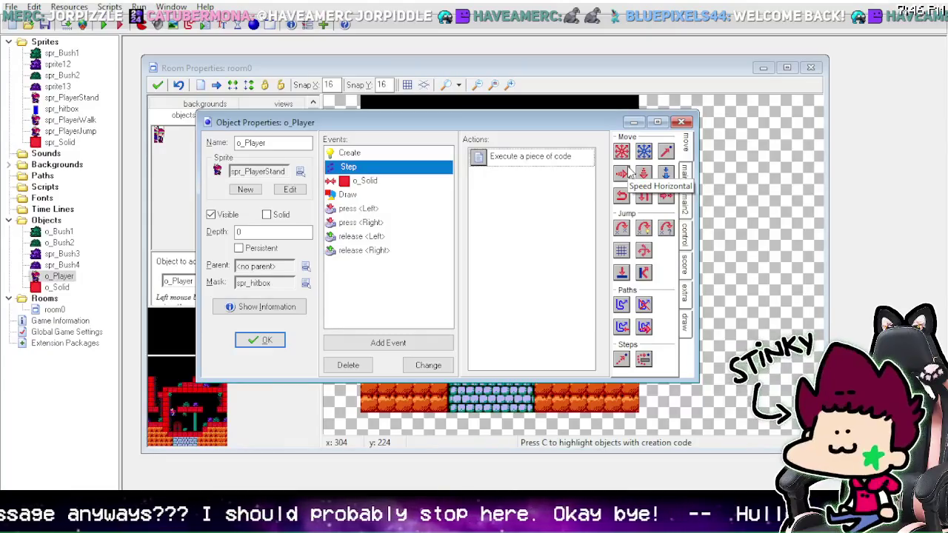
{"action": "double_click", "coordinate": [549, 159]}
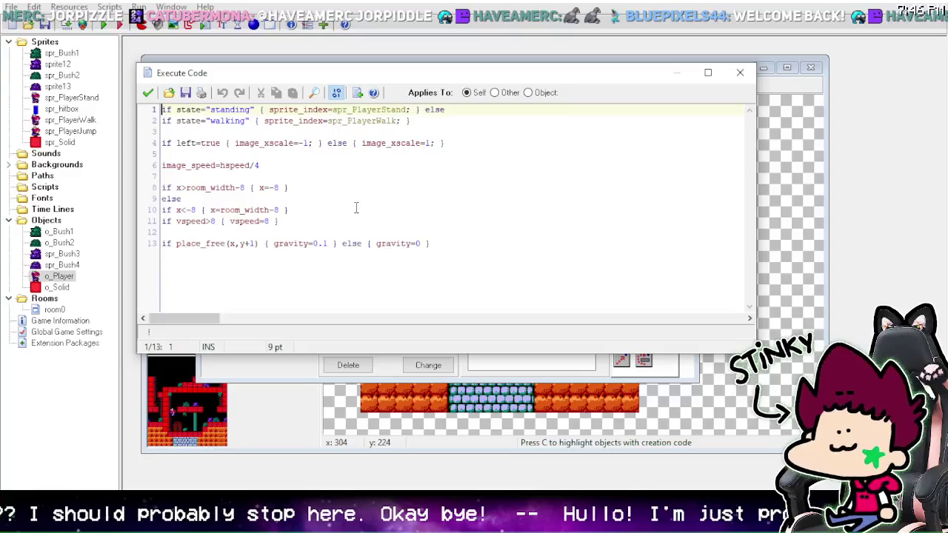
Step: Place the caret at the end of line 13 in o_Player's Step code
{"action": "left_click", "coordinate": [300, 220]}
{"action": "left_click", "coordinate": [259, 242]}
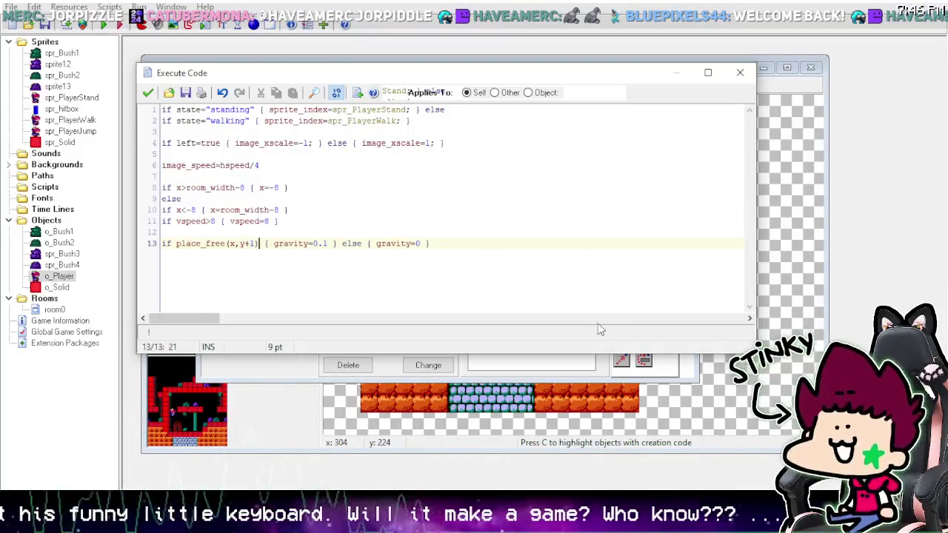
{"action": "left_click", "coordinate": [471, 249]}
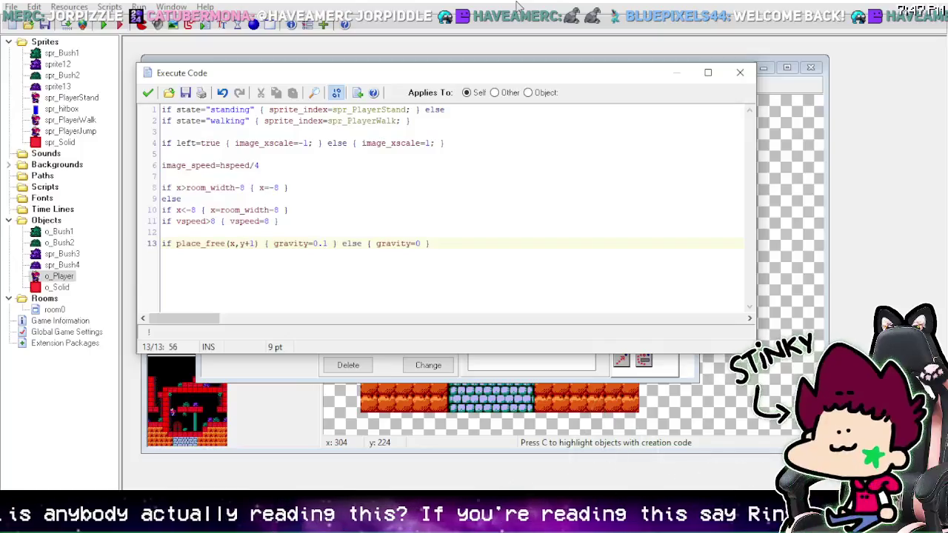
Step: Try typing move_solid and move_direction inside the else braces, then erase them
{"action": "key", "text": "Left"}
{"action": "type", "text": "move_"}
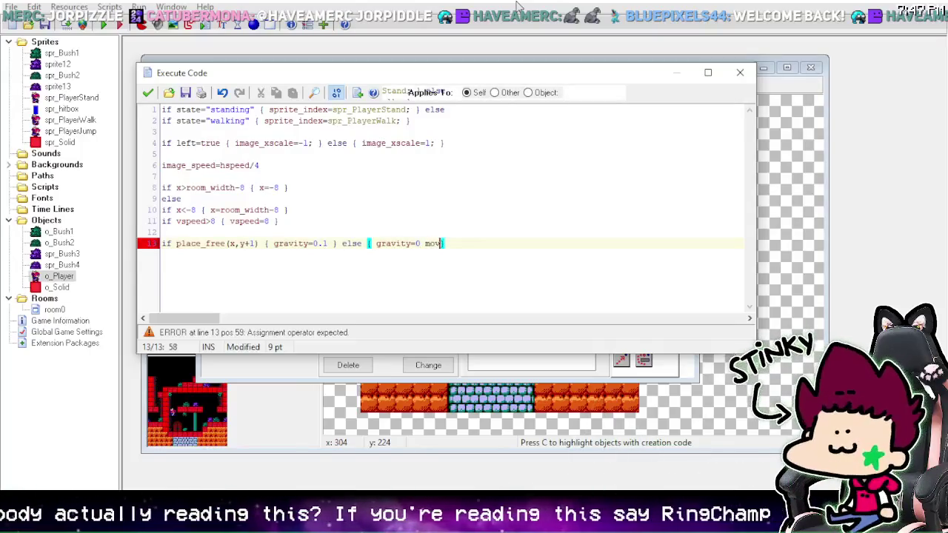
{"action": "type", "text": "soli"}
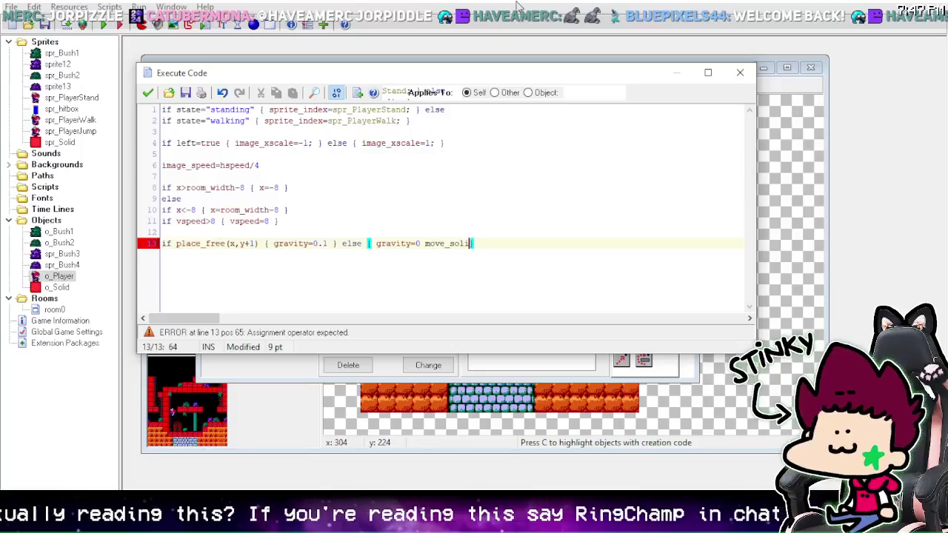
{"action": "type", "text": "d"}
{"action": "key", "text": "BackSpace"}
{"action": "key", "text": "BackSpace"}
{"action": "key", "text": "BackSpace"}
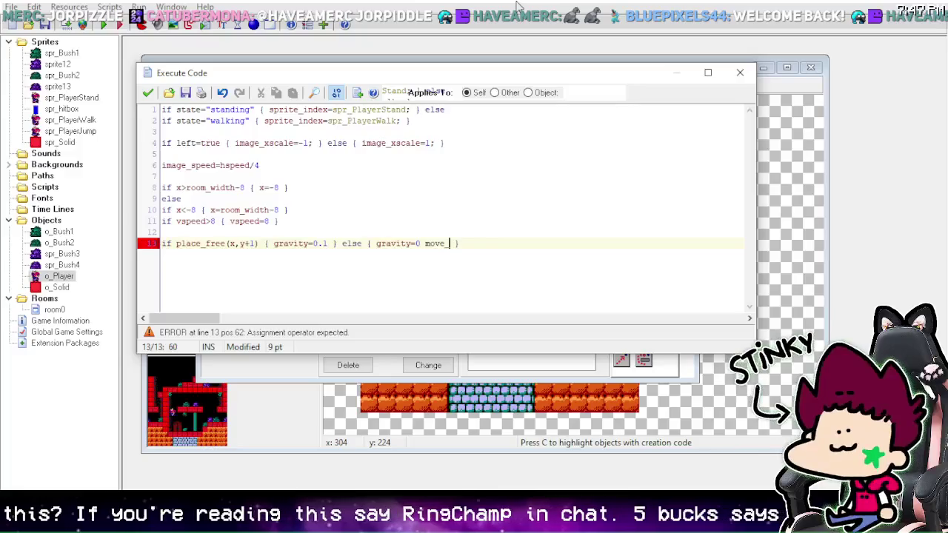
{"action": "type", "text": "poi"}
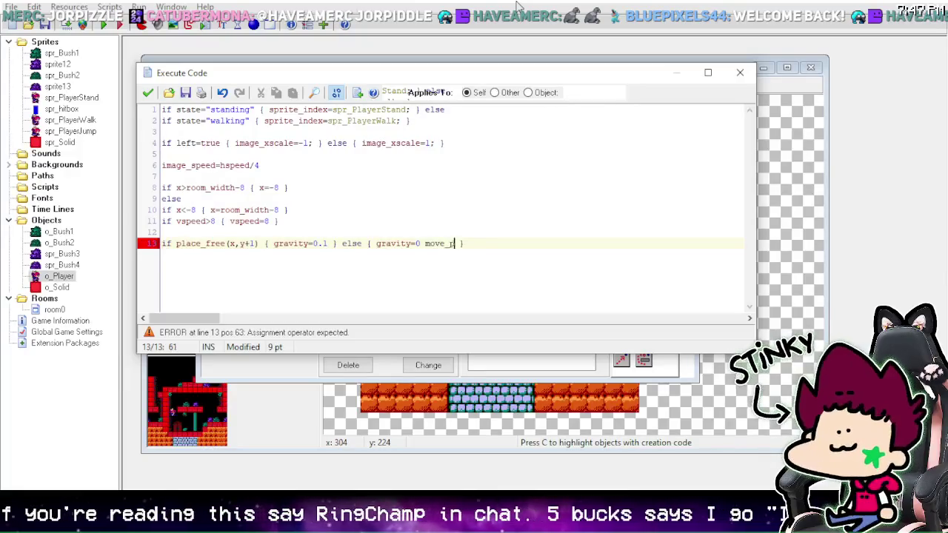
{"action": "type", "text": "dire"}
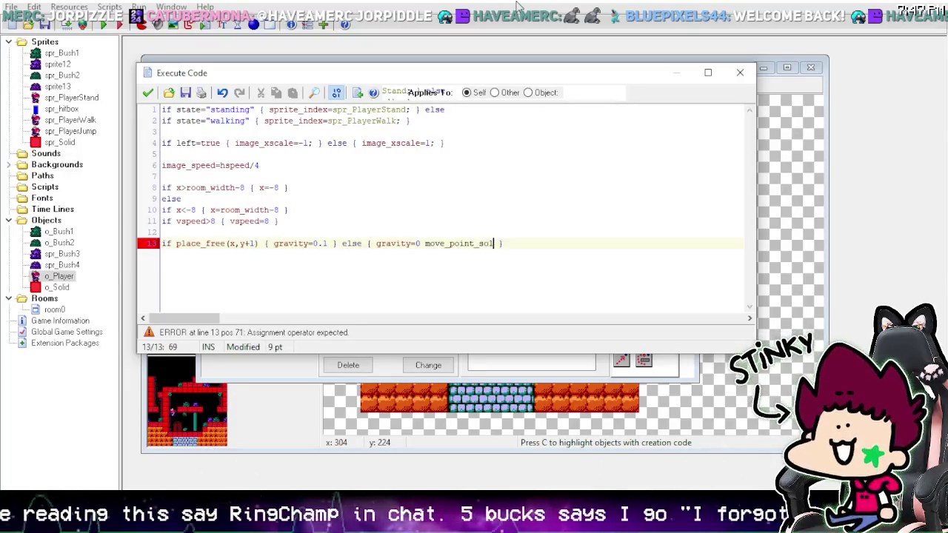
{"action": "key", "text": "BackSpace"}
{"action": "key", "text": "BackSpace"}
{"action": "key", "text": "BackSpace"}
{"action": "key", "text": "BackSpace"}
{"action": "key", "text": "BackSpace"}
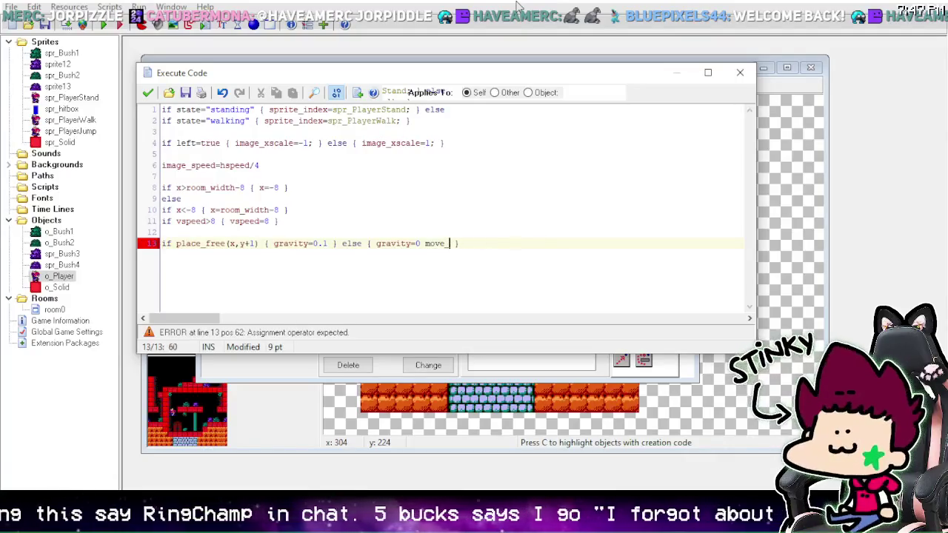
{"action": "type", "text": "direction"}
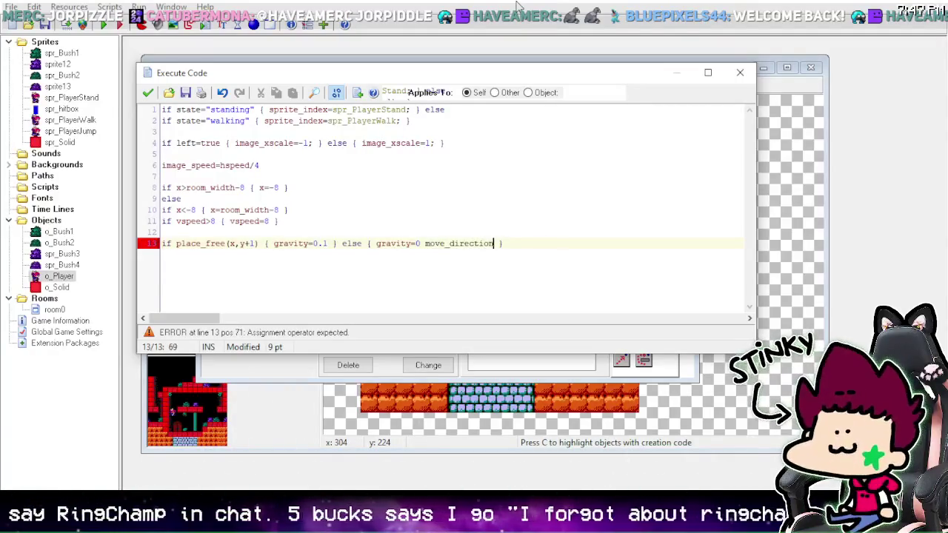
{"action": "key", "text": "BackSpace"}
{"action": "key", "text": "BackSpace"}
{"action": "key", "text": "BackSpace"}
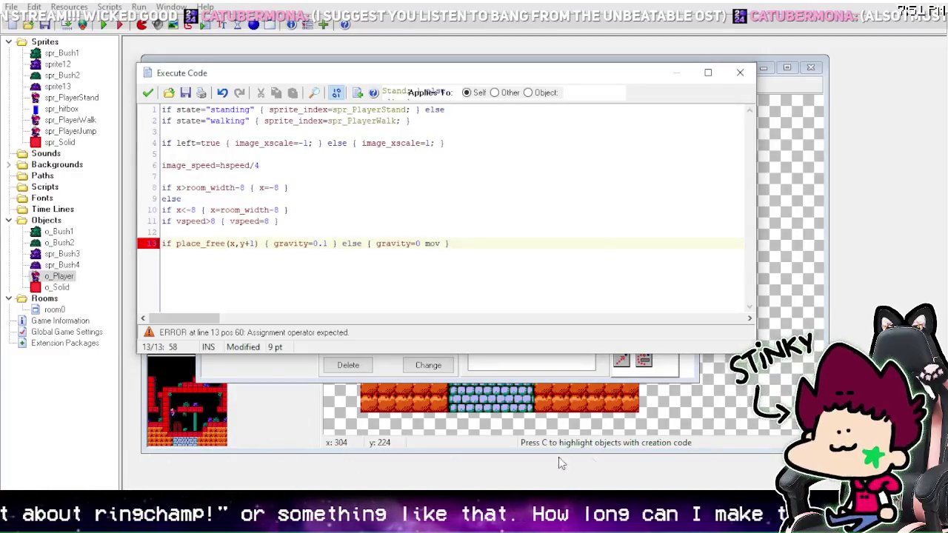
Step: Try move_point and move_direction on line 13, then remove the leftover move text
{"action": "left_click_drag", "start_coordinate": [441, 244], "coordinate": [434, 244]}
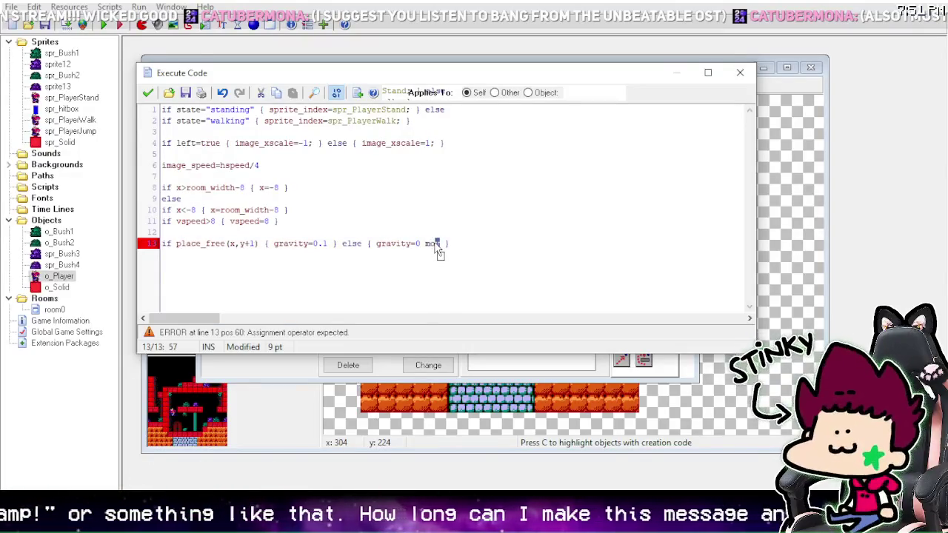
{"action": "left_click", "coordinate": [437, 249]}
{"action": "type", "text": "e_poin"}
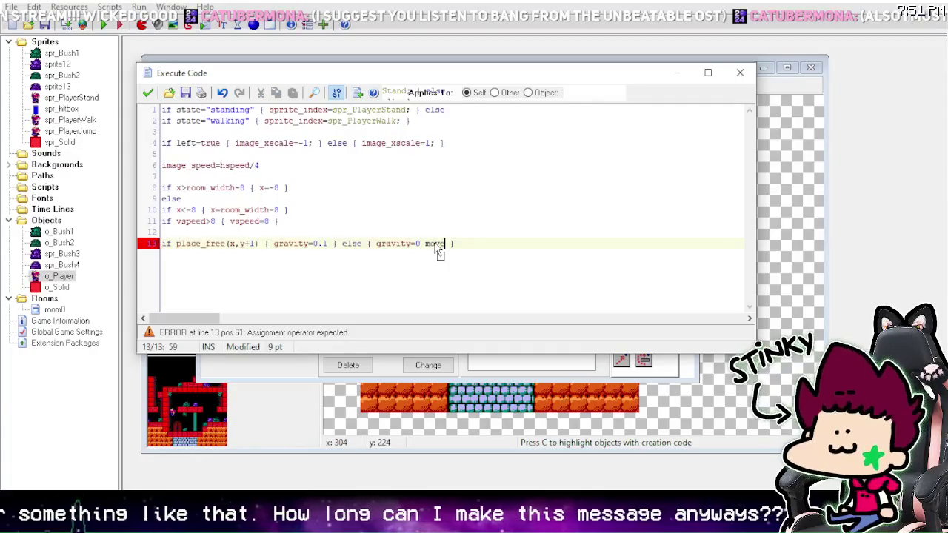
{"action": "type", "text": "t"}
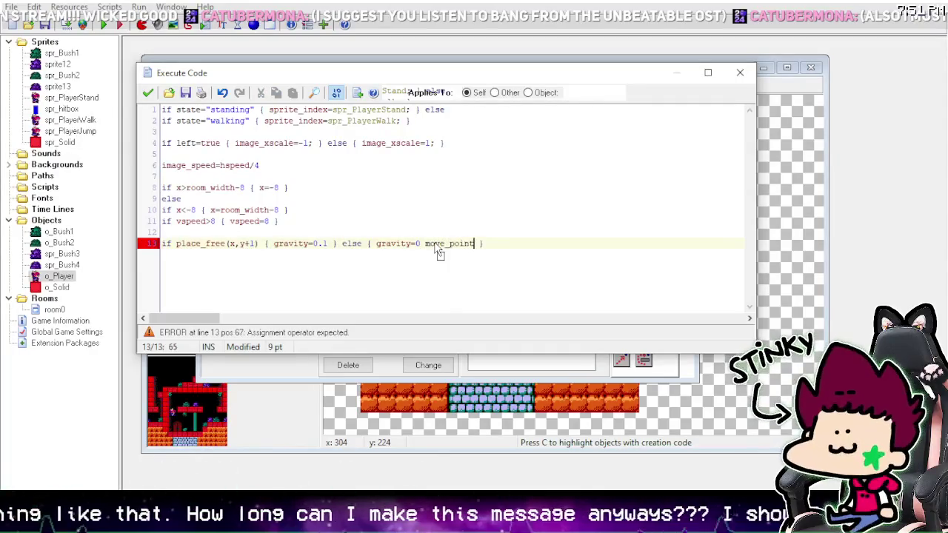
{"action": "key", "text": "BackSpace"}
{"action": "key", "text": "BackSpace"}
{"action": "key", "text": "BackSpace"}
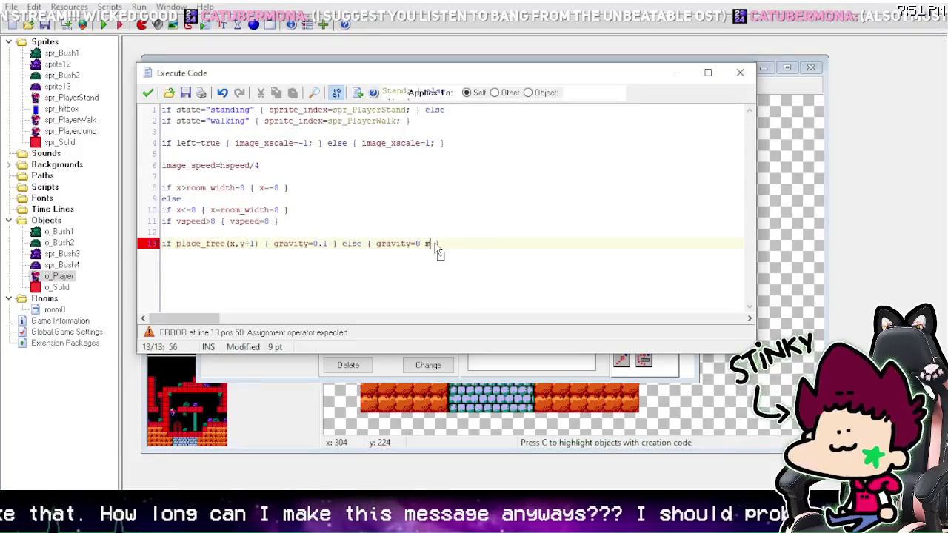
{"action": "type", "text": "move_directi"}
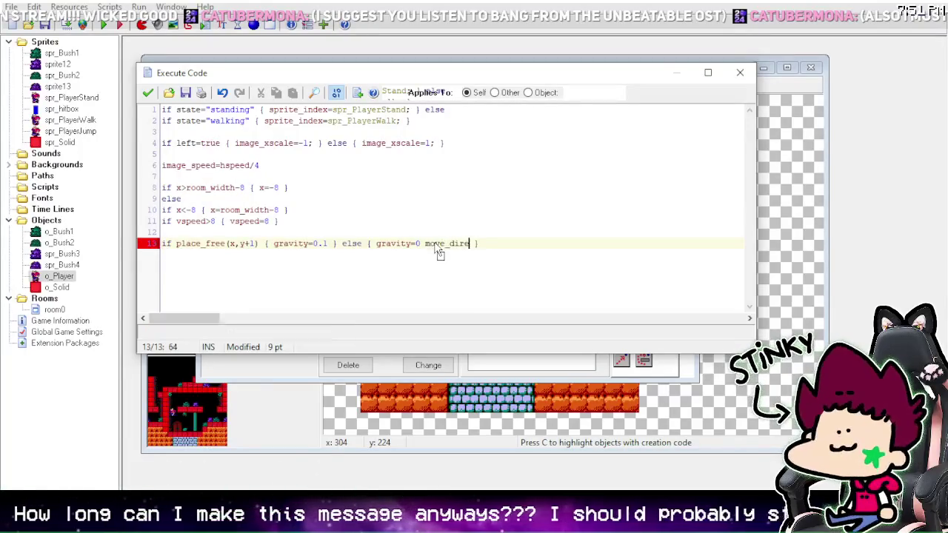
{"action": "type", "text": "on"}
{"action": "key", "text": "BackSpace"}
{"action": "key", "text": "BackSpace"}
{"action": "key", "text": "BackSpace"}
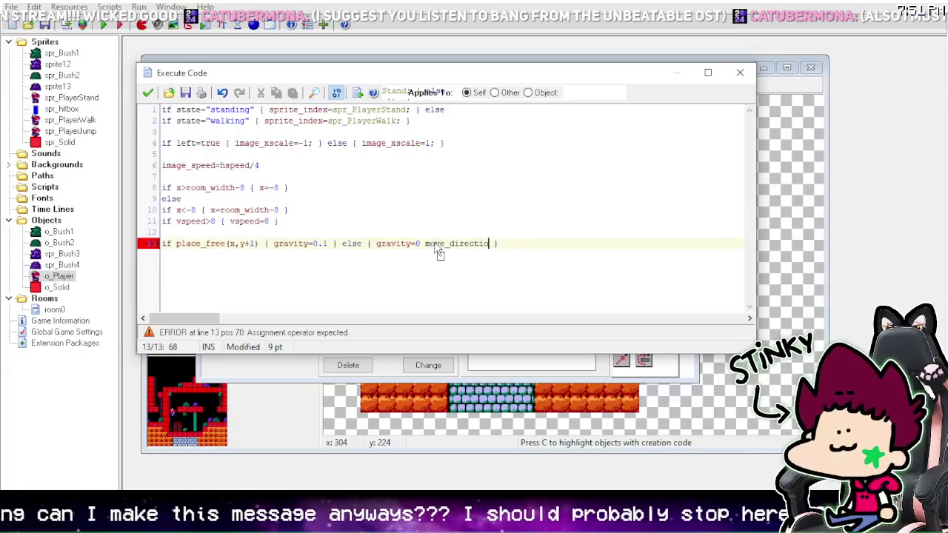
{"action": "key", "text": "BackSpace"}
{"action": "key", "text": "BackSpace"}
{"action": "key", "text": "BackSpace"}
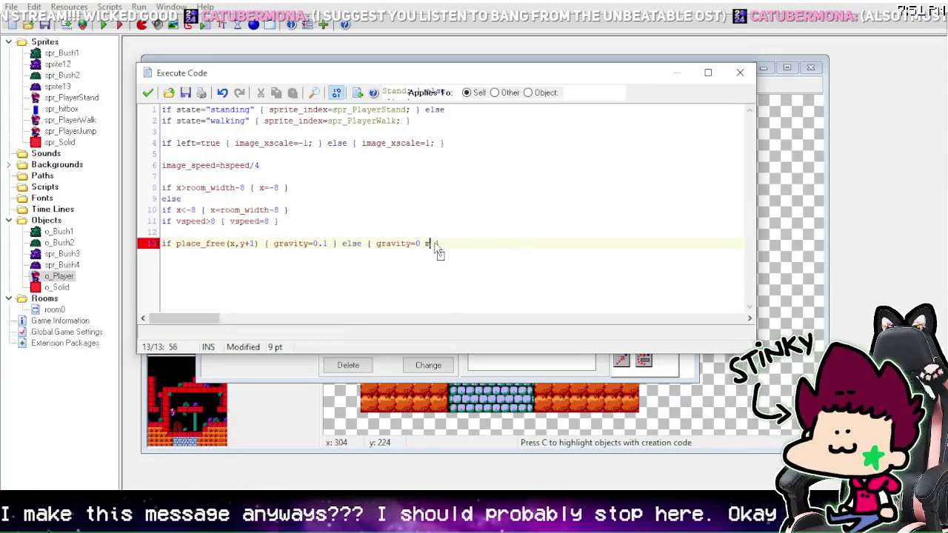
{"action": "left_click", "coordinate": [374, 93]}
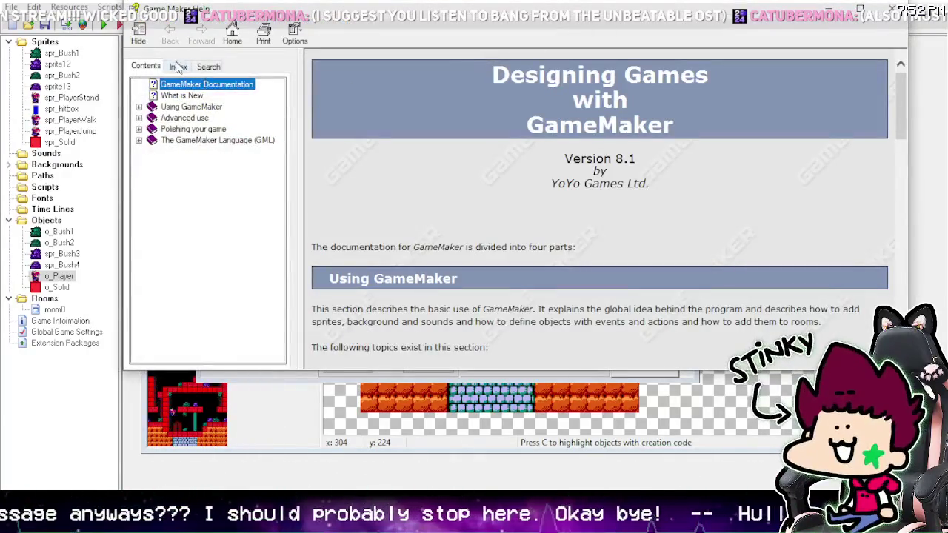
{"action": "left_click", "coordinate": [179, 67]}
{"action": "type", "text": "move"}
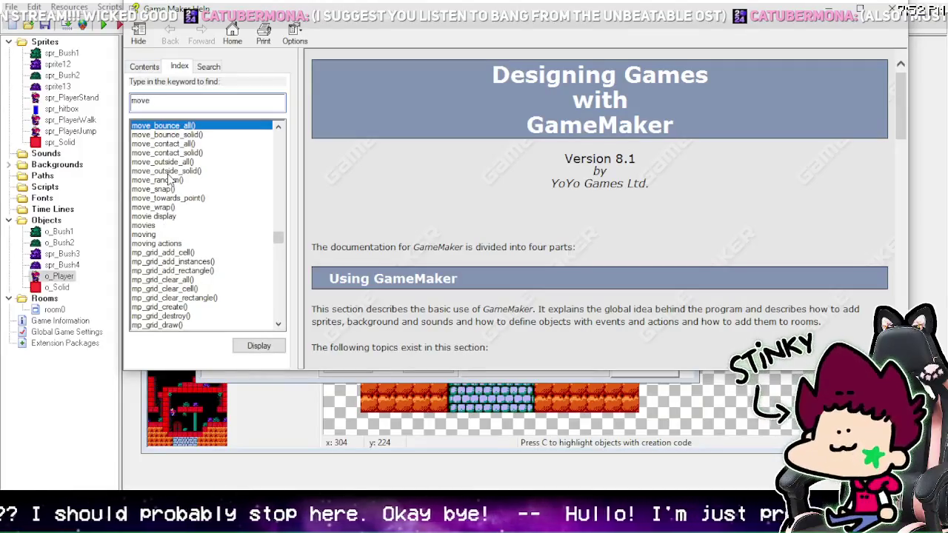
{"action": "left_click", "coordinate": [180, 154]}
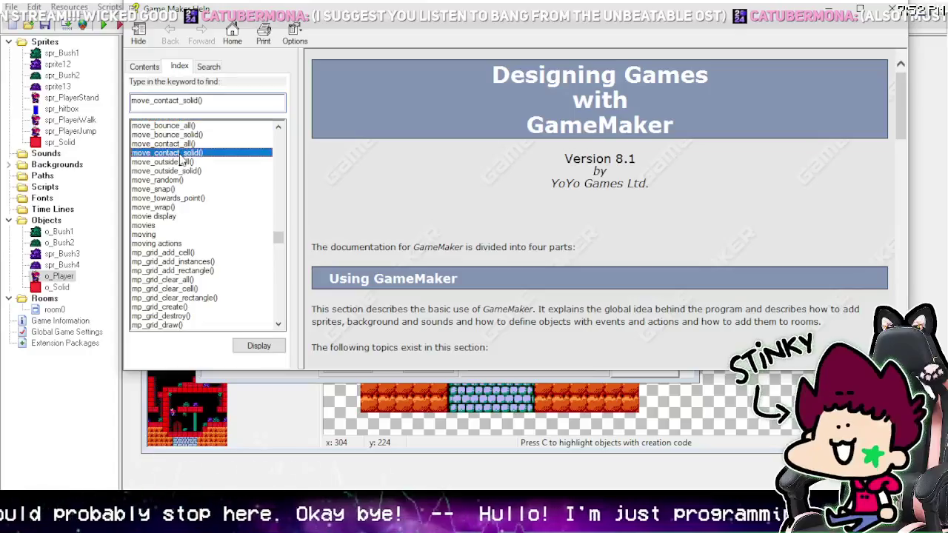
{"action": "double_click", "coordinate": [180, 153]}
{"action": "scroll", "coordinate": [529, 230], "scroll_direction": "down", "scroll_amount": 15}
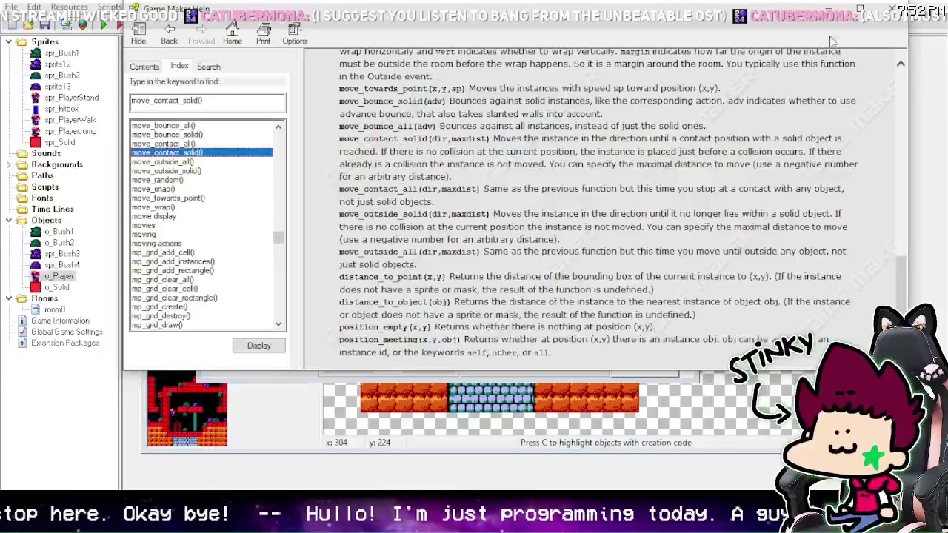
{"action": "left_click", "coordinate": [829, 9]}
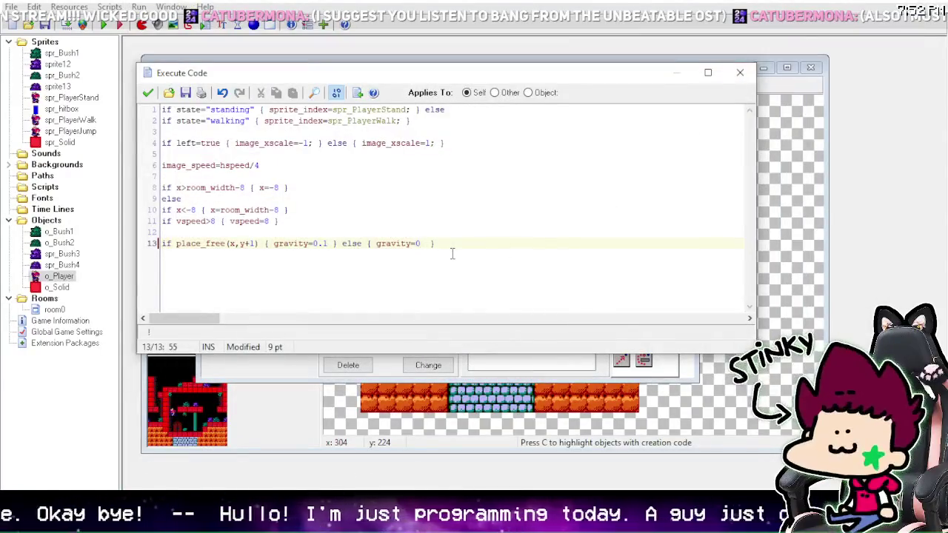
Step: Add move_contact_solid(270,vspeed) after gravity=0 in the else branch and save the Step code
{"action": "type", "text": "move_contact"}
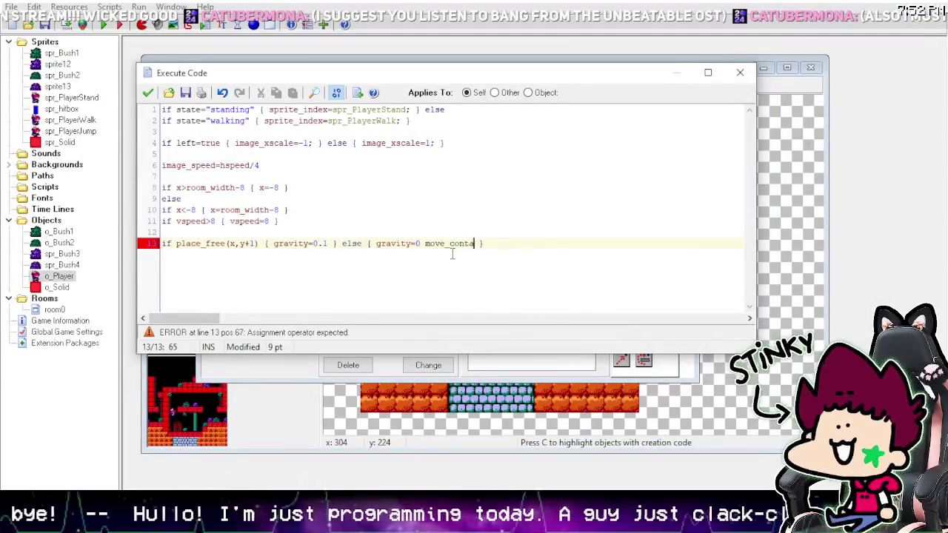
{"action": "type", "text": "_solid("}
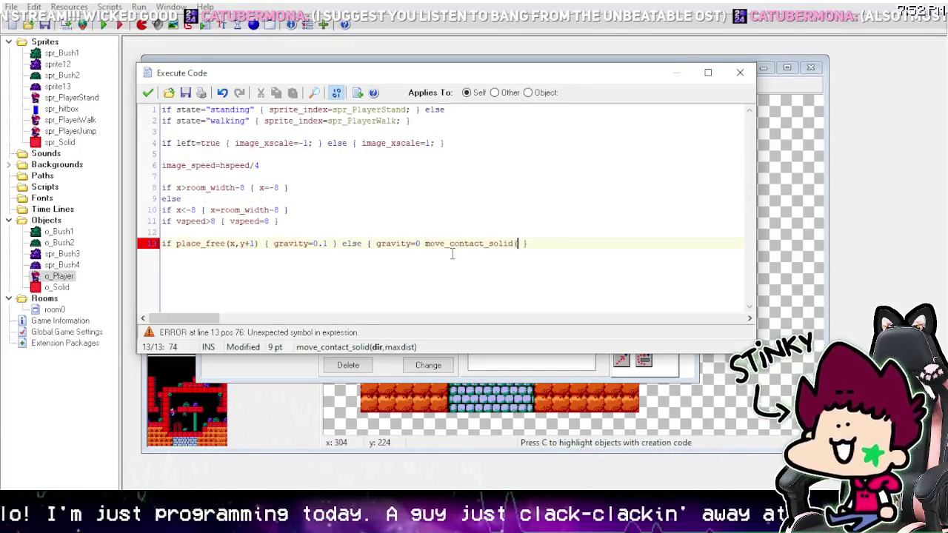
{"action": "type", "text": "270,"}
{"action": "type", "text": "speed"}
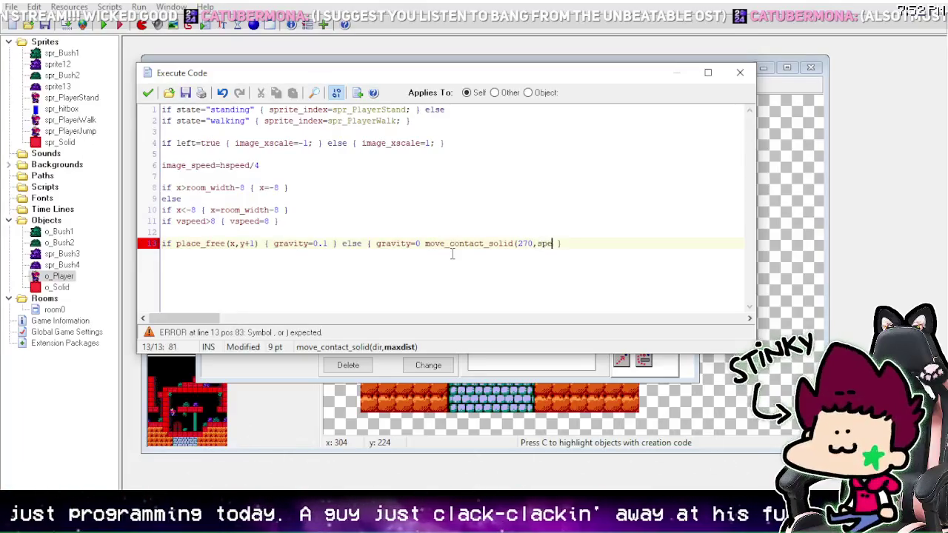
{"action": "key", "text": "Left"}
{"action": "key", "text": "Left"}
{"action": "key", "text": "Left"}
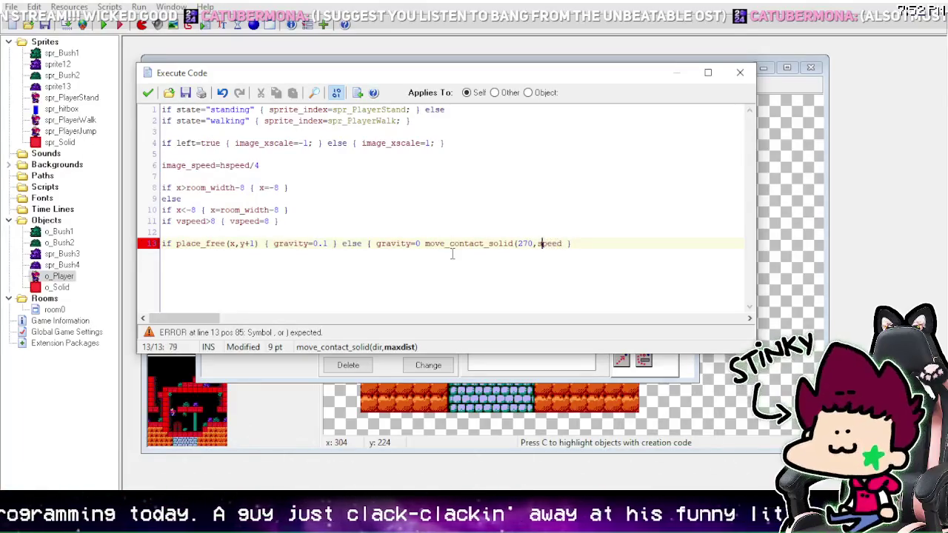
{"action": "type", "text": "v"}
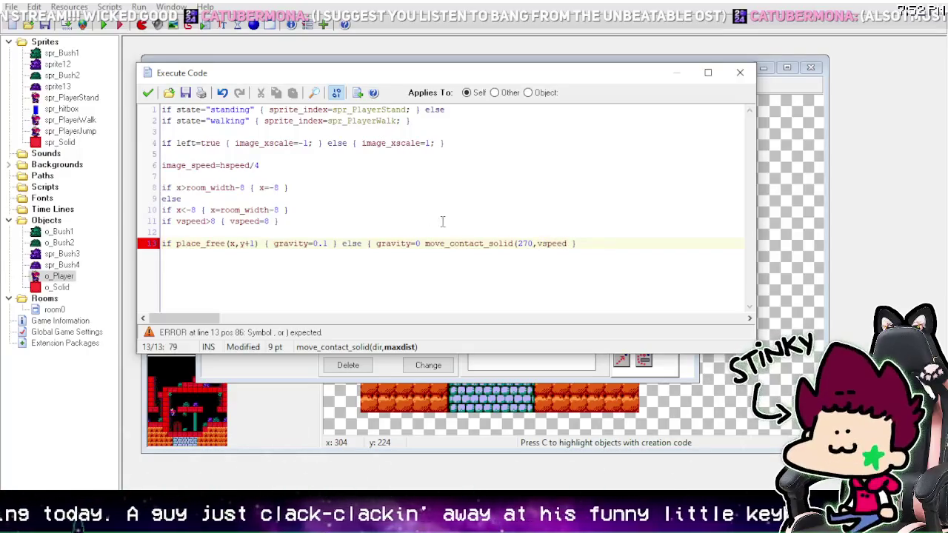
{"action": "left_click", "coordinate": [568, 243]}
{"action": "type", "text": ")"}
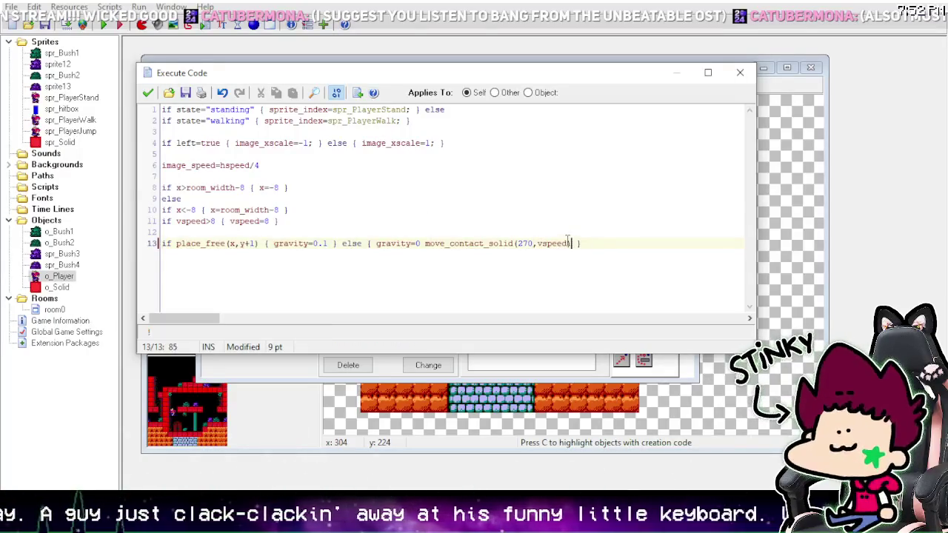
{"action": "left_click", "coordinate": [152, 96]}
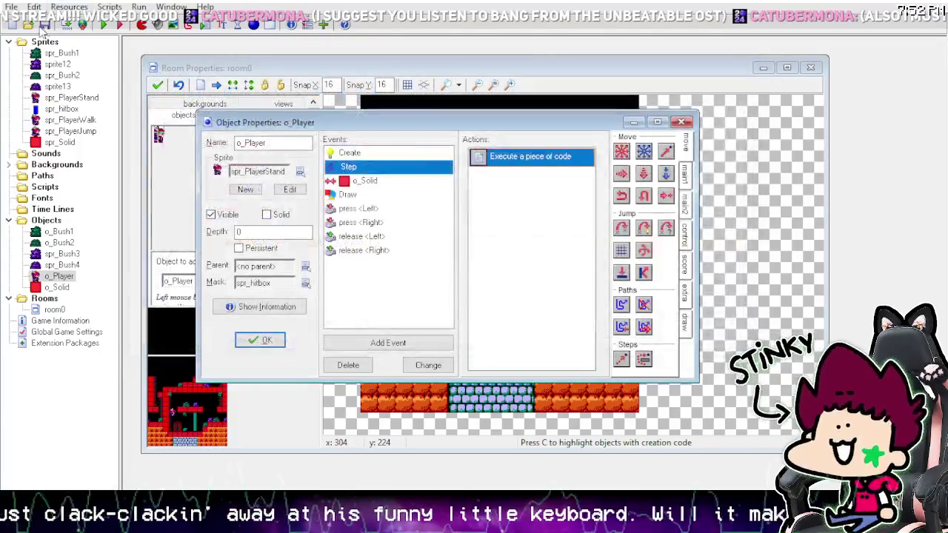
{"action": "left_click", "coordinate": [104, 25]}
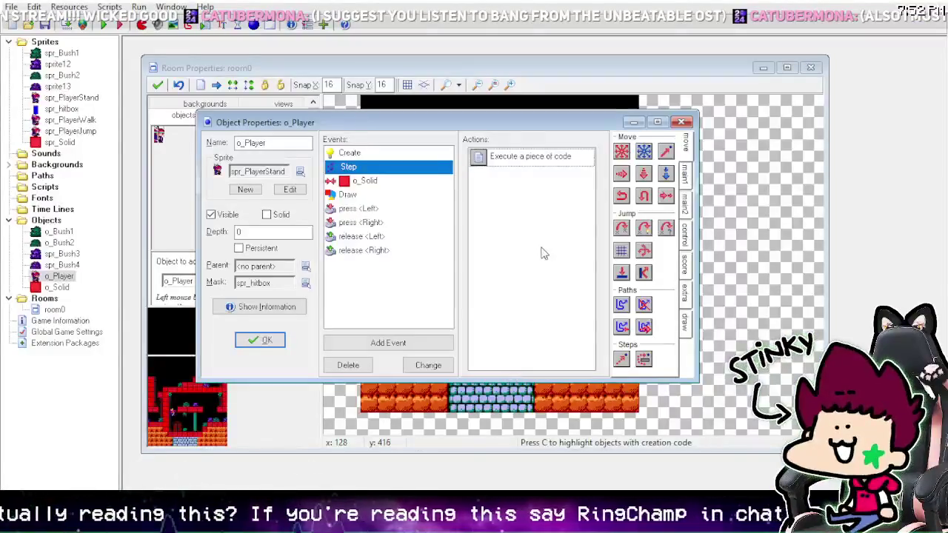
{"action": "left_click", "coordinate": [343, 27]}
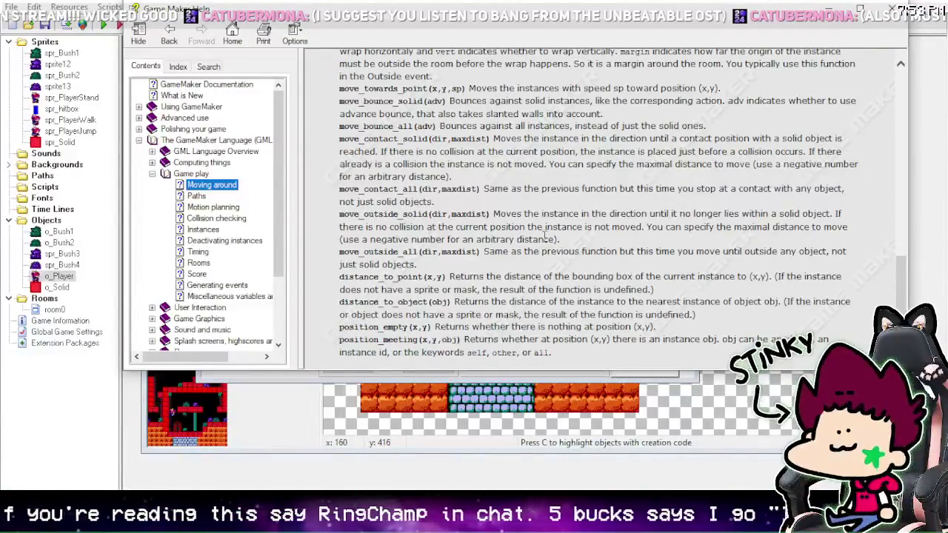
{"action": "left_click", "coordinate": [477, 196]}
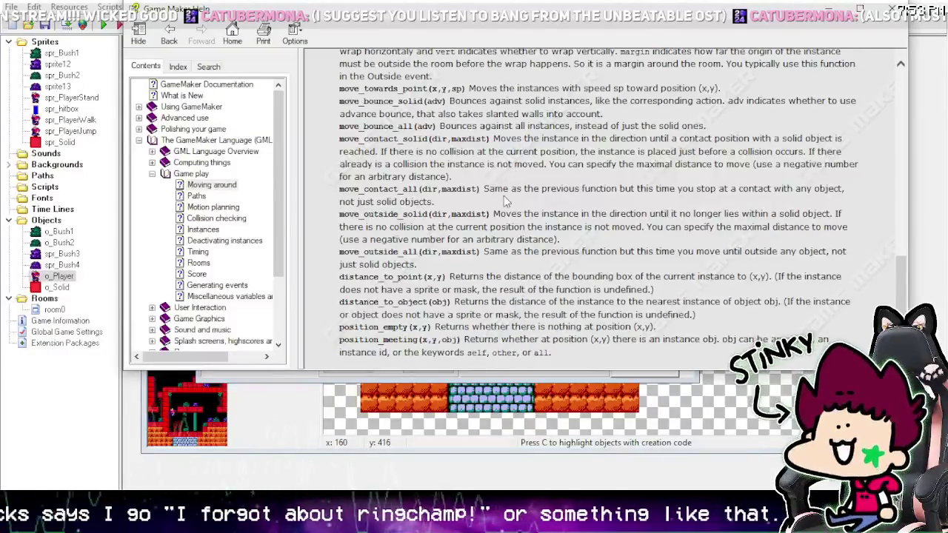
{"action": "left_click", "coordinate": [900, 9]}
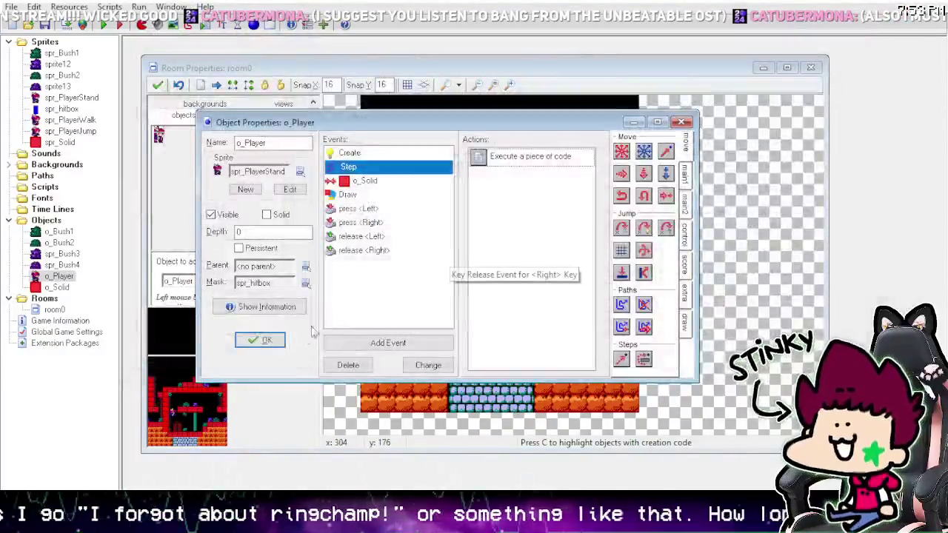
{"action": "left_click", "coordinate": [265, 340]}
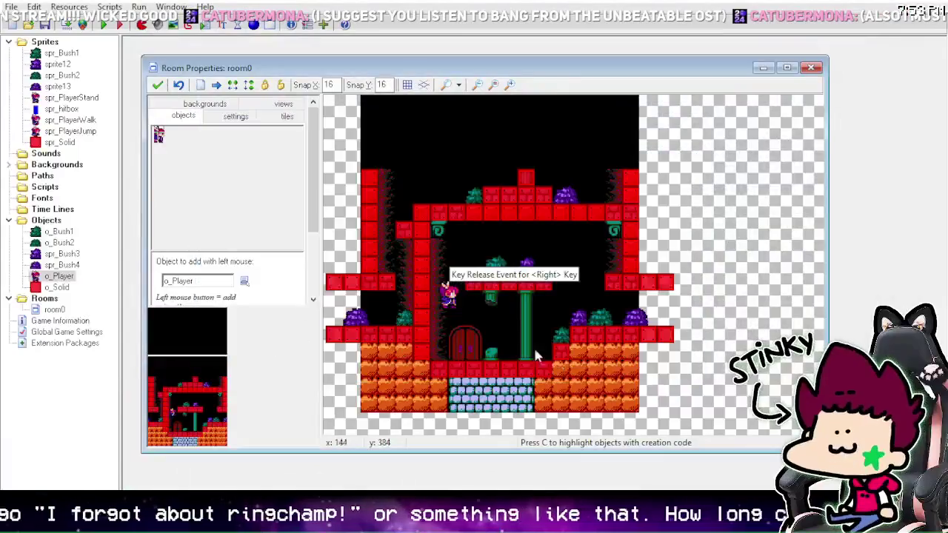
Step: Change line 13's ground check to place_free(x,y+vspeed) and save the Step code
{"action": "double_click", "coordinate": [65, 276]}
{"action": "left_click", "coordinate": [360, 185]}
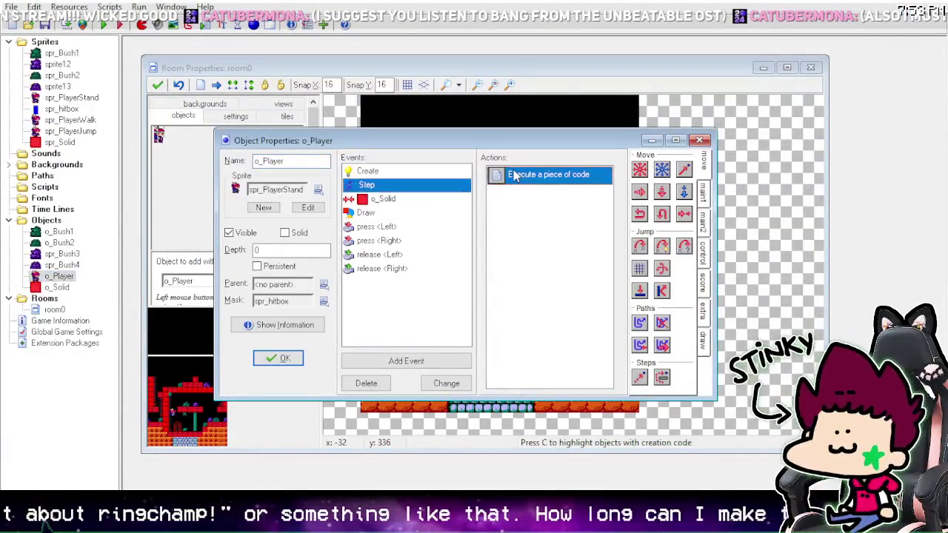
{"action": "double_click", "coordinate": [514, 174]}
{"action": "left_click", "coordinate": [266, 243]}
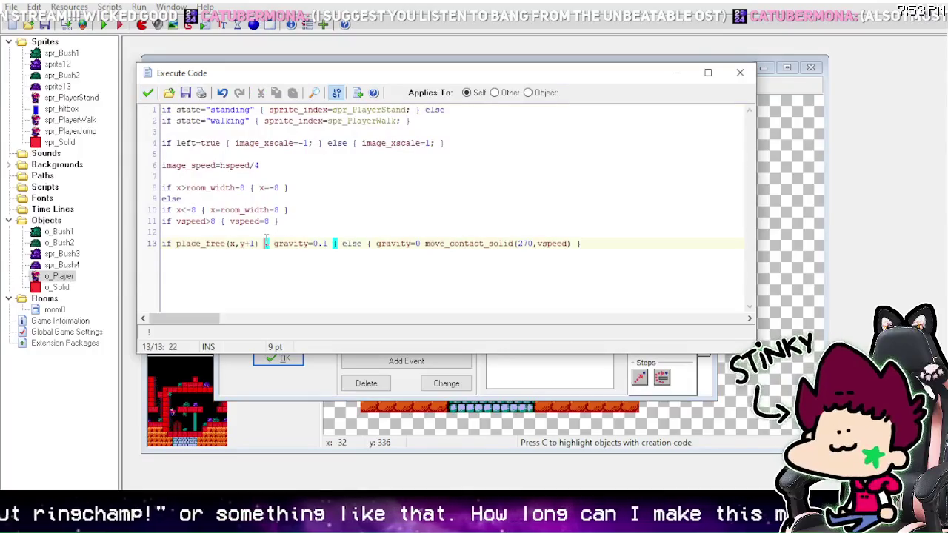
{"action": "left_click", "coordinate": [370, 243]}
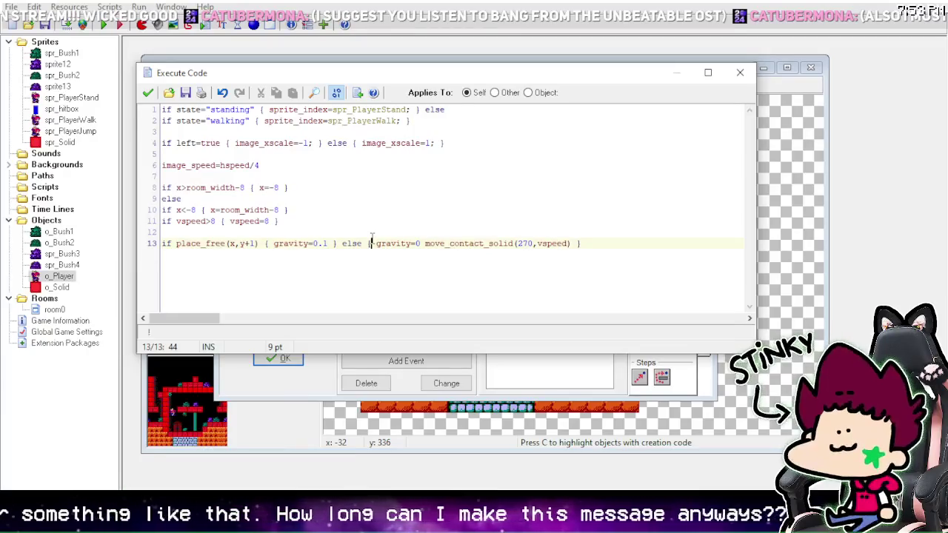
{"action": "double_click", "coordinate": [252, 244]}
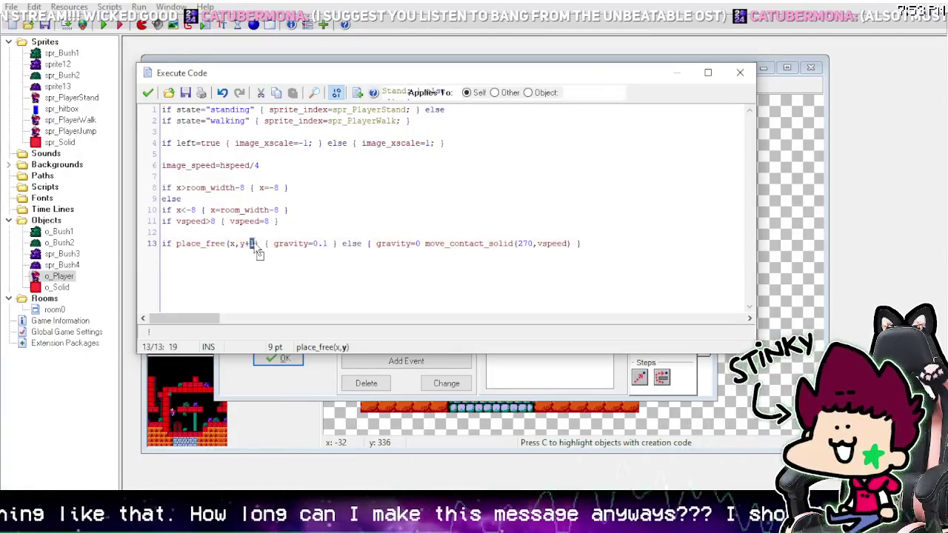
{"action": "type", "text": "vspeed"}
{"action": "left_click", "coordinate": [323, 243]}
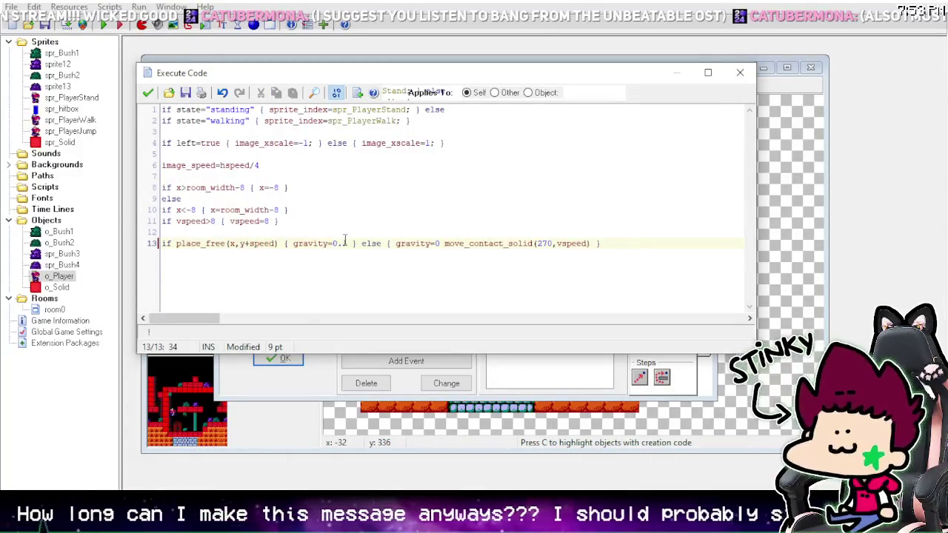
{"action": "left_click", "coordinate": [353, 243]}
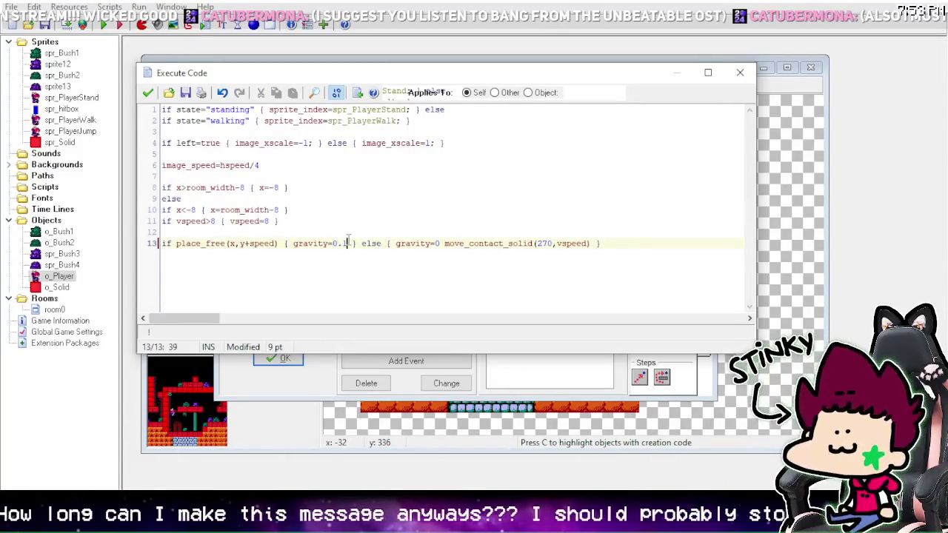
{"action": "left_click", "coordinate": [439, 243]}
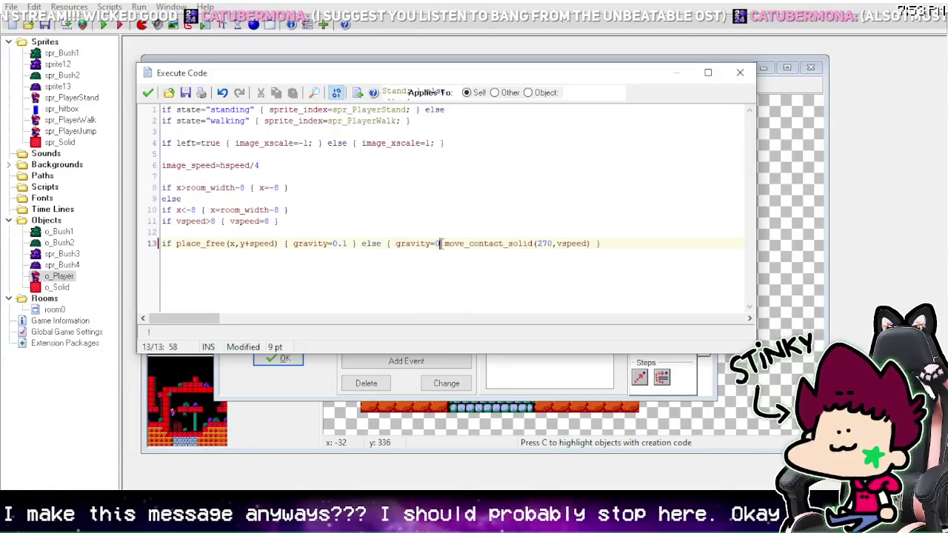
{"action": "left_click", "coordinate": [149, 93]}
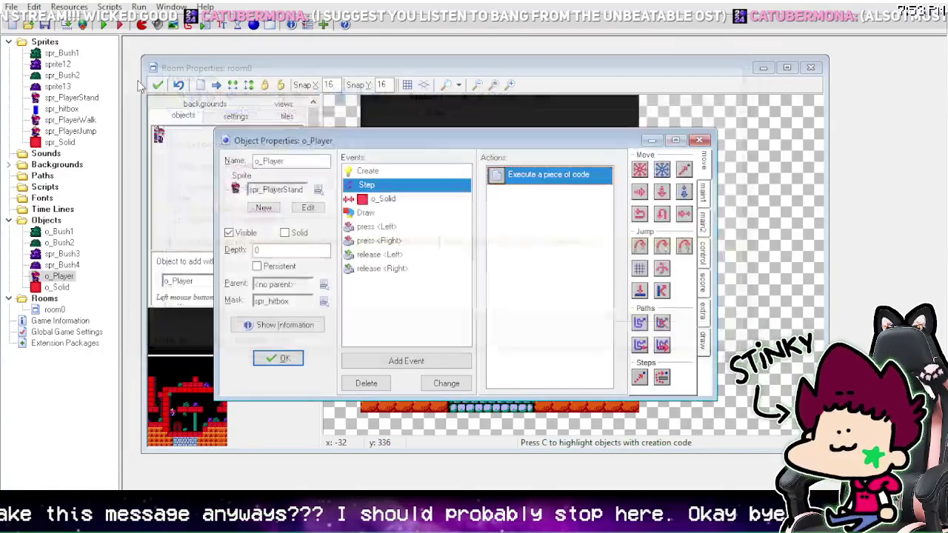
Step: Test-run the game to watch the player land, then close the game window
{"action": "left_click", "coordinate": [104, 26]}
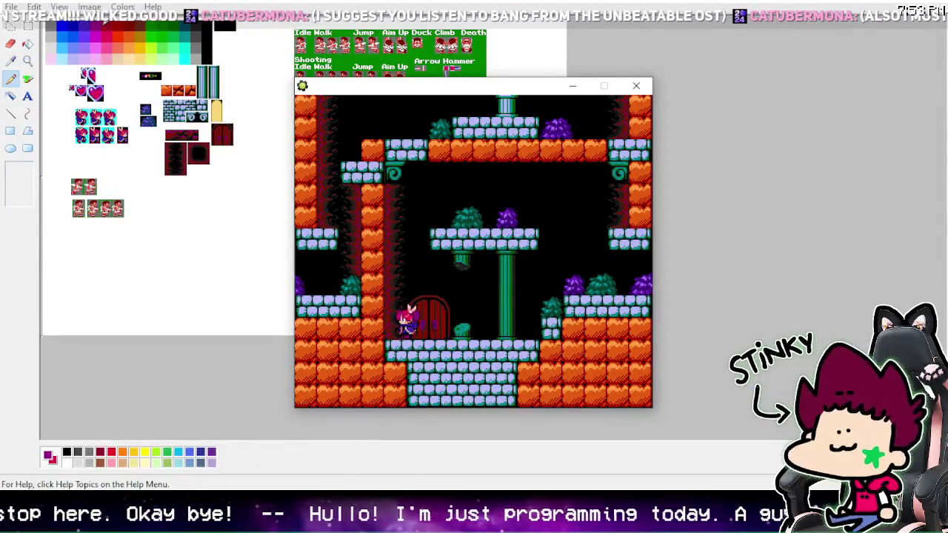
{"action": "left_click", "coordinate": [635, 86]}
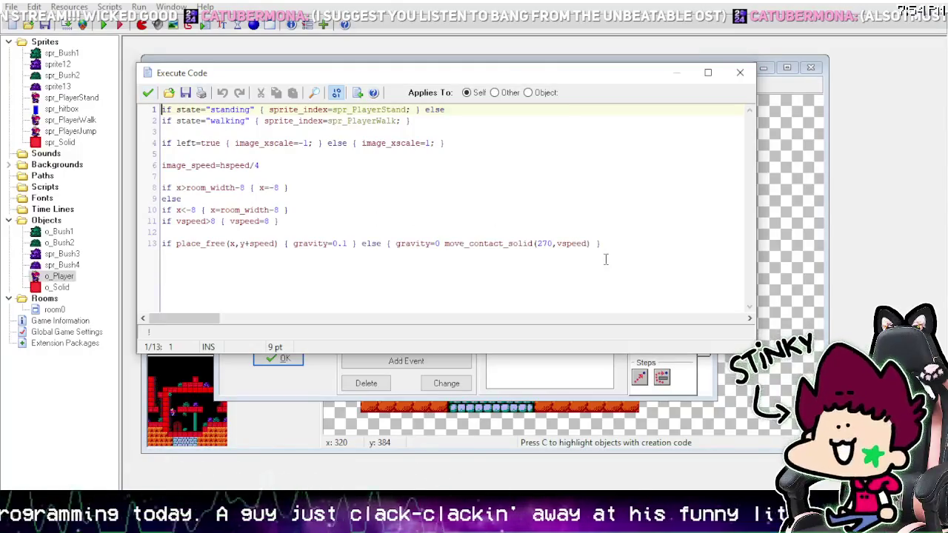
Step: Replace move_contact_solid(270,vspeed) with move_snap(1,16) and save the Step code
{"action": "left_click_drag", "start_coordinate": [591, 244], "coordinate": [474, 250]}
{"action": "type", "text": "snap"}
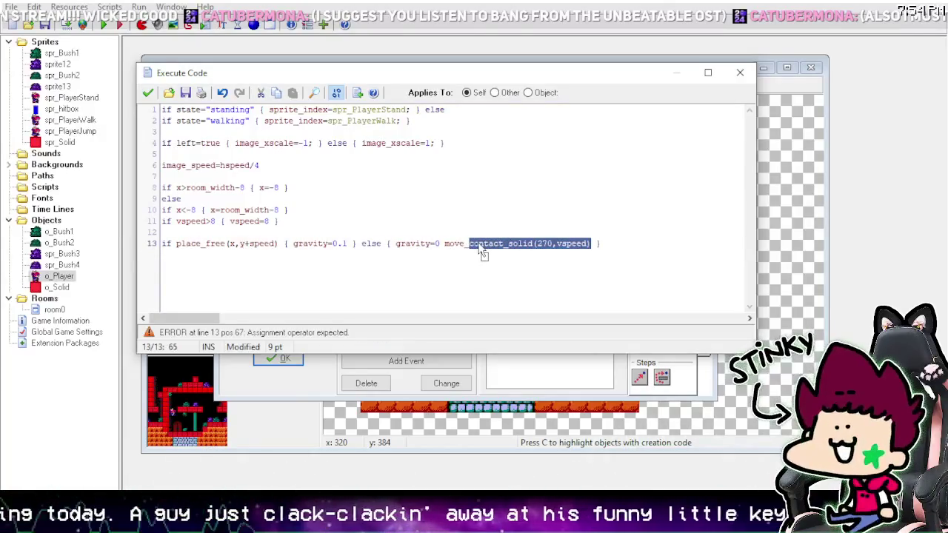
{"action": "type", "text": "("}
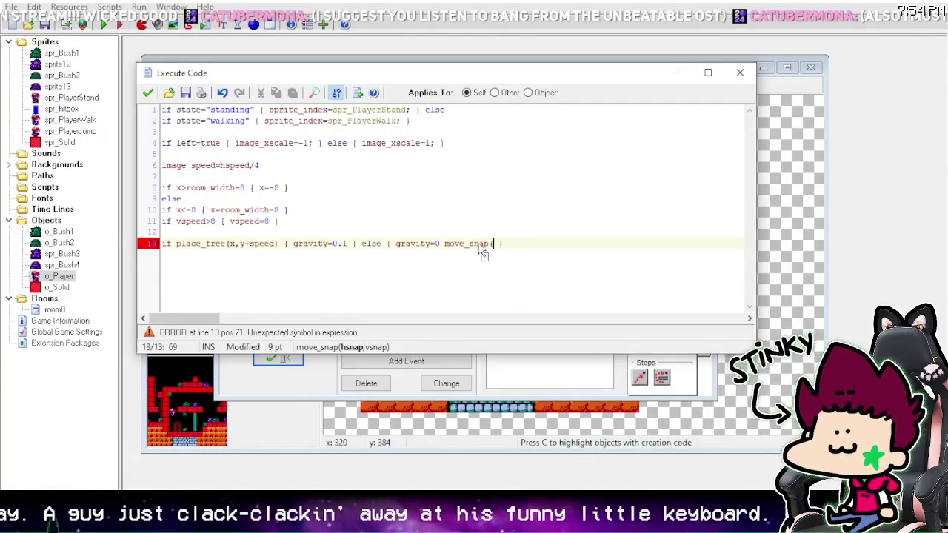
{"action": "type", "text": "1,"}
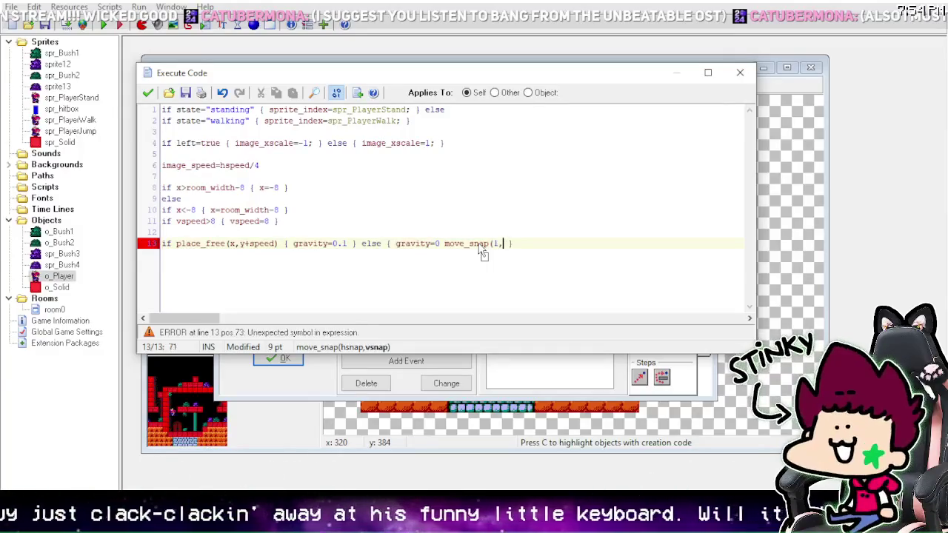
{"action": "type", "text": "16)"}
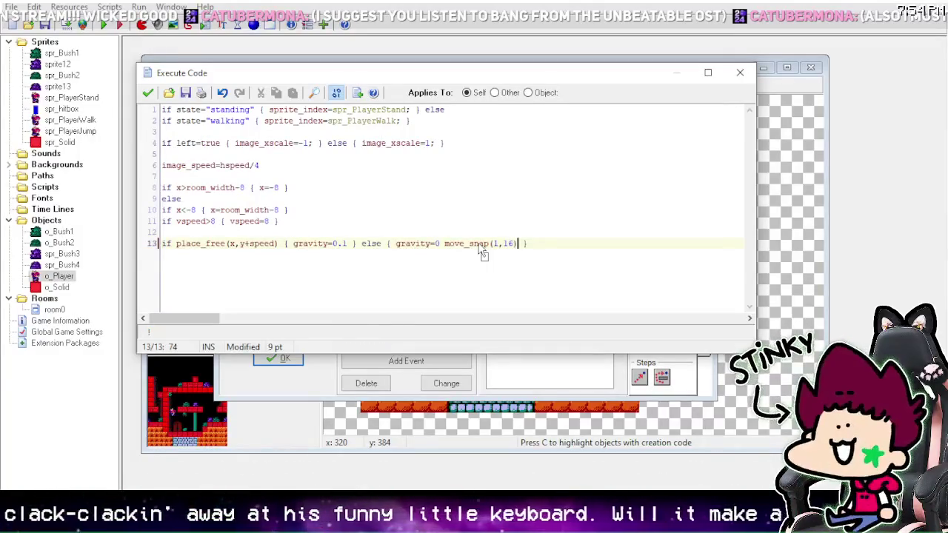
{"action": "left_click", "coordinate": [148, 93]}
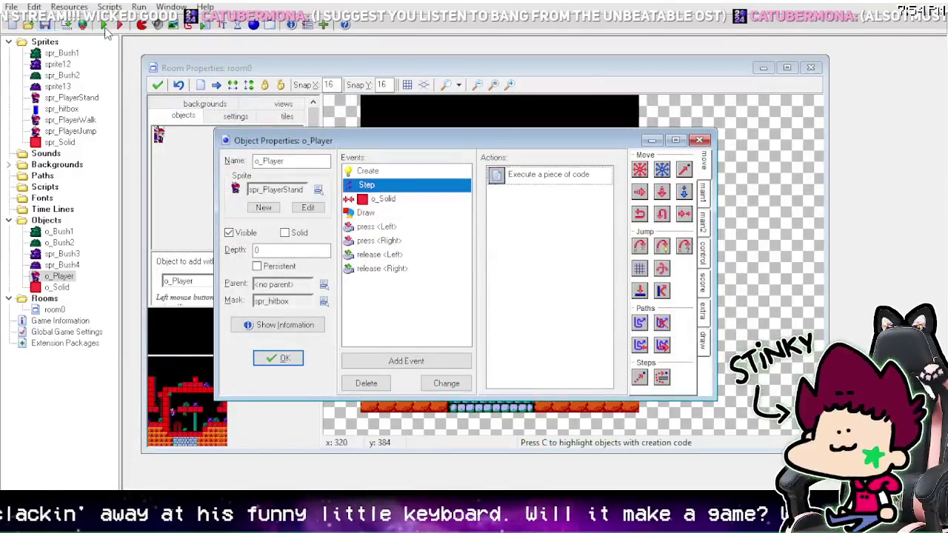
{"action": "left_click", "coordinate": [104, 28]}
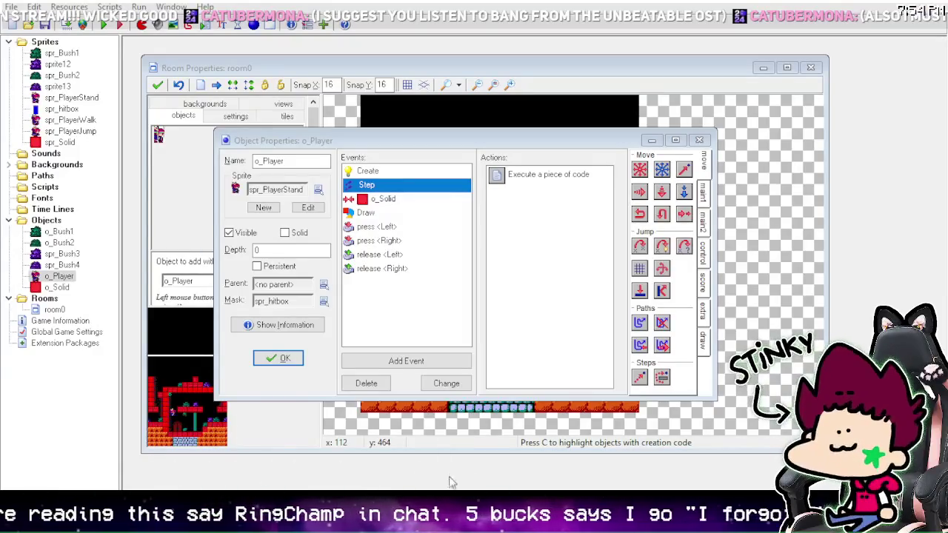
{"action": "left_click", "coordinate": [278, 357]}
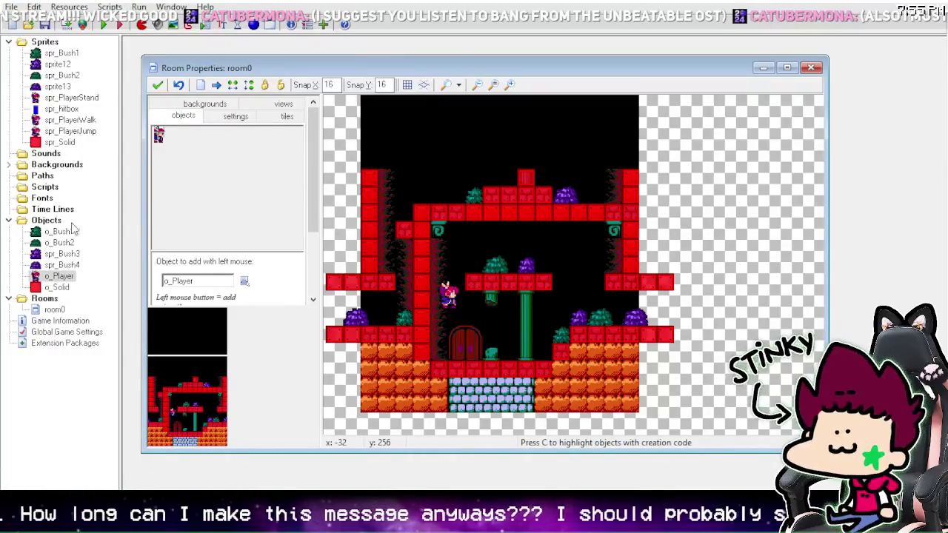
{"action": "double_click", "coordinate": [53, 276]}
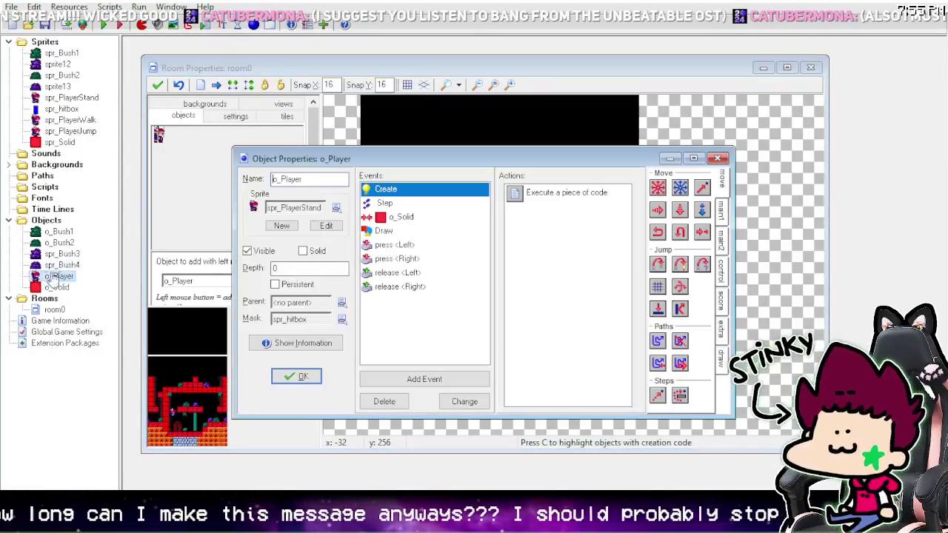
Step: Open o_Player's Step code and review the place_free check, vspeed cap and move_snap arguments
{"action": "left_click", "coordinate": [389, 204]}
{"action": "double_click", "coordinate": [561, 194]}
{"action": "left_click", "coordinate": [230, 245]}
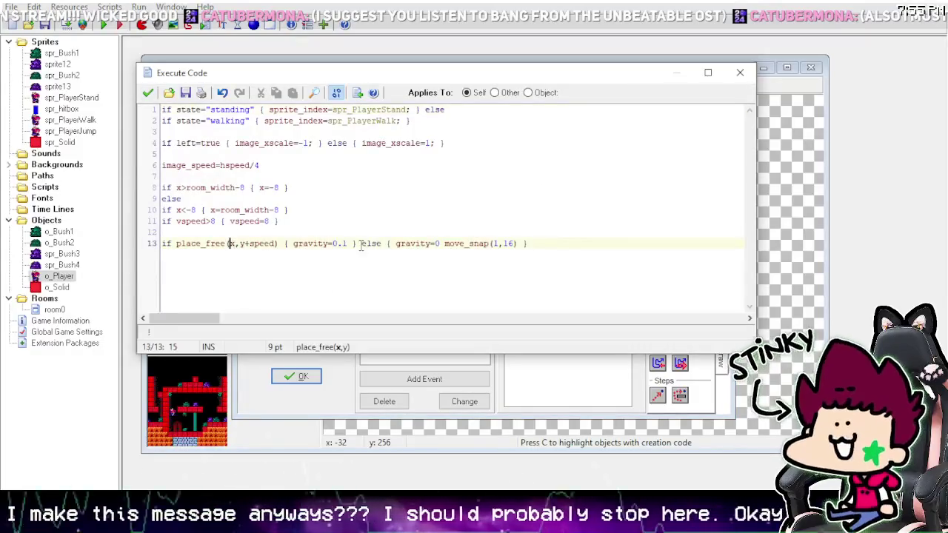
{"action": "left_click", "coordinate": [288, 244]}
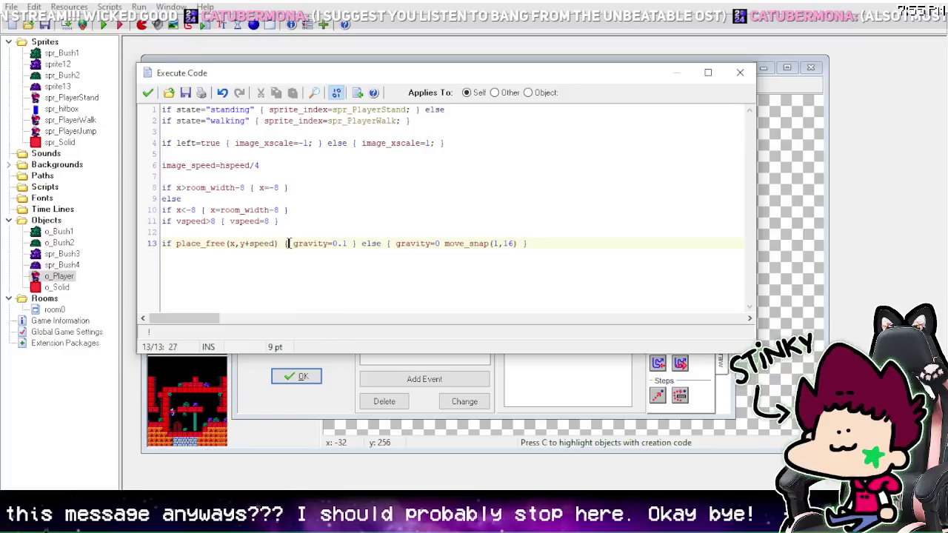
{"action": "left_click", "coordinate": [275, 244]}
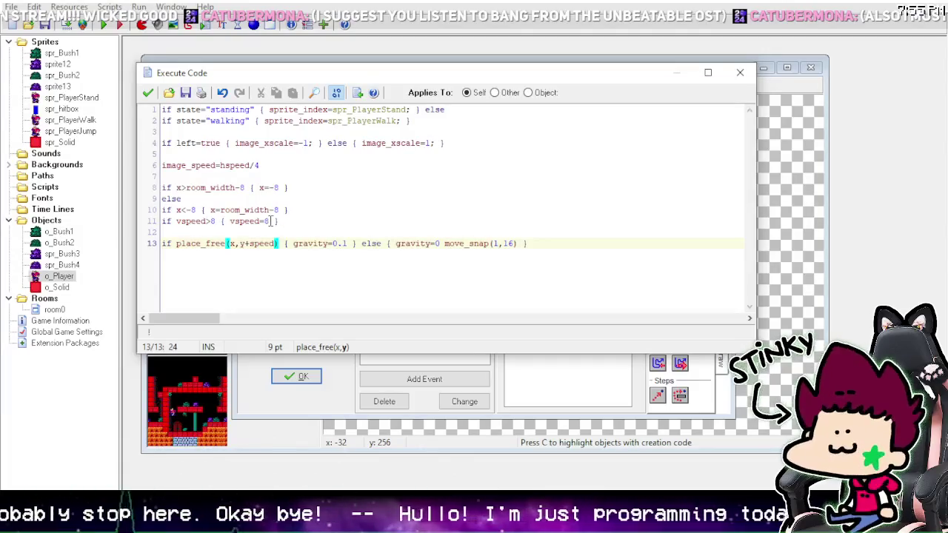
{"action": "left_click", "coordinate": [272, 221]}
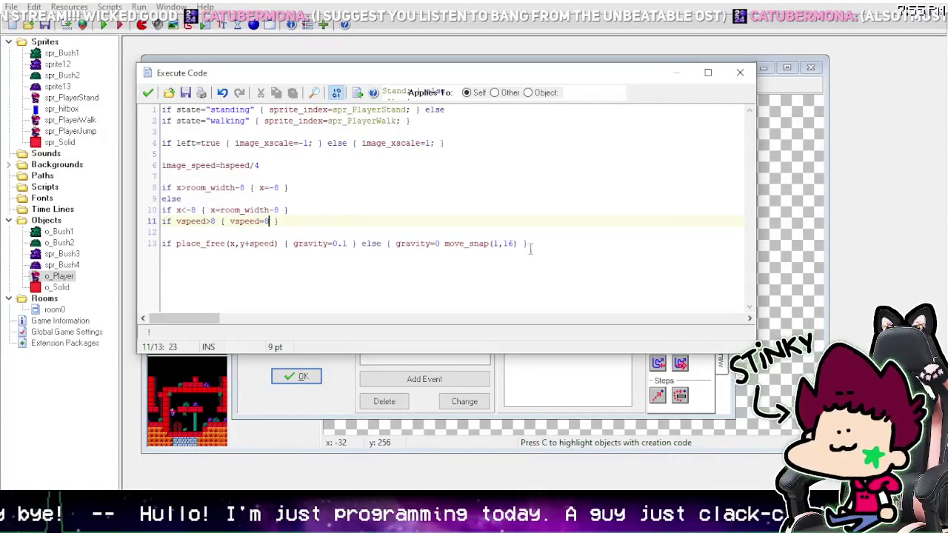
{"action": "left_click", "coordinate": [508, 244]}
{"action": "left_click", "coordinate": [517, 244]}
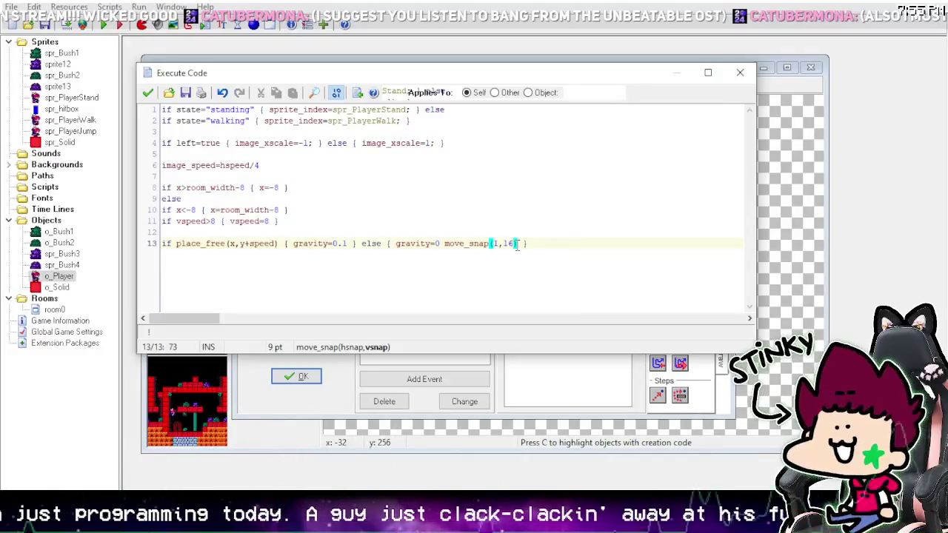
Step: Cut move_snap(1,16) and paste it before gravity=0, then save the code
{"action": "left_click_drag", "start_coordinate": [517, 244], "coordinate": [443, 245]}
{"action": "key", "text": "ctrl+c"}
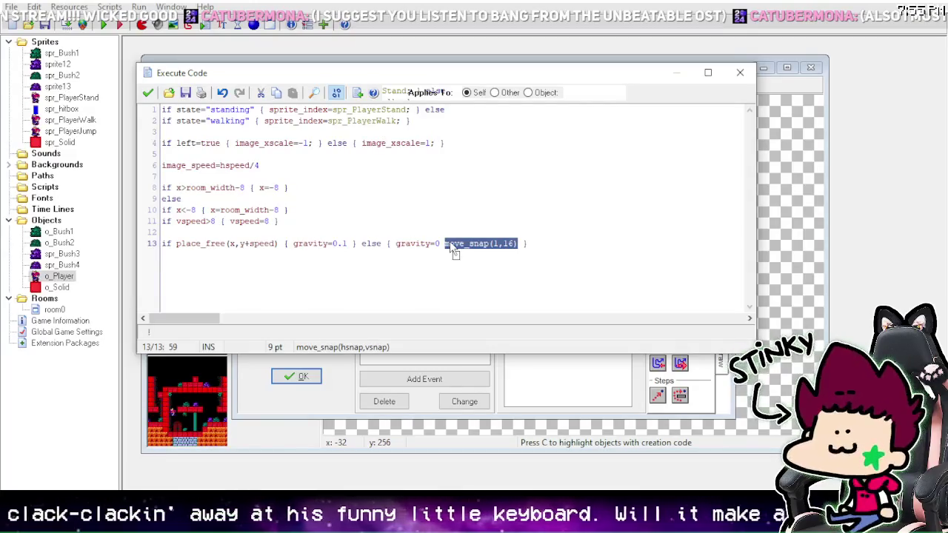
{"action": "right_click", "coordinate": [450, 244]}
{"action": "left_click", "coordinate": [481, 31]}
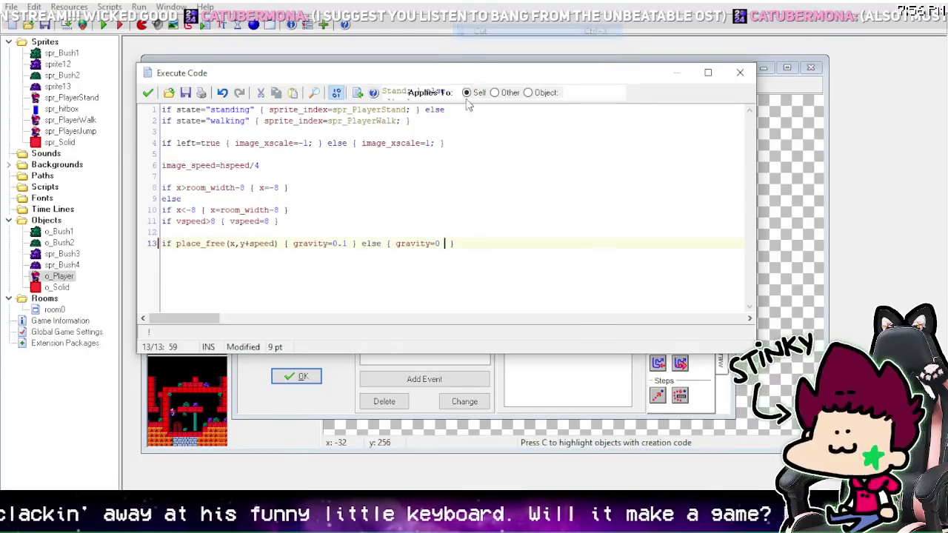
{"action": "left_click", "coordinate": [397, 244]}
{"action": "key", "text": "ctrl+v"}
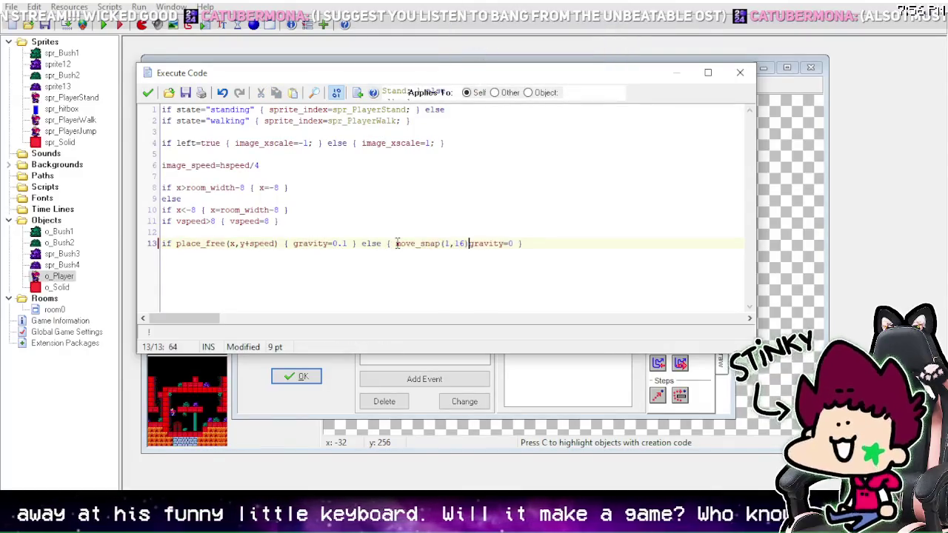
{"action": "left_click", "coordinate": [149, 92]}
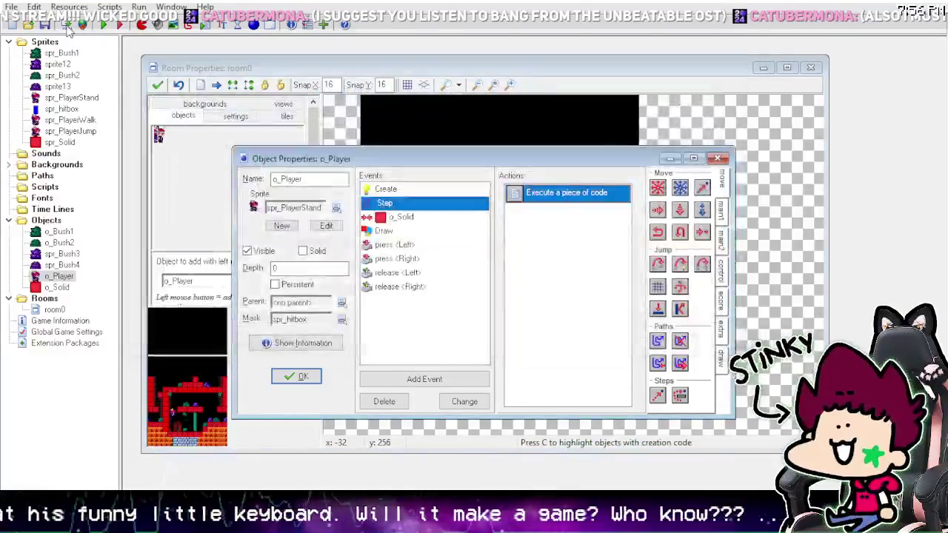
Step: Run the game to test the move_snap(1,16) landing code
{"action": "left_click", "coordinate": [107, 25]}
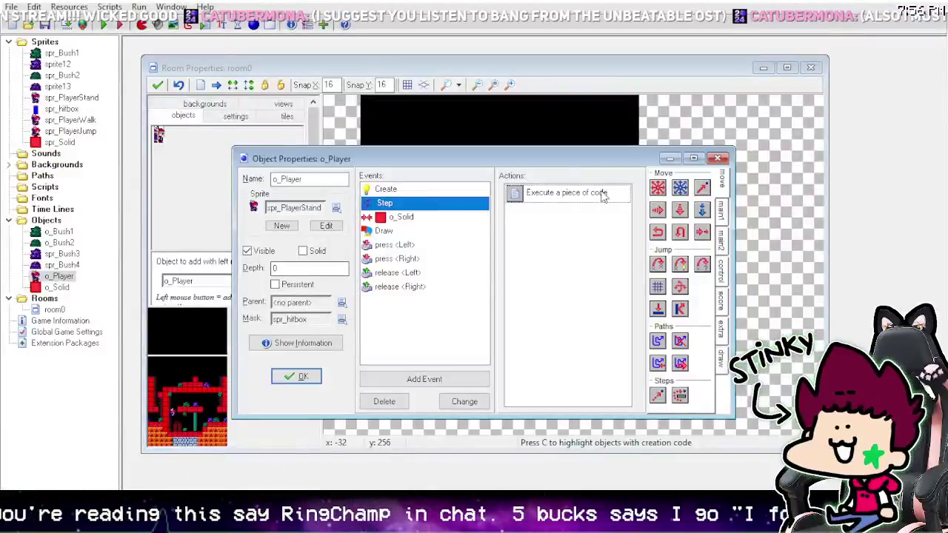
Step: Change place_free(x,y+speed) to place_free(x,y+1) in the Step code
{"action": "double_click", "coordinate": [604, 195]}
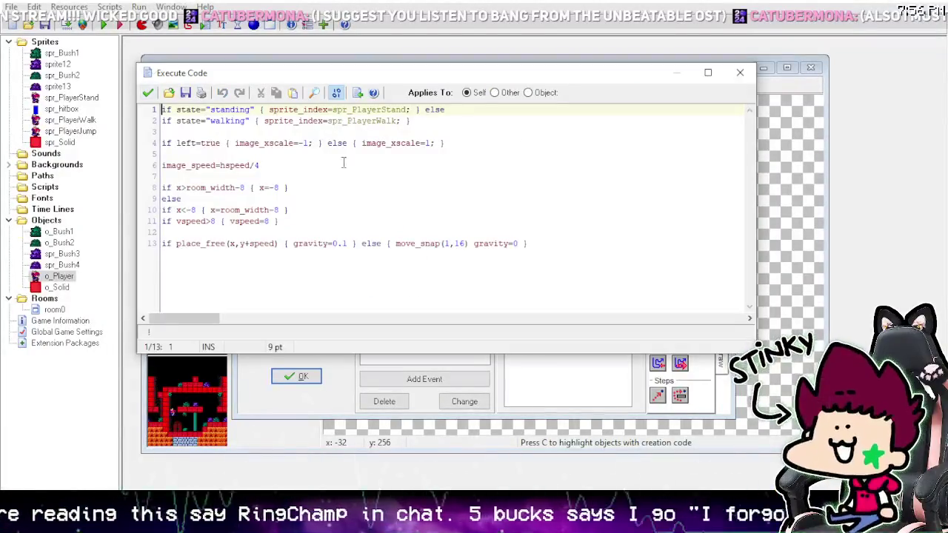
{"action": "left_click", "coordinate": [540, 245]}
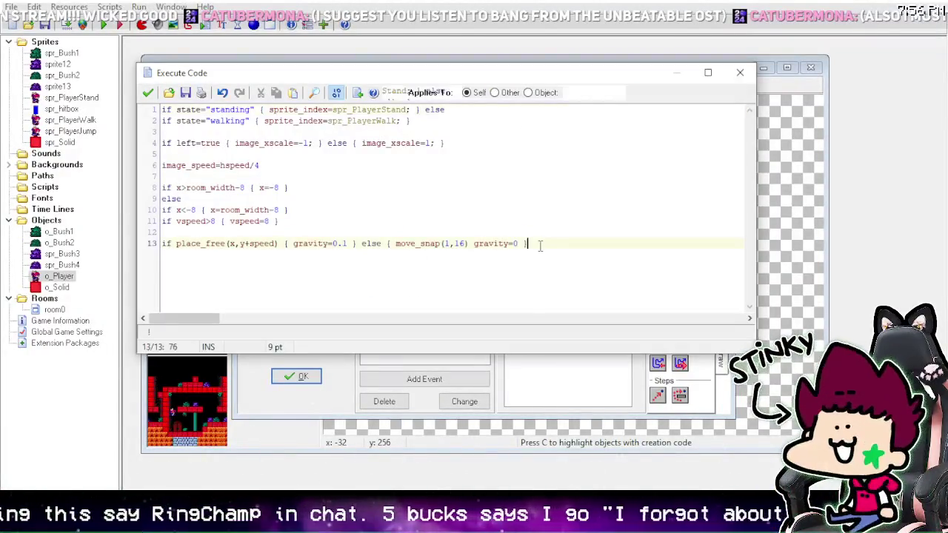
{"action": "left_click", "coordinate": [441, 244]}
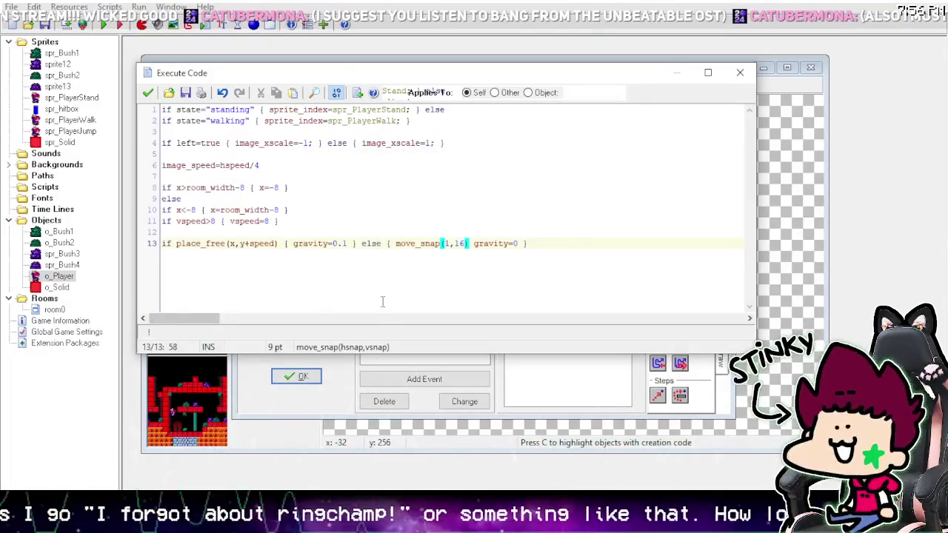
{"action": "left_click", "coordinate": [272, 243]}
{"action": "double_click", "coordinate": [272, 243]}
{"action": "left_click", "coordinate": [271, 246]}
{"action": "double_click", "coordinate": [252, 246]}
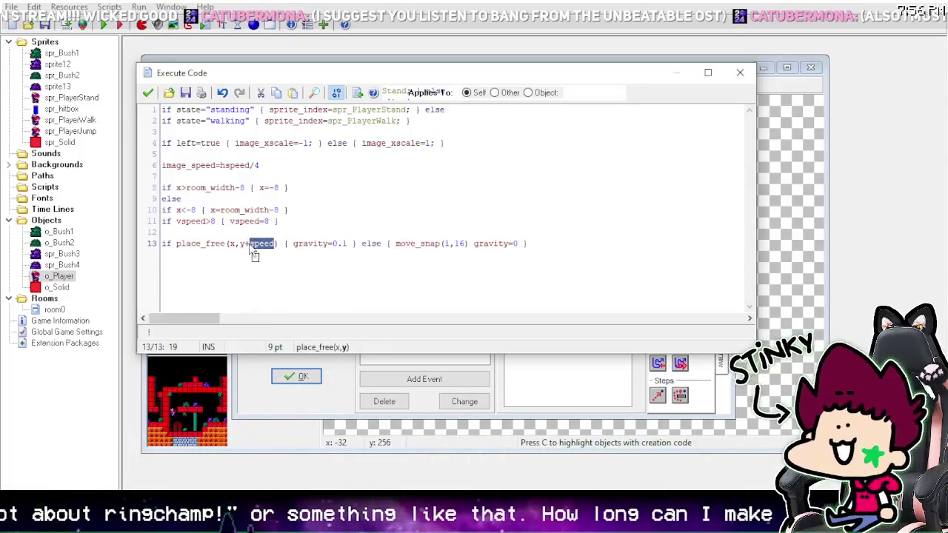
{"action": "type", "text": "1"}
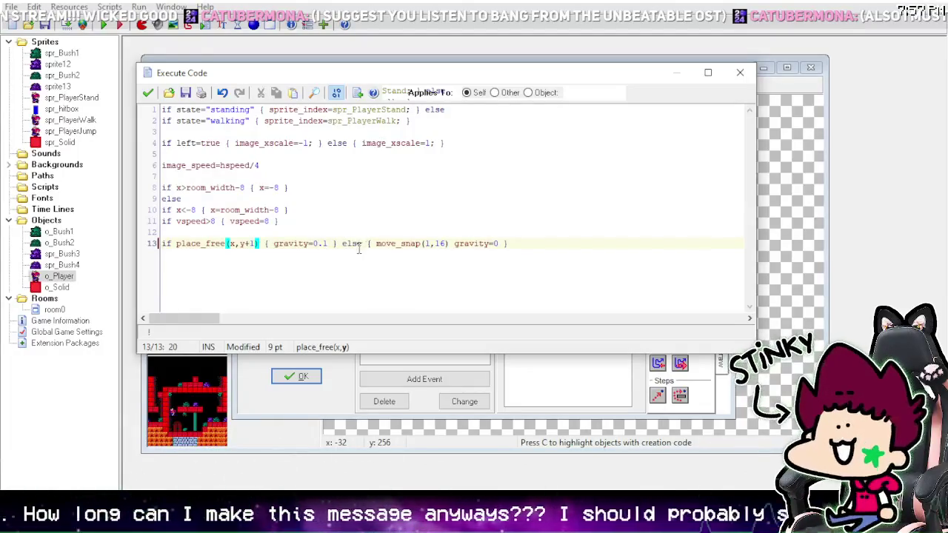
Step: Delete the move_snap(1,16) call from the else branch and save the code
{"action": "left_click", "coordinate": [448, 243]}
{"action": "left_click_drag", "start_coordinate": [448, 243], "coordinate": [376, 243]}
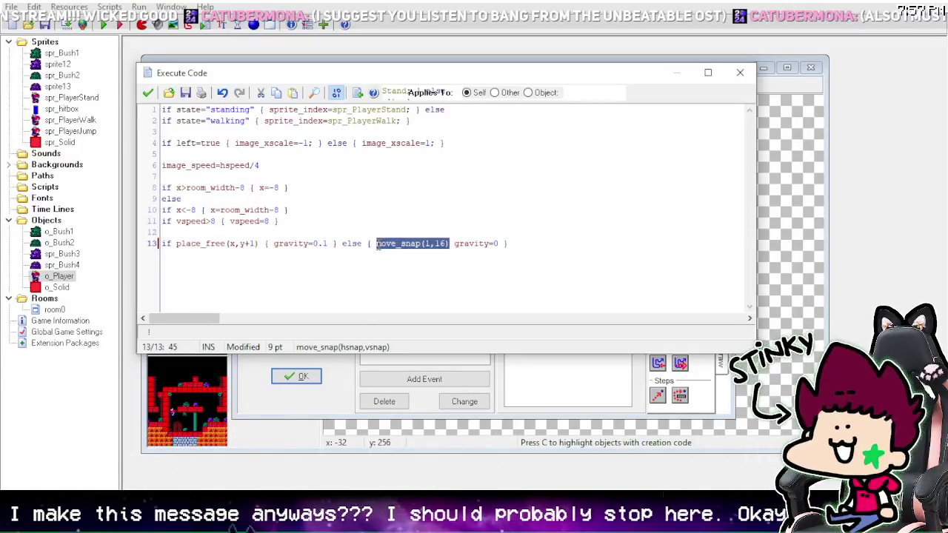
{"action": "key", "text": "BackSpace"}
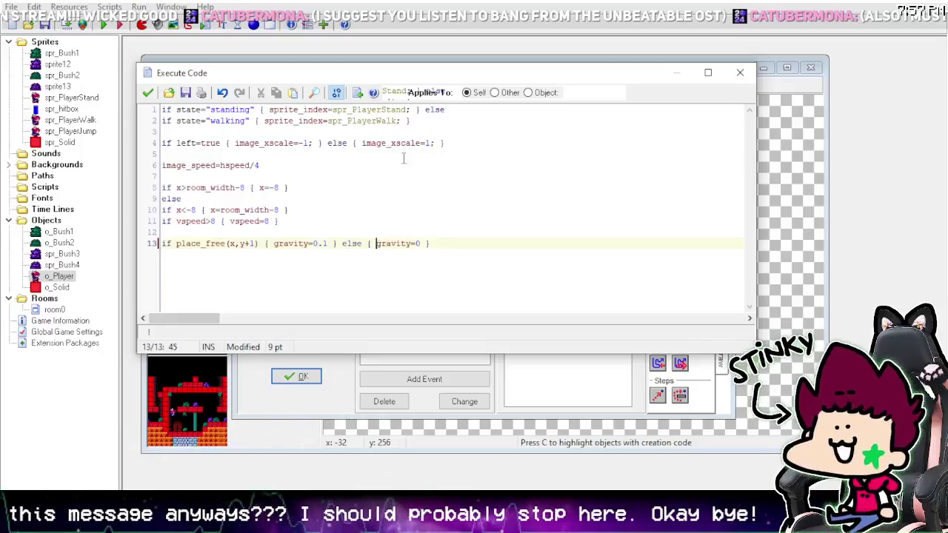
{"action": "left_click", "coordinate": [148, 92]}
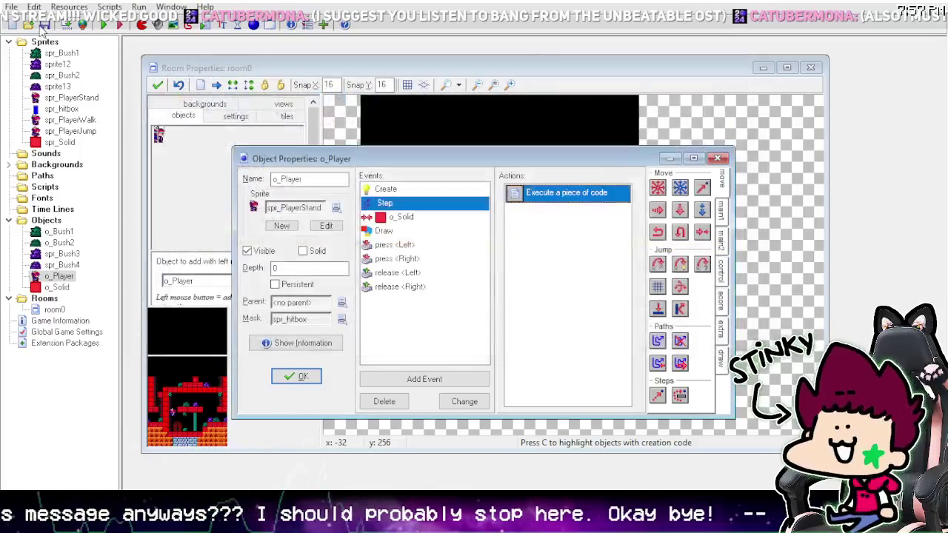
Step: Run the game to test the place_free ground check that sets gravity to 0.1 or 0
{"action": "left_click", "coordinate": [103, 25]}
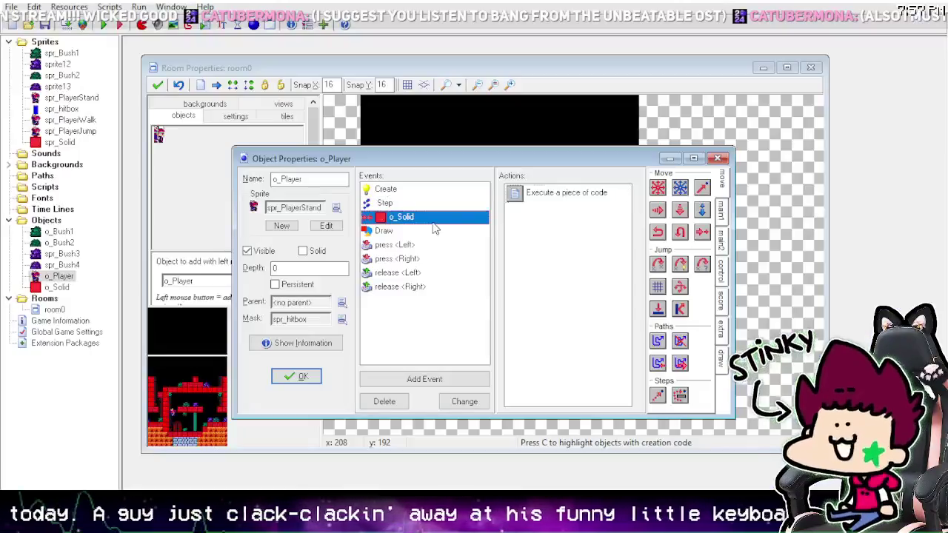
Step: Add vspeed=0 after hspeed=0 in o_Player's o_Solid collision code, then run the game
{"action": "left_click", "coordinate": [534, 201]}
{"action": "double_click", "coordinate": [535, 205]}
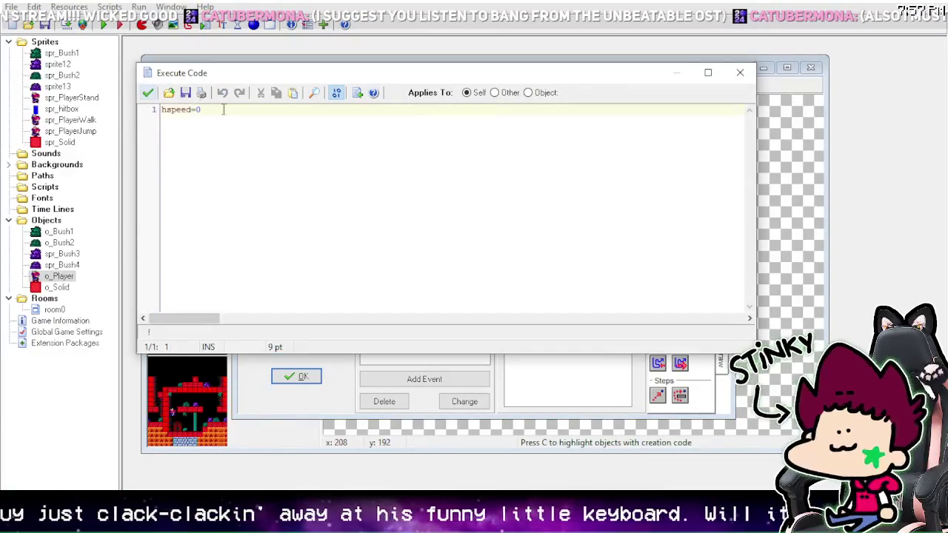
{"action": "mouse_move", "coordinate": [235, 76]}
{"action": "left_mouse_down"}
{"action": "mouse_move", "coordinate": [355, 311]}
{"action": "mouse_move", "coordinate": [346, 78]}
{"action": "left_mouse_up"}
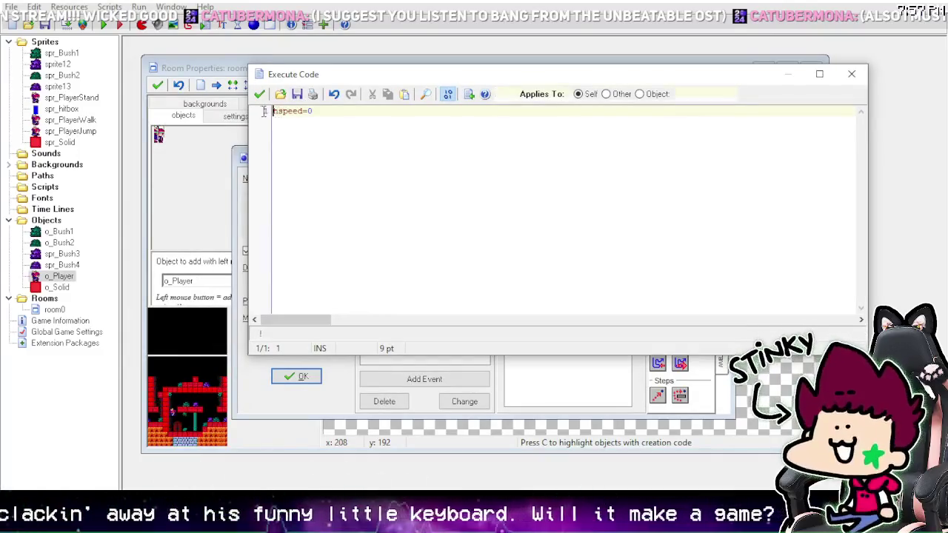
{"action": "key", "text": "ctrl+a"}
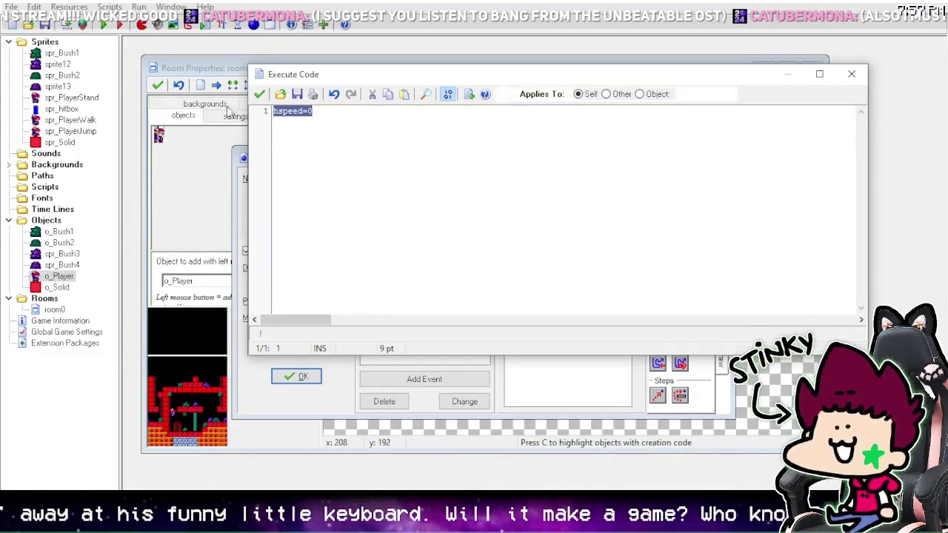
{"action": "left_click", "coordinate": [360, 110]}
{"action": "type", "text": "vspeed=0"}
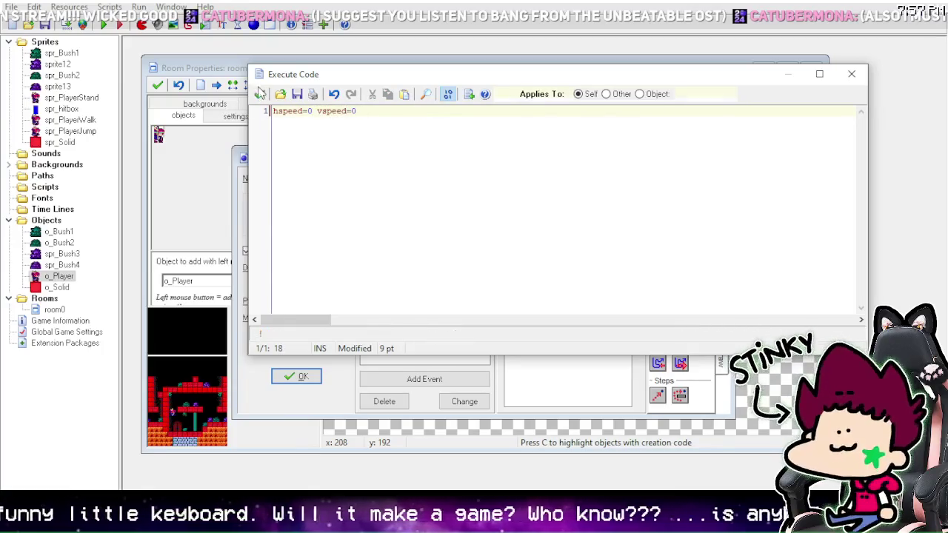
{"action": "left_click", "coordinate": [260, 94]}
{"action": "left_click", "coordinate": [103, 24]}
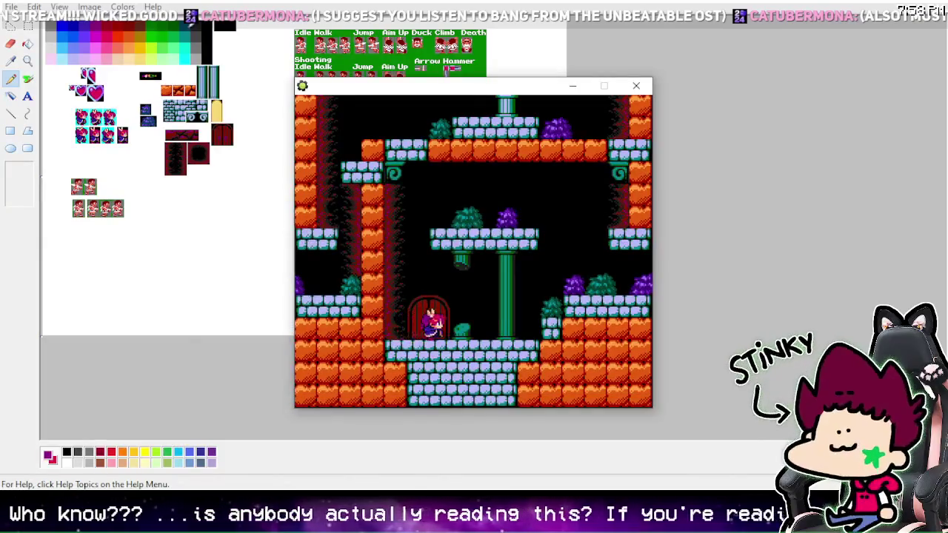
Step: Walk the player left and right past the door and pillar in the test game
{"action": "key", "text": "Right"}
{"action": "key", "text": "Left"}
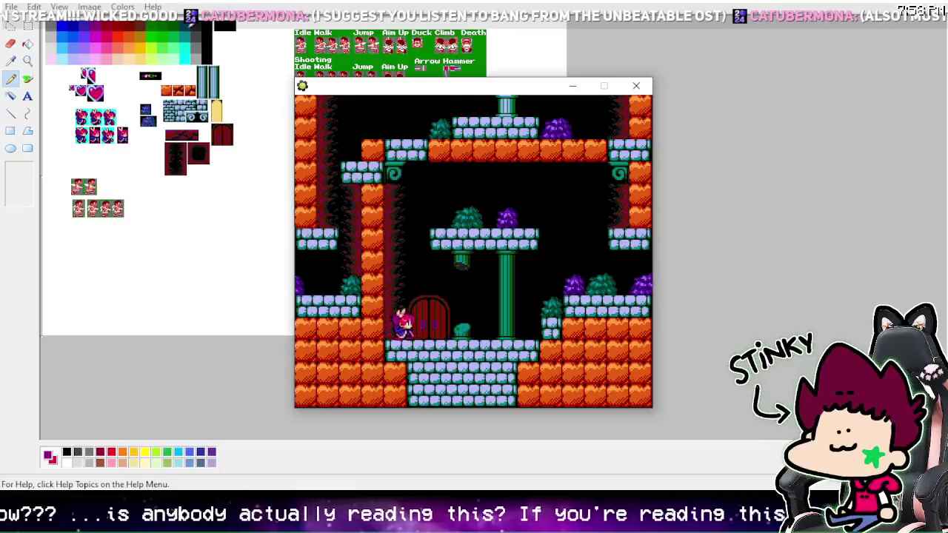
{"action": "key", "text": "Right"}
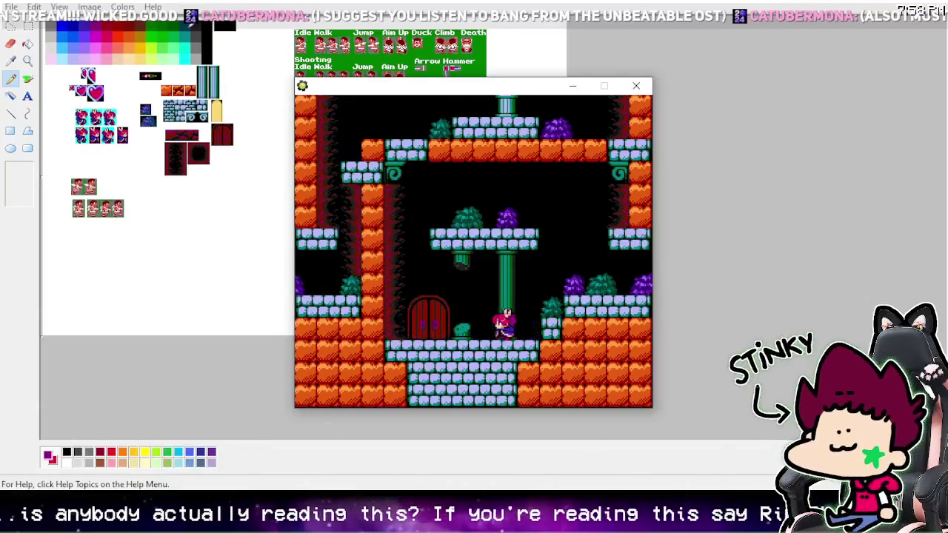
{"action": "key", "text": "Left"}
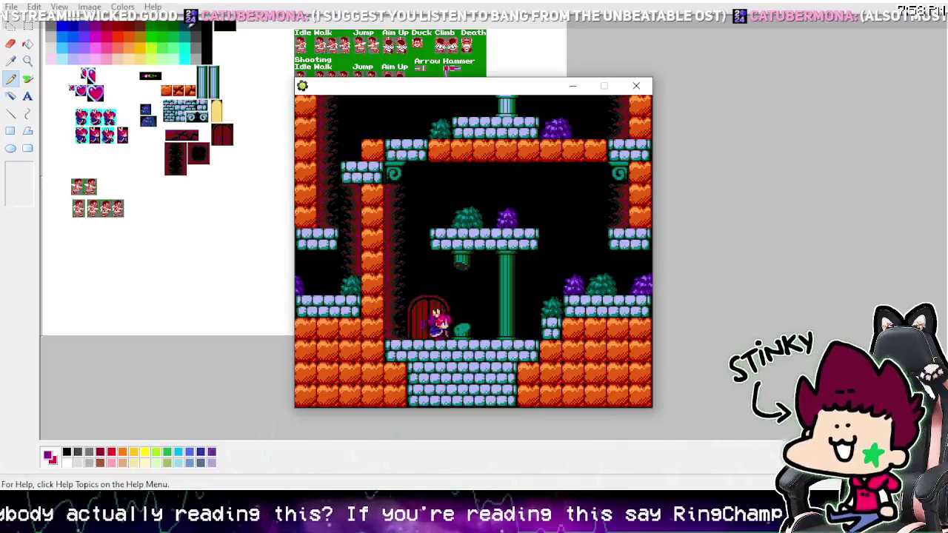
{"action": "key", "text": "Right"}
{"action": "key", "text": "Left"}
{"action": "key", "text": "Left"}
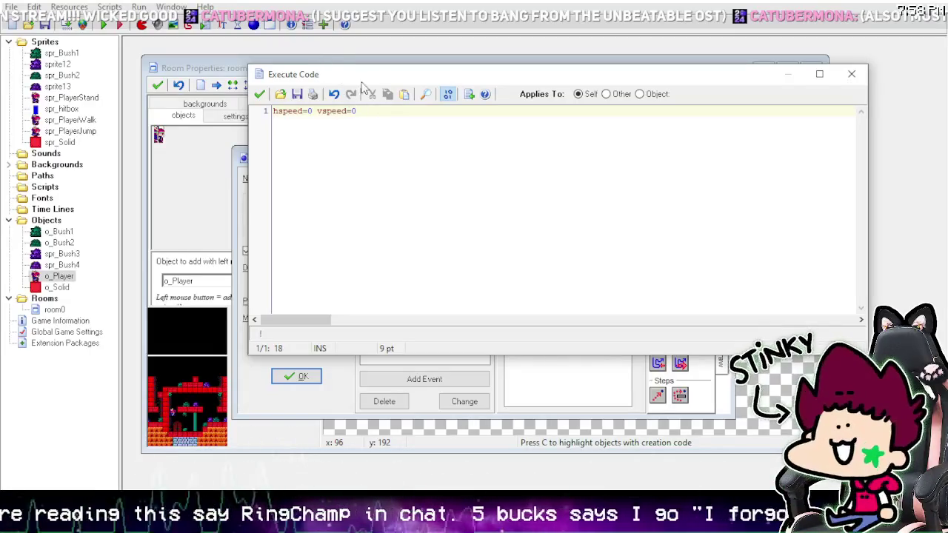
Step: Close the o_Solid collision code unchanged and the o_Player properties, then run the game again
{"action": "left_click", "coordinate": [317, 110]}
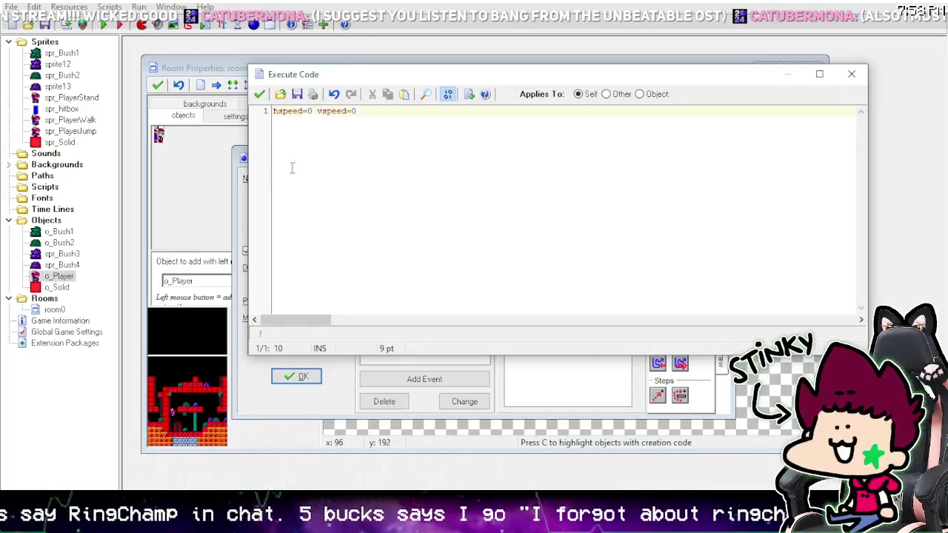
{"action": "left_click", "coordinate": [260, 97]}
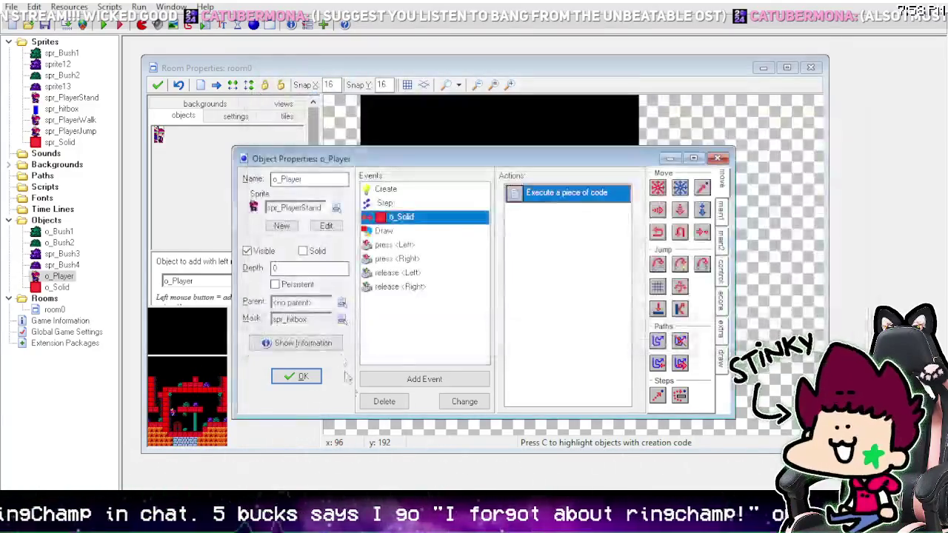
{"action": "double_click", "coordinate": [526, 190]}
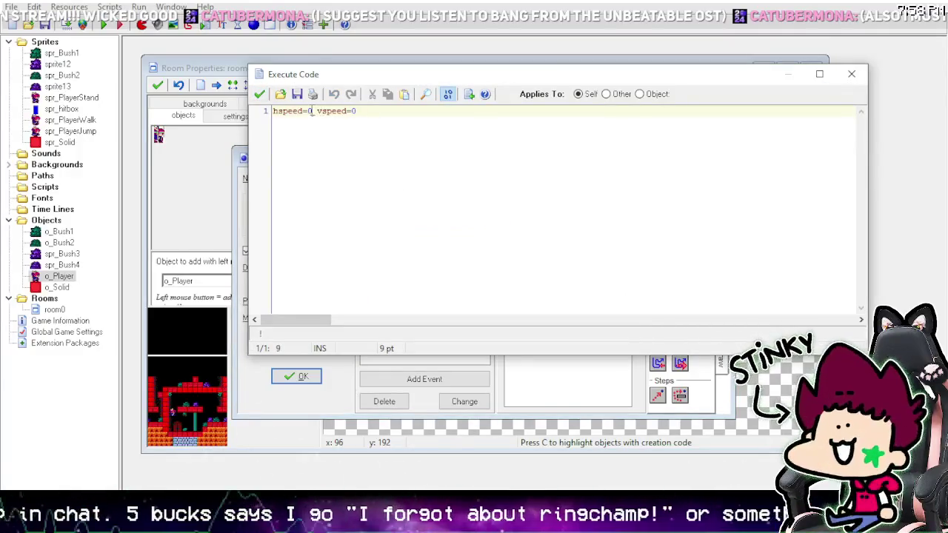
{"action": "left_click_drag", "start_coordinate": [313, 111], "coordinate": [260, 111]}
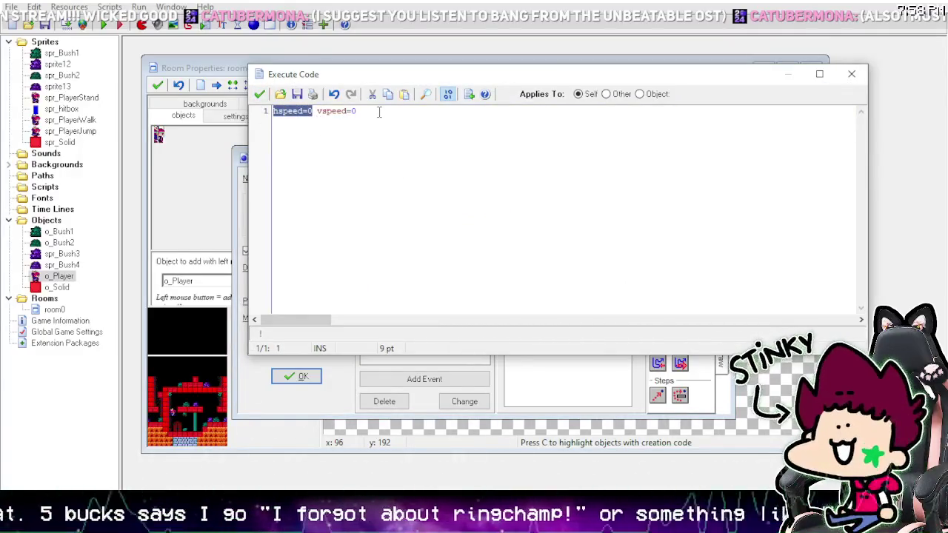
{"action": "left_click", "coordinate": [260, 94]}
{"action": "left_click", "coordinate": [300, 376]}
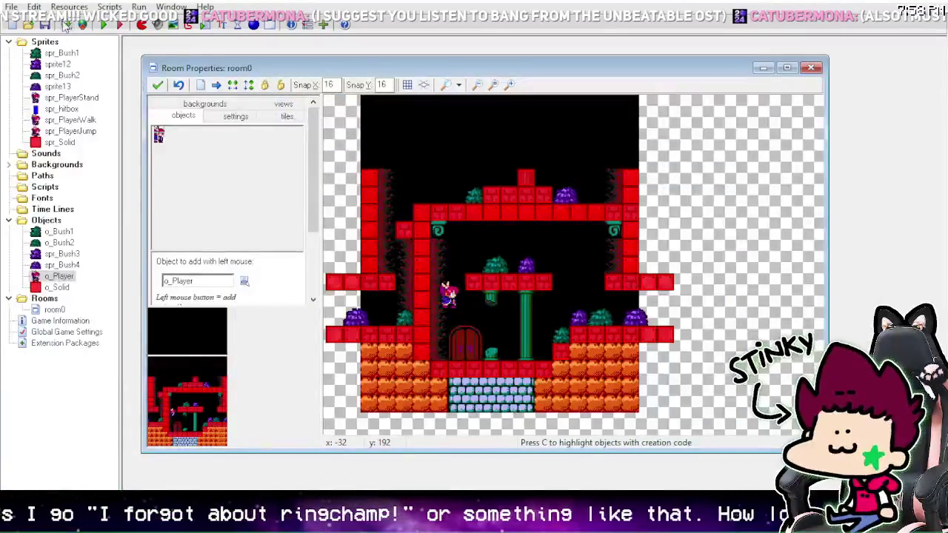
{"action": "left_click", "coordinate": [105, 24]}
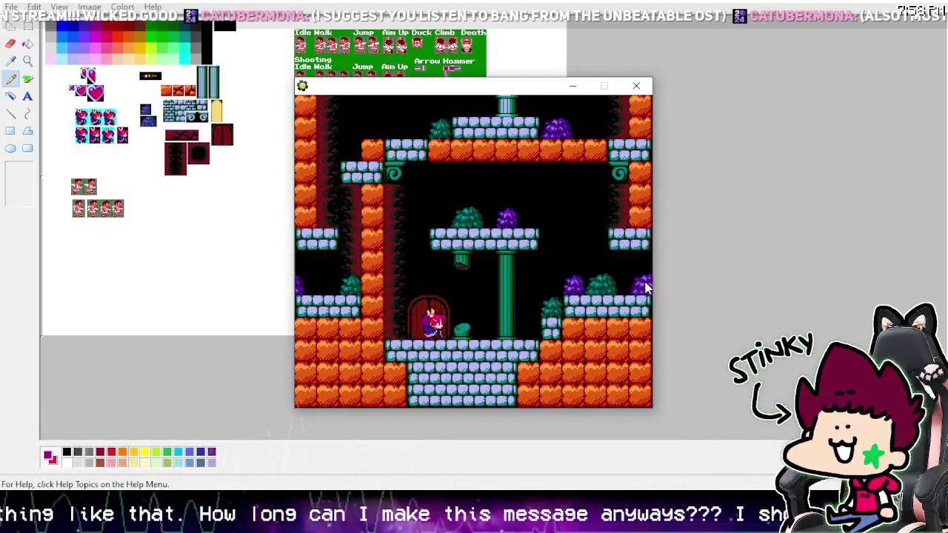
Step: Walk the player back and forth between the door and the pillar on the stone floor
{"action": "key", "text": "Right"}
{"action": "key", "text": "Left"}
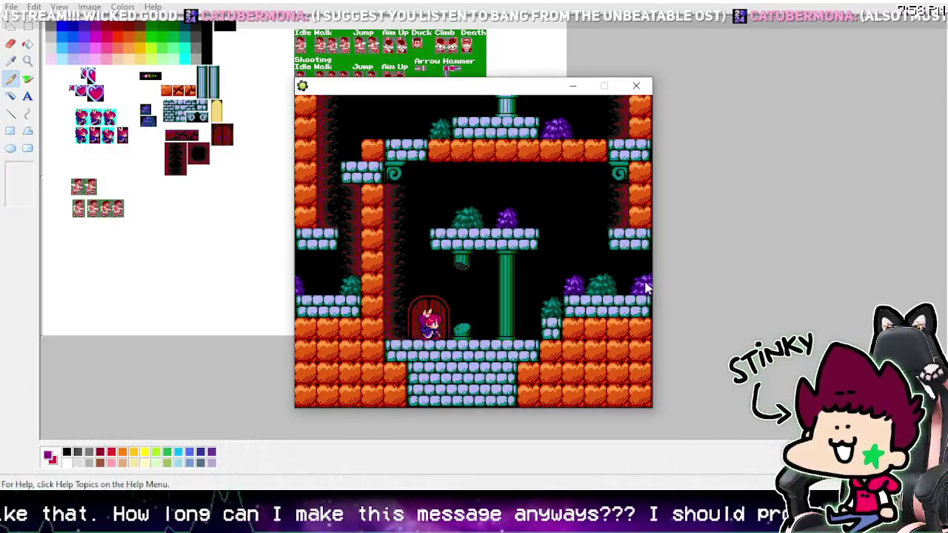
{"action": "key", "text": "Right"}
{"action": "key", "text": "Left"}
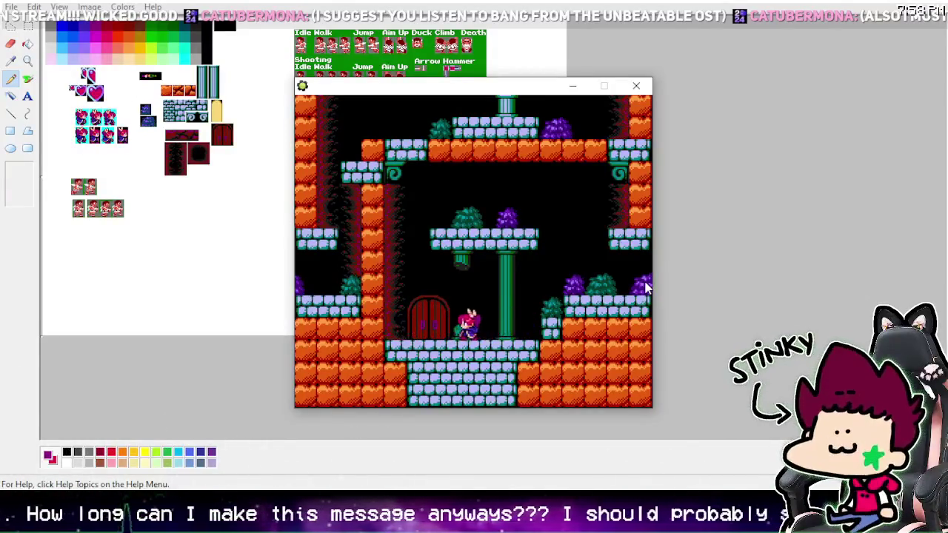
{"action": "key", "text": "Right"}
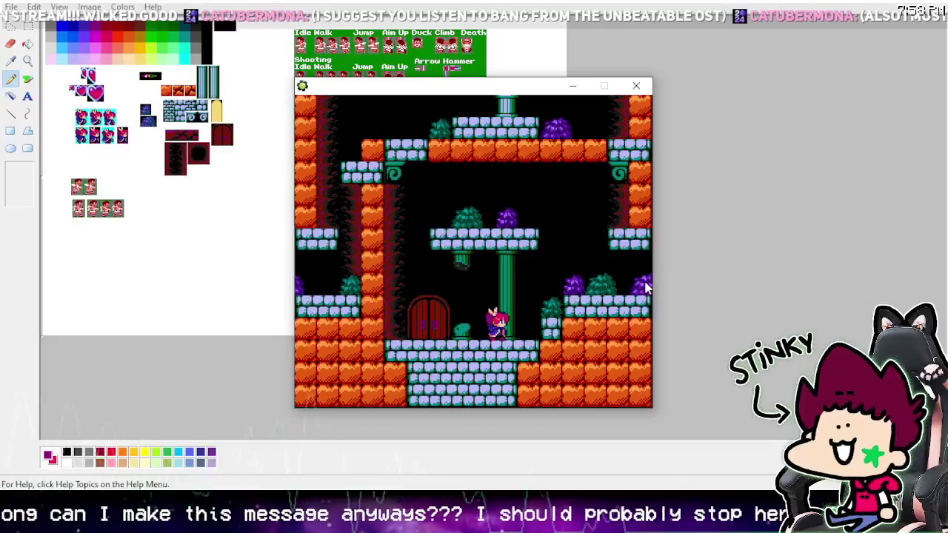
{"action": "key", "text": "Left"}
{"action": "key", "text": "Right"}
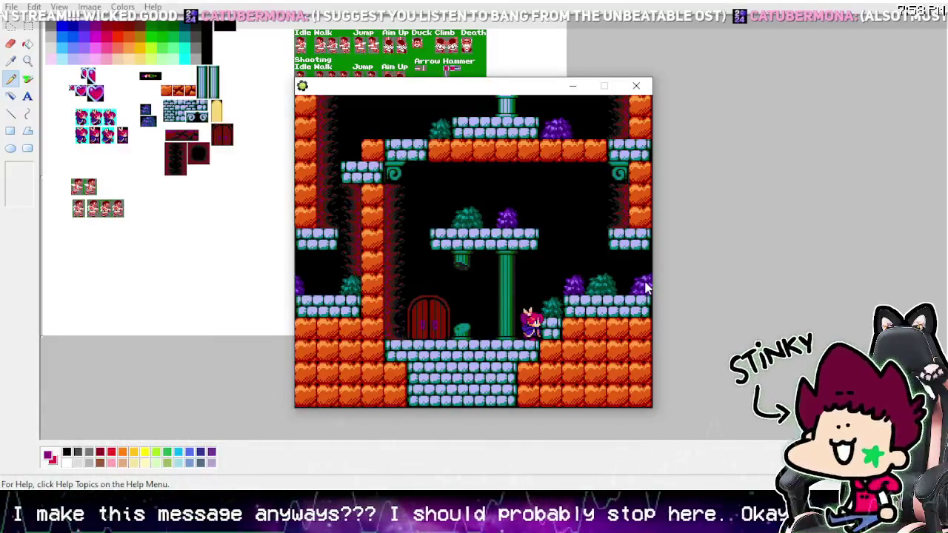
{"action": "key", "text": "Left"}
{"action": "key", "text": "Right"}
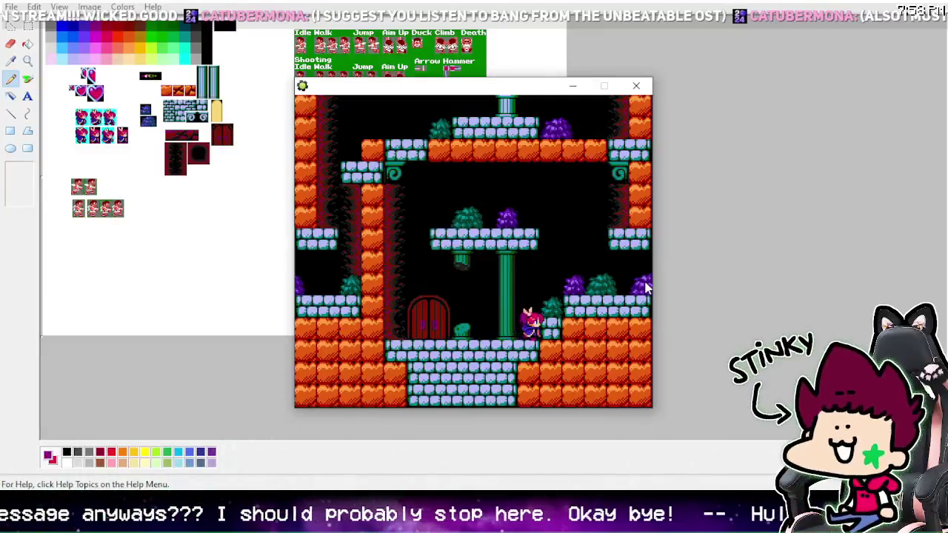
{"action": "key", "text": "Left"}
{"action": "key", "text": "Left"}
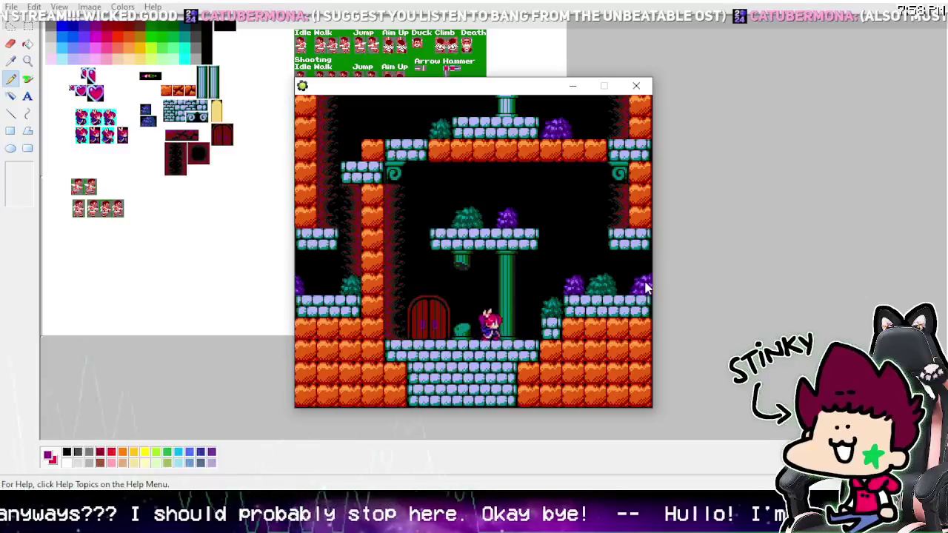
{"action": "key", "text": "Right"}
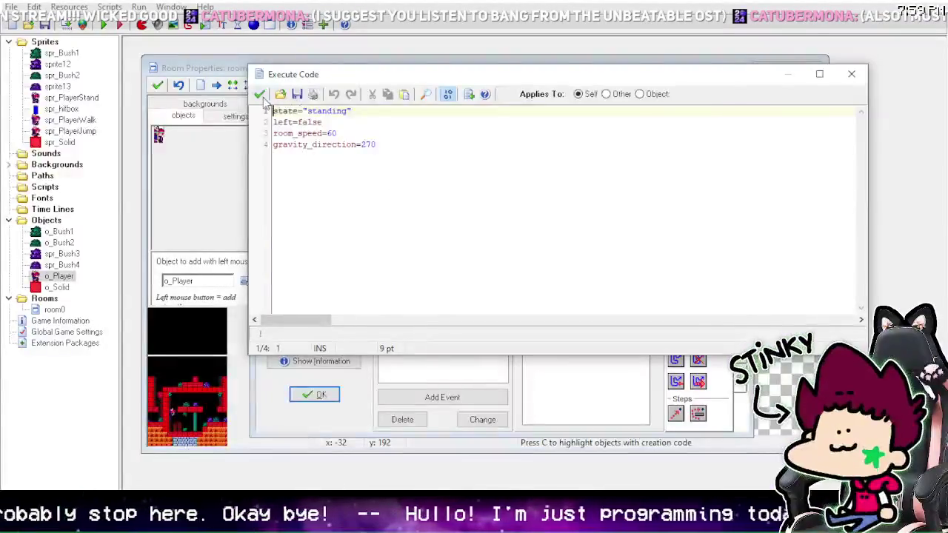
Step: Append vspeed=0 after gravity=0 on line 13 of the player's Step code
{"action": "left_click", "coordinate": [265, 94]}
{"action": "left_click", "coordinate": [409, 225]}
{"action": "double_click", "coordinate": [548, 216]}
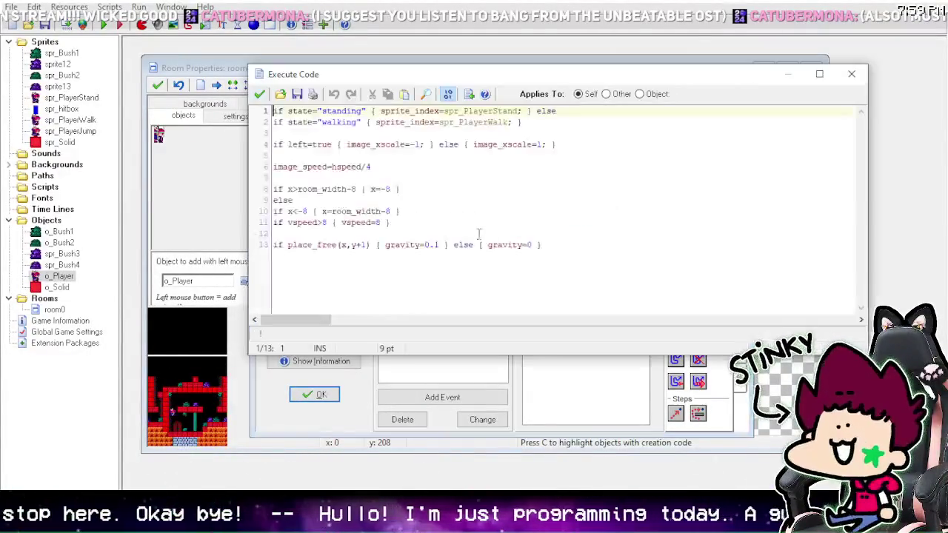
{"action": "left_click", "coordinate": [531, 245]}
{"action": "type", "text": "vspeed=-"}
{"action": "key", "text": "BackSpace"}
{"action": "type", "text": "0"}
{"action": "key", "text": "ctrl+s"}
Step: Comment out vspeed=0 with // in the o_Solid collision code and run the game
{"action": "left_click", "coordinate": [404, 207]}
{"action": "double_click", "coordinate": [585, 210]}
{"action": "left_click", "coordinate": [317, 111]}
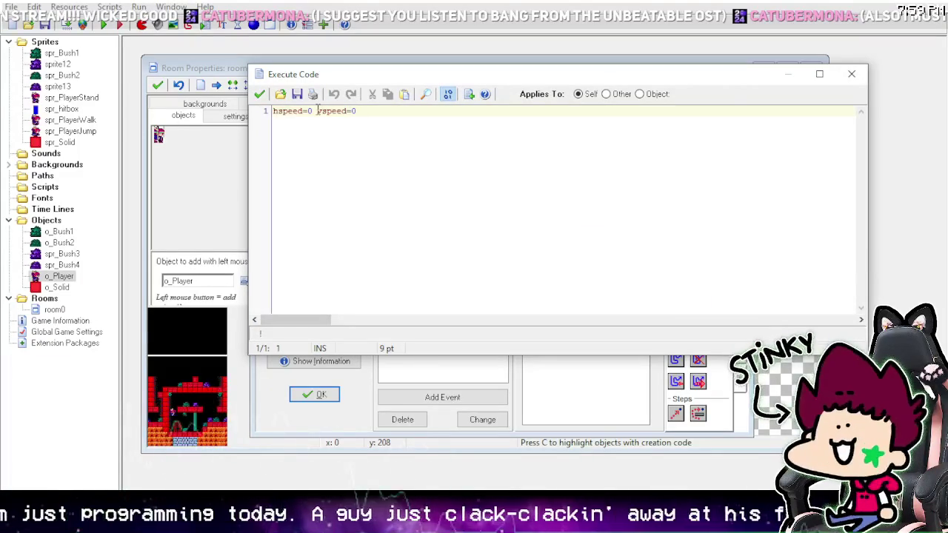
{"action": "type", "text": "//"}
{"action": "left_click", "coordinate": [259, 94]}
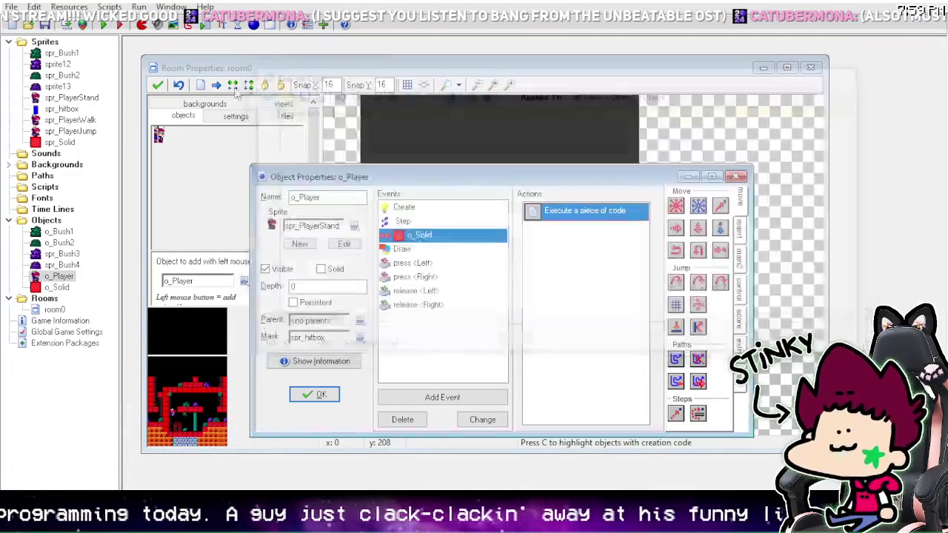
{"action": "left_click", "coordinate": [105, 25]}
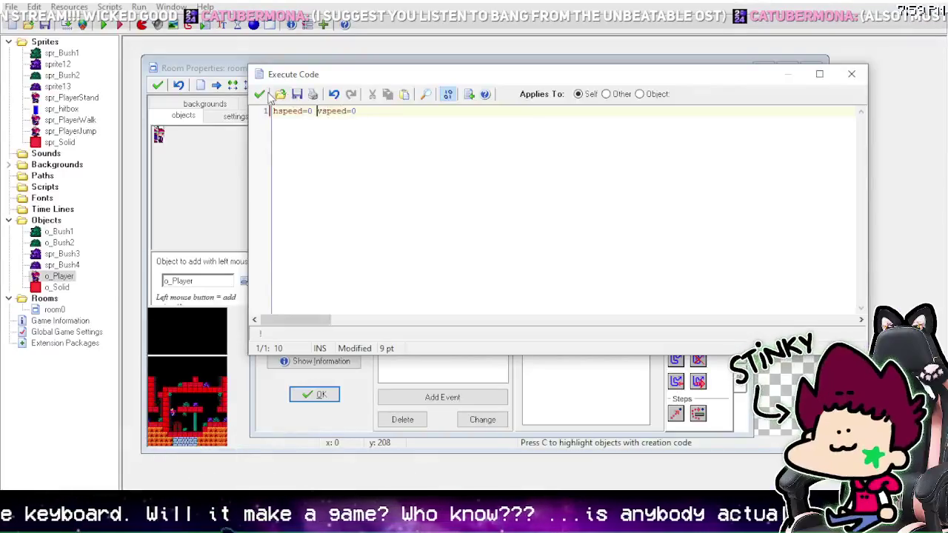
Step: Delete the added vspeed=0 from line 13 of the player's Step code
{"action": "left_click", "coordinate": [260, 94]}
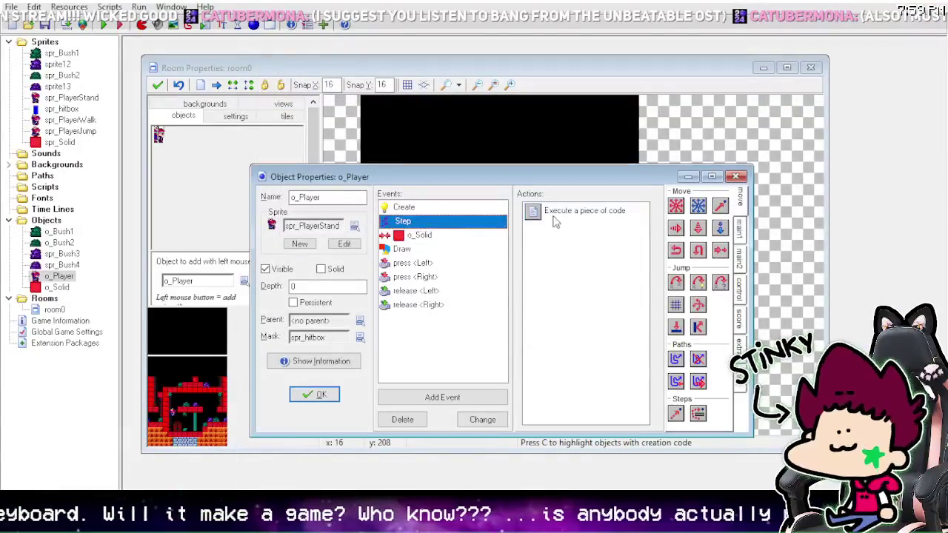
{"action": "double_click", "coordinate": [555, 219]}
{"action": "left_click_drag", "start_coordinate": [576, 245], "coordinate": [532, 244]}
{"action": "key", "text": "BackSpace"}
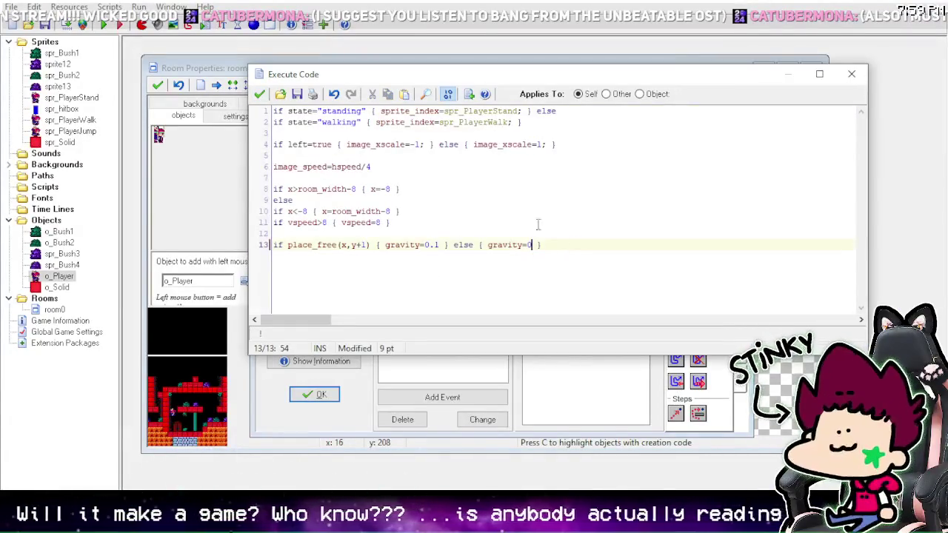
{"action": "left_click", "coordinate": [259, 94]}
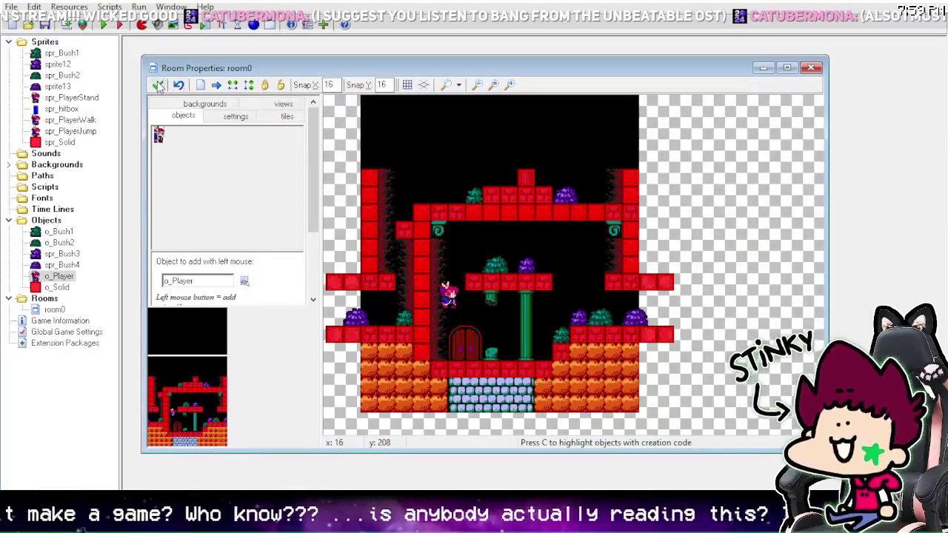
Step: Close room0, dismiss the instances-outside-room warning, reopen room0, and run the game
{"action": "left_click", "coordinate": [158, 84]}
{"action": "left_click", "coordinate": [516, 272]}
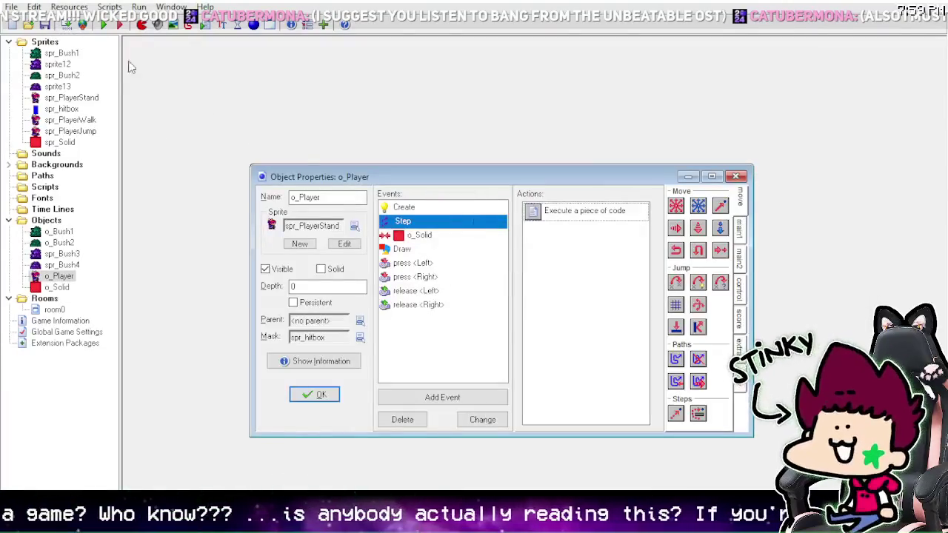
{"action": "double_click", "coordinate": [54, 310]}
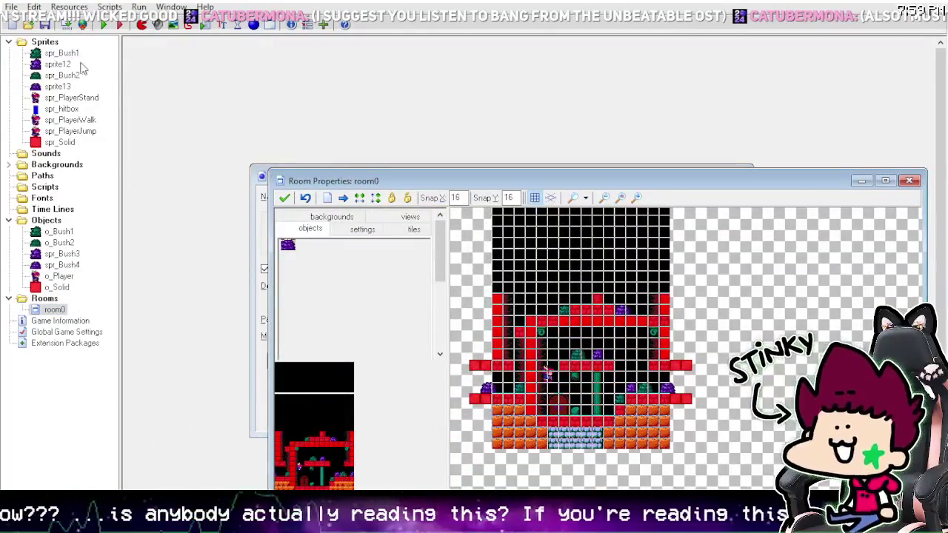
{"action": "left_click", "coordinate": [104, 25]}
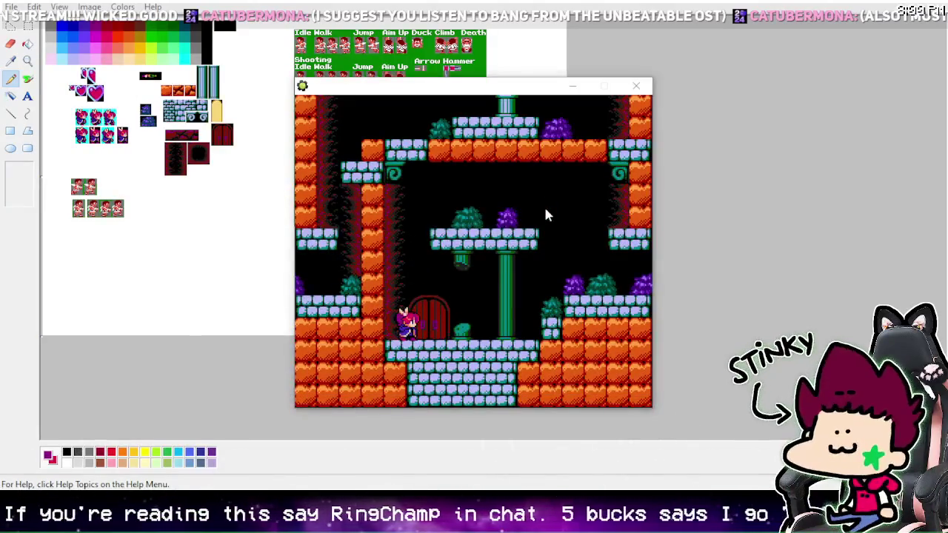
Step: Walk the character back and forth between the red door and the central pillar
{"action": "left_click", "coordinate": [544, 204]}
{"action": "key", "text": "Left"}
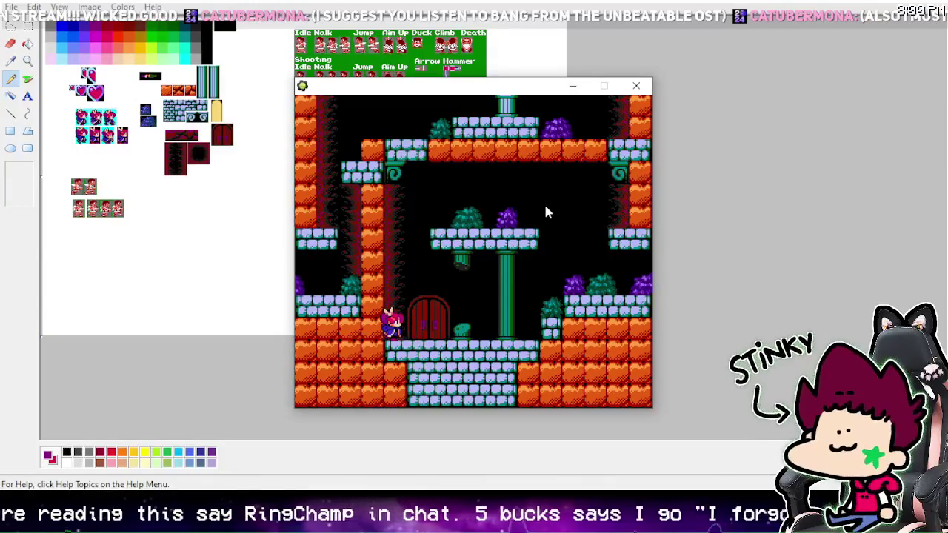
{"action": "key", "text": "Right"}
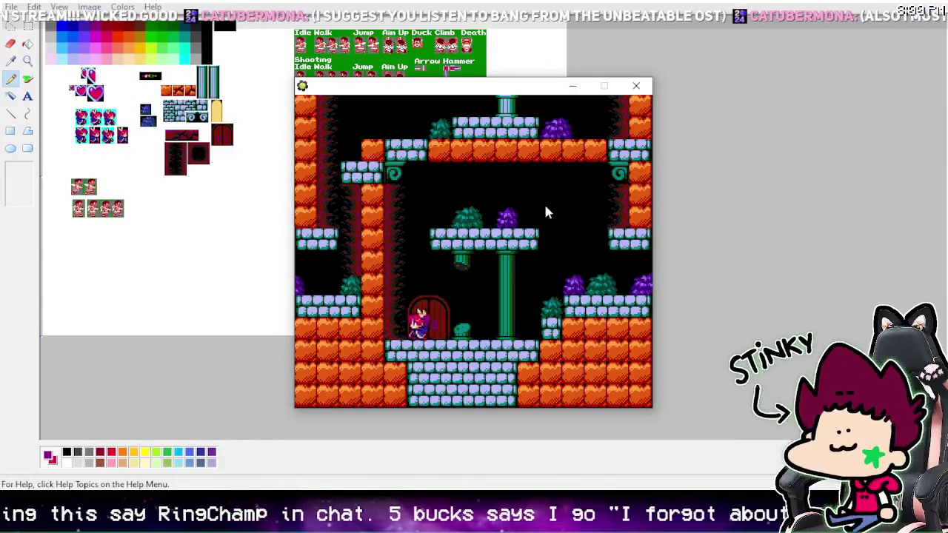
{"action": "key", "text": "Left"}
{"action": "key", "text": "Right"}
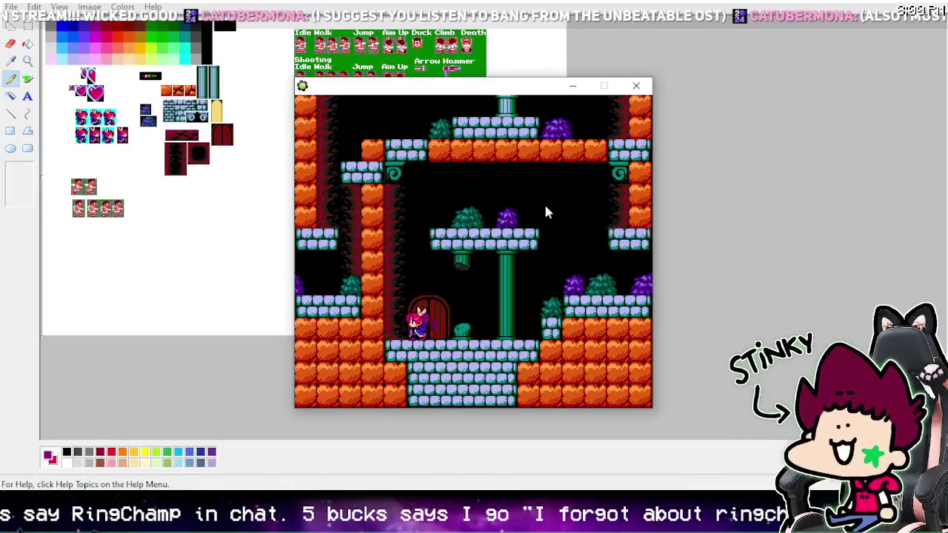
{"action": "key", "text": "Left"}
{"action": "key", "text": "Right"}
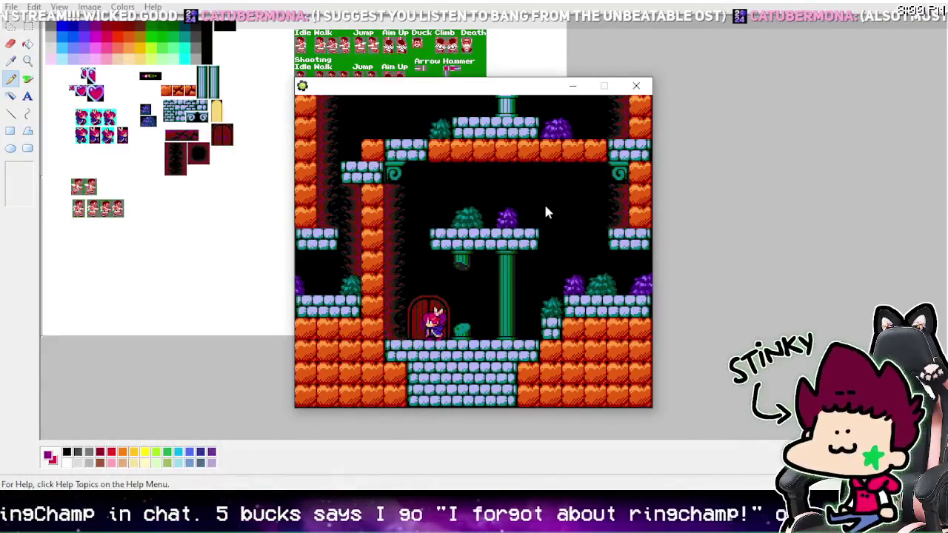
{"action": "key", "text": "Left"}
{"action": "key", "text": "Right"}
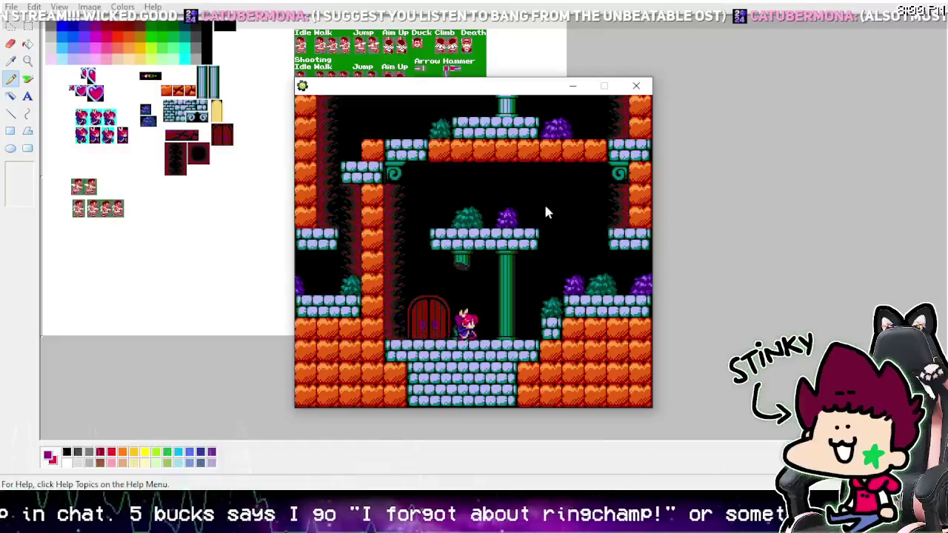
{"action": "key", "text": "Right"}
{"action": "key", "text": "Left"}
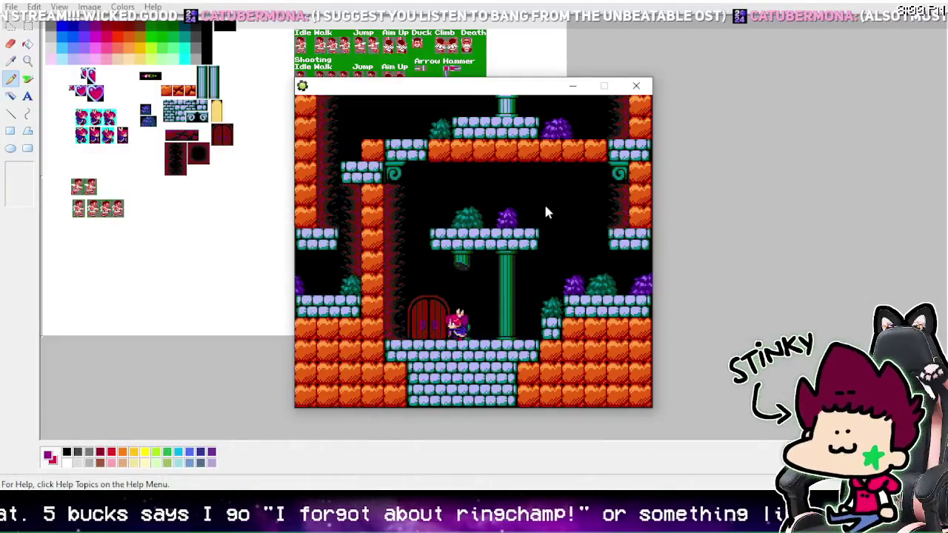
{"action": "key", "text": "Left"}
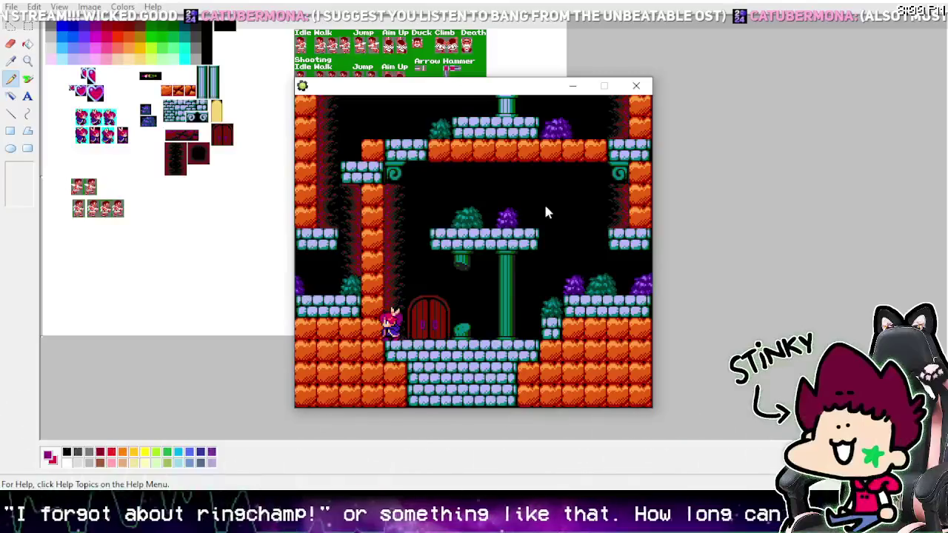
{"action": "key", "text": "Right"}
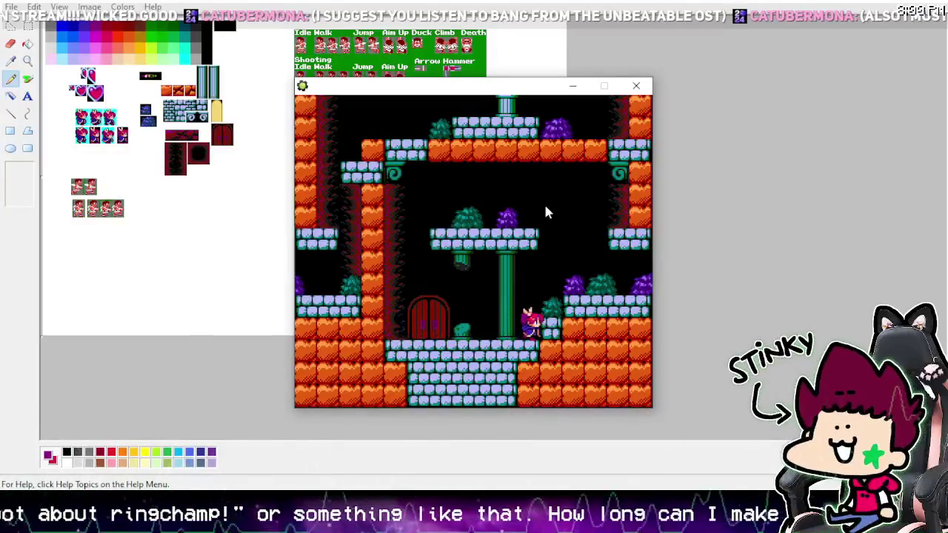
{"action": "key", "text": "Left"}
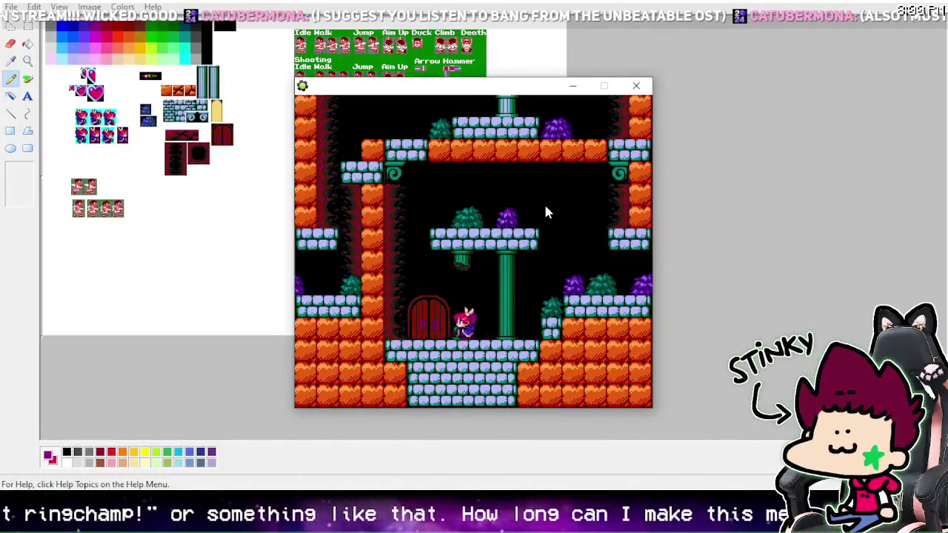
{"action": "key", "text": "Right"}
{"action": "key", "text": "Left"}
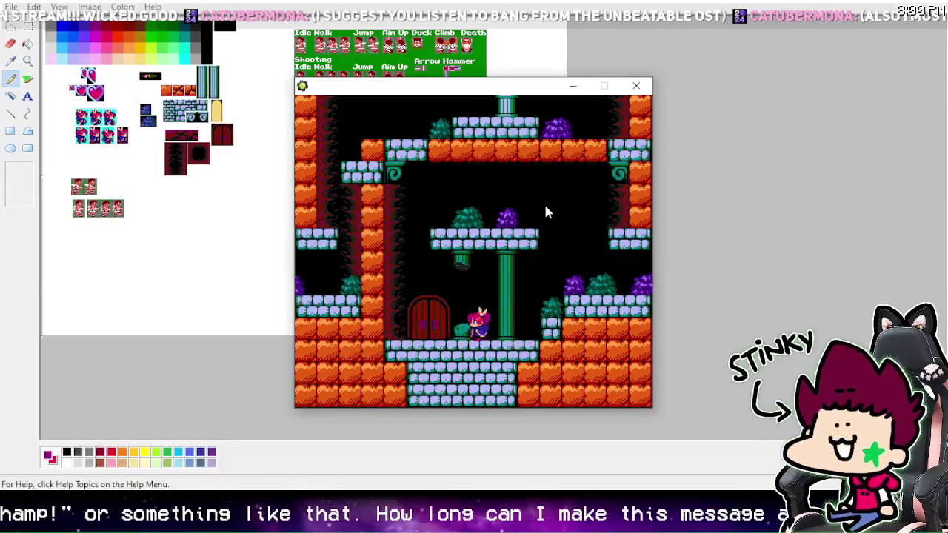
{"action": "key", "text": "Right"}
{"action": "key", "text": "Left"}
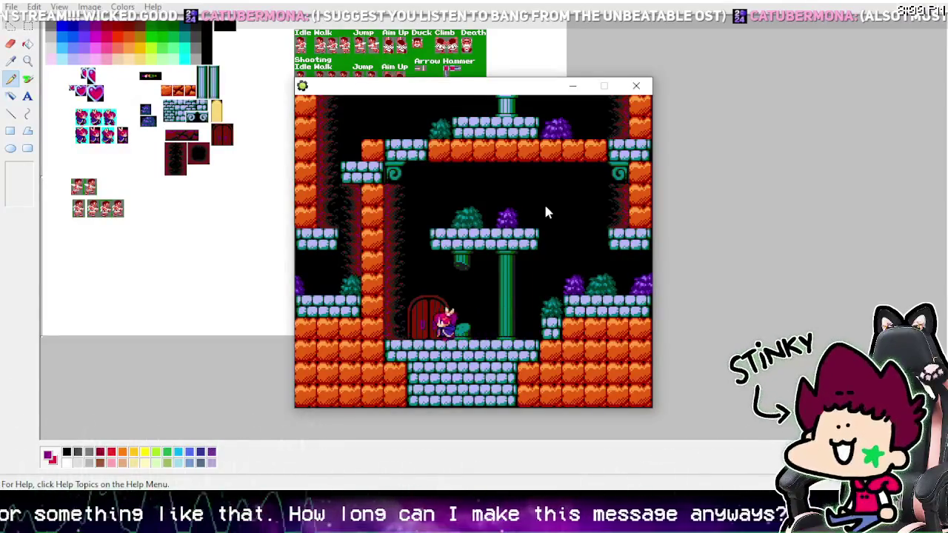
{"action": "key", "text": "Left"}
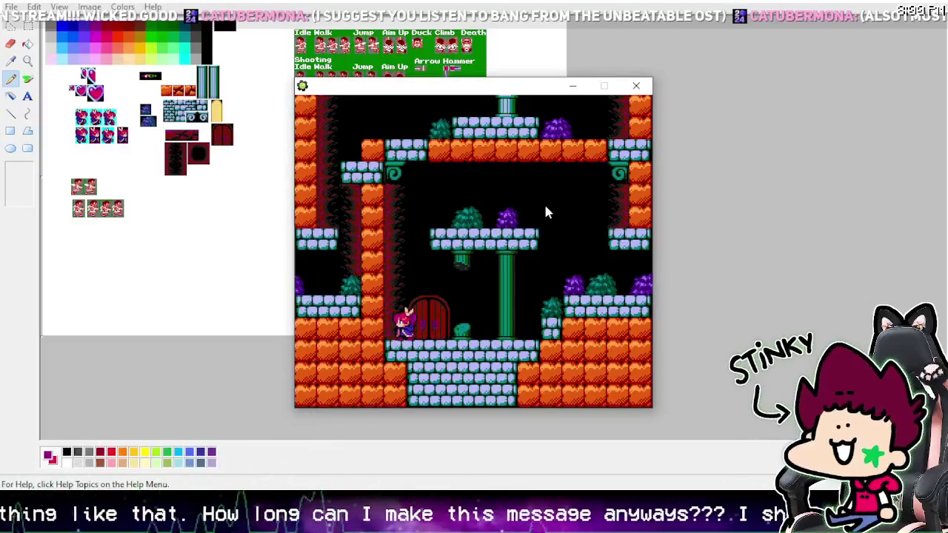
{"action": "key", "text": "Right"}
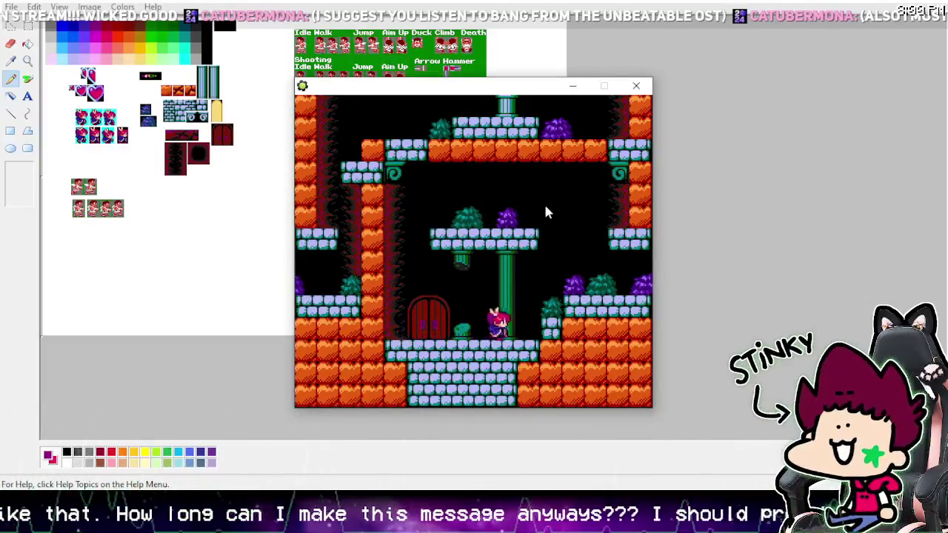
{"action": "key", "text": "Left"}
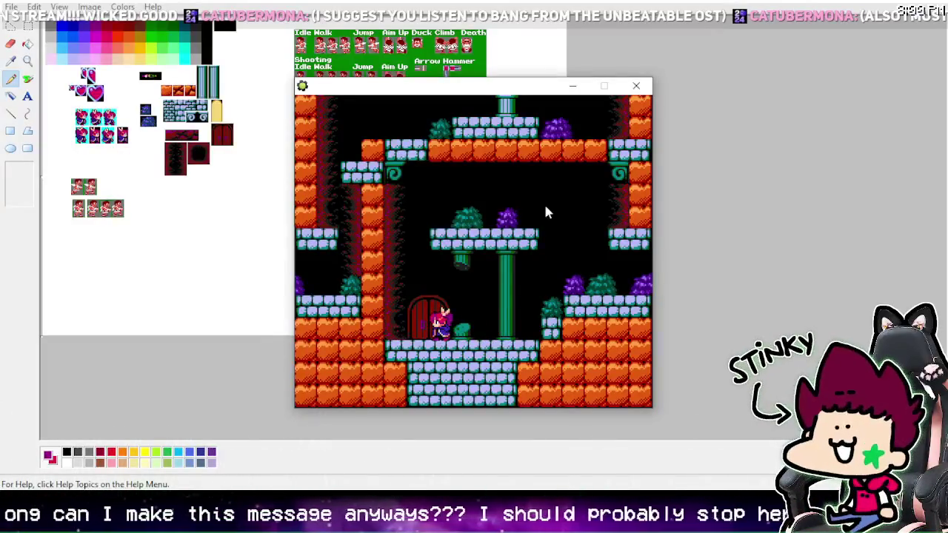
{"action": "key", "text": "Left"}
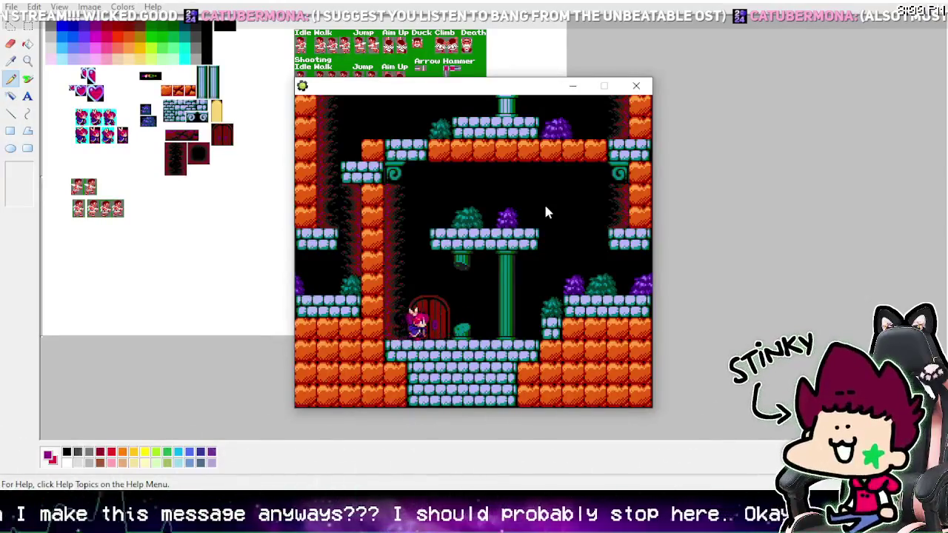
{"action": "key", "text": "Right"}
{"action": "key", "text": "Right"}
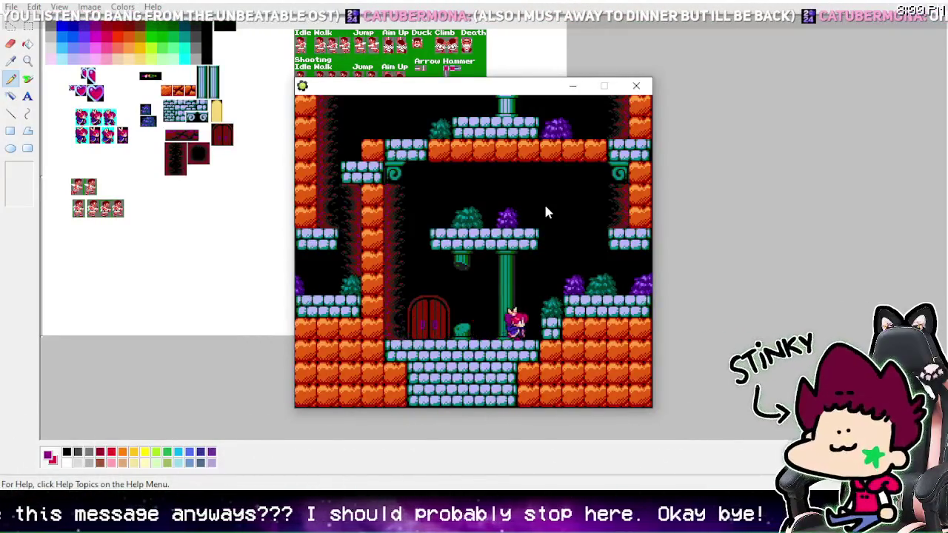
{"action": "key", "text": "Left"}
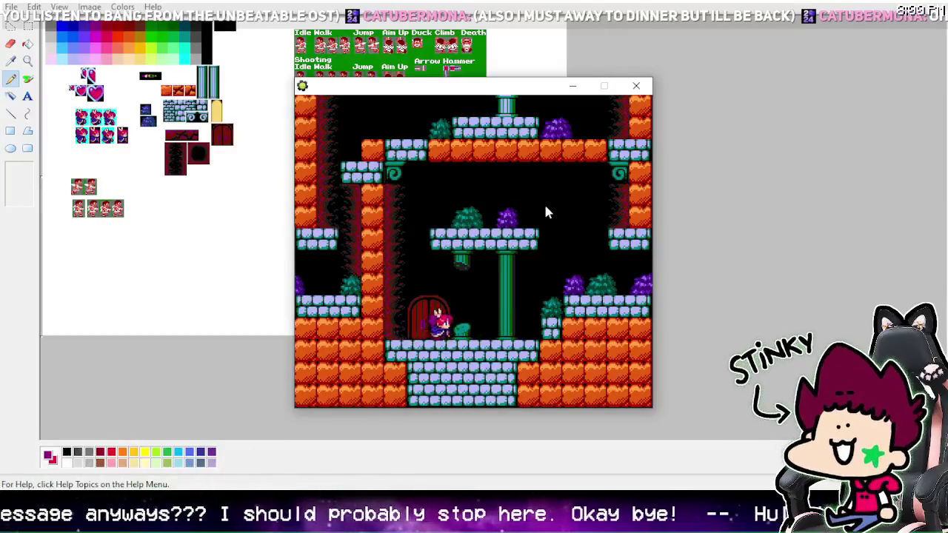
{"action": "key", "text": "Right"}
{"action": "key", "text": "Right"}
{"action": "key", "text": "Left"}
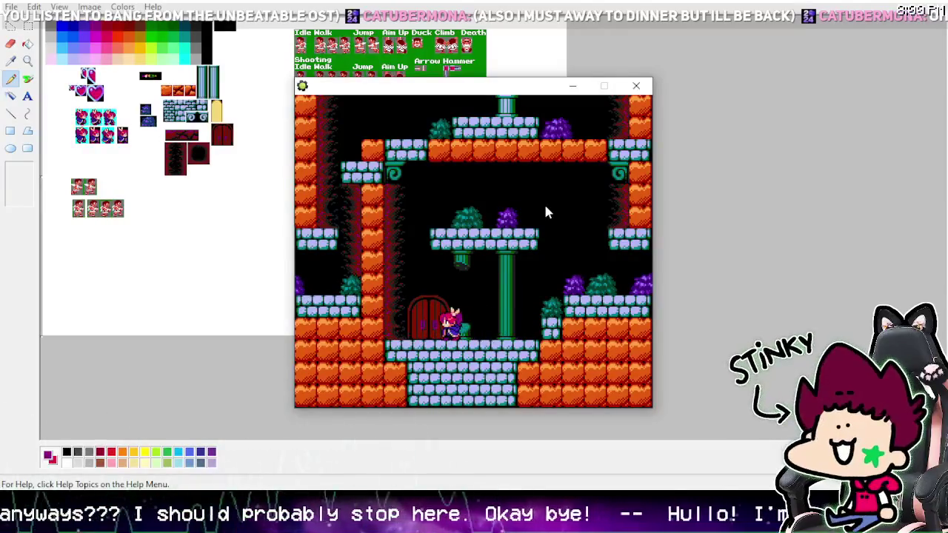
{"action": "key", "text": "Right"}
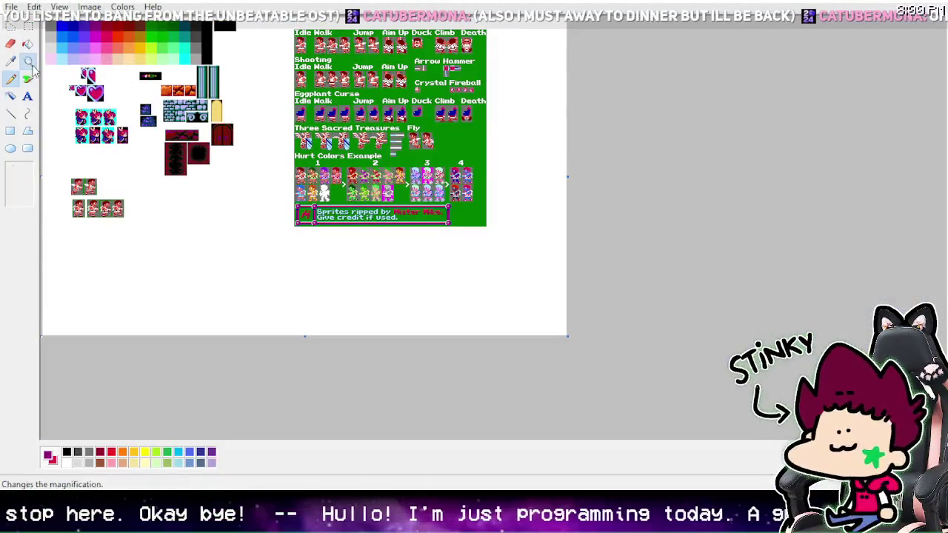
Step: Magnify the character sprites on the sheet
{"action": "left_click", "coordinate": [27, 61]}
{"action": "left_click", "coordinate": [163, 152]}
{"action": "scroll", "coordinate": [406, 165], "scroll_direction": "up", "scroll_amount": 3}
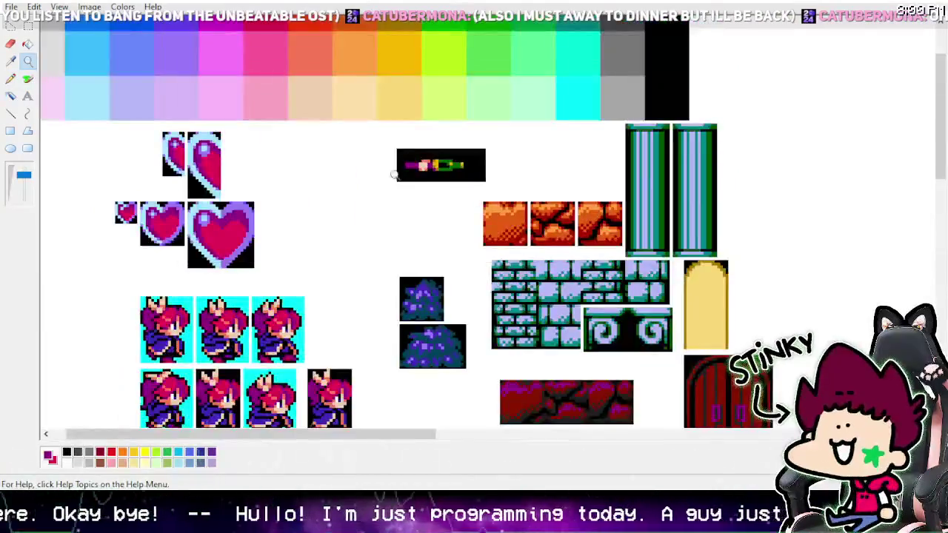
{"action": "scroll", "coordinate": [438, 205], "scroll_direction": "down", "scroll_amount": 3}
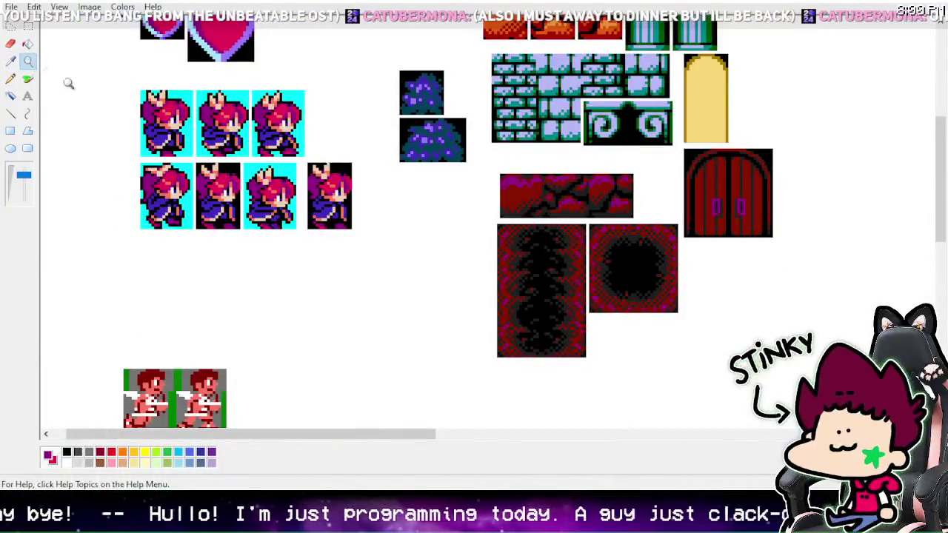
{"action": "left_click", "coordinate": [338, 210]}
{"action": "left_click", "coordinate": [10, 79]}
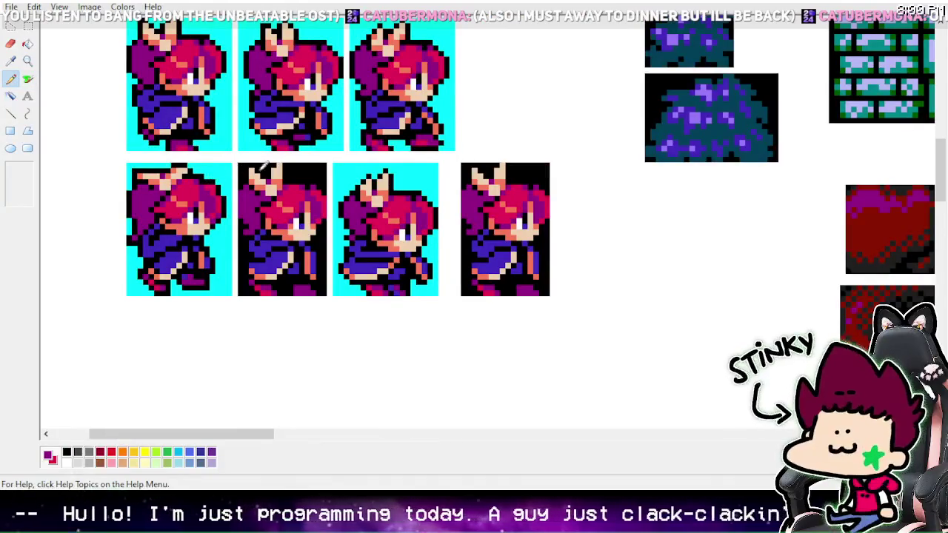
Step: Sample purple and skin colours, paint two peach blobs, and draw a purple shaft through them
{"action": "left_click", "coordinate": [10, 61]}
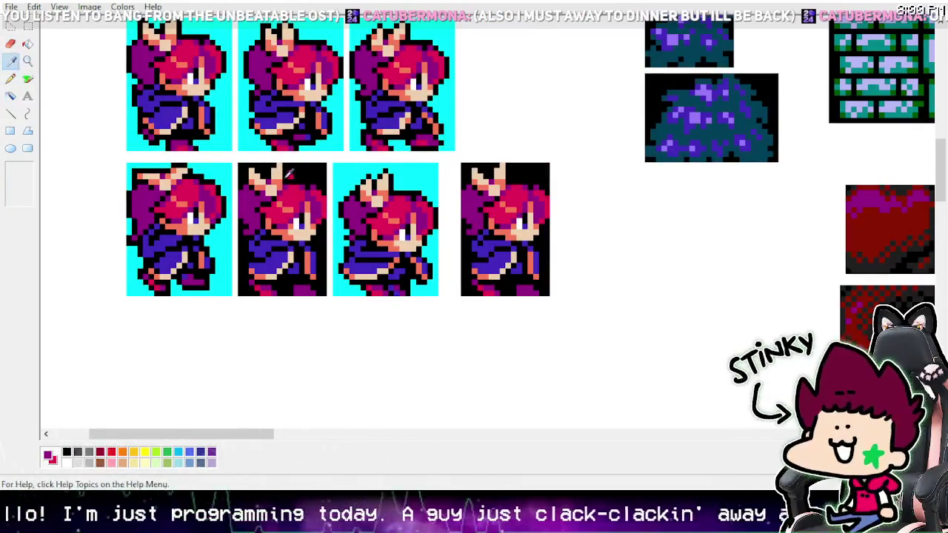
{"action": "left_click", "coordinate": [292, 172]}
{"action": "left_click", "coordinate": [13, 64]}
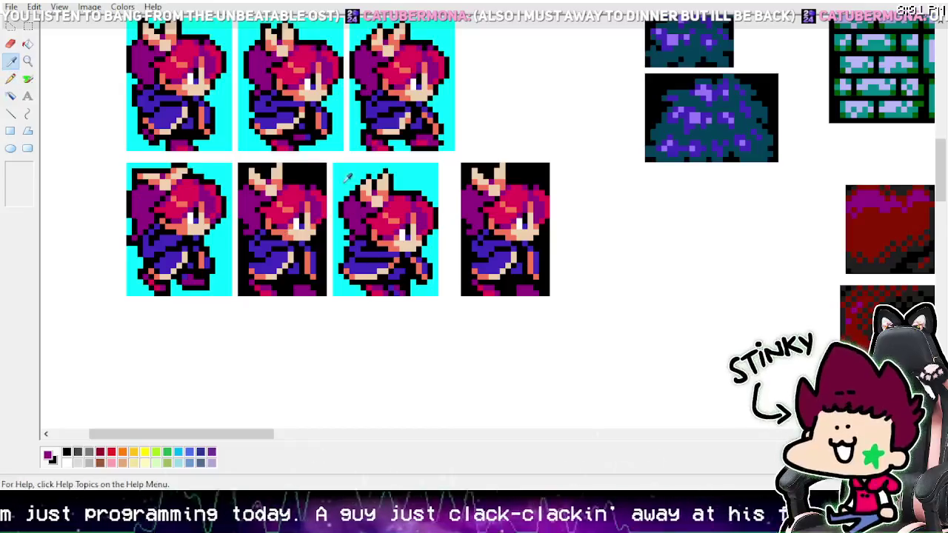
{"action": "left_click", "coordinate": [319, 173]}
{"action": "left_click", "coordinate": [27, 79]}
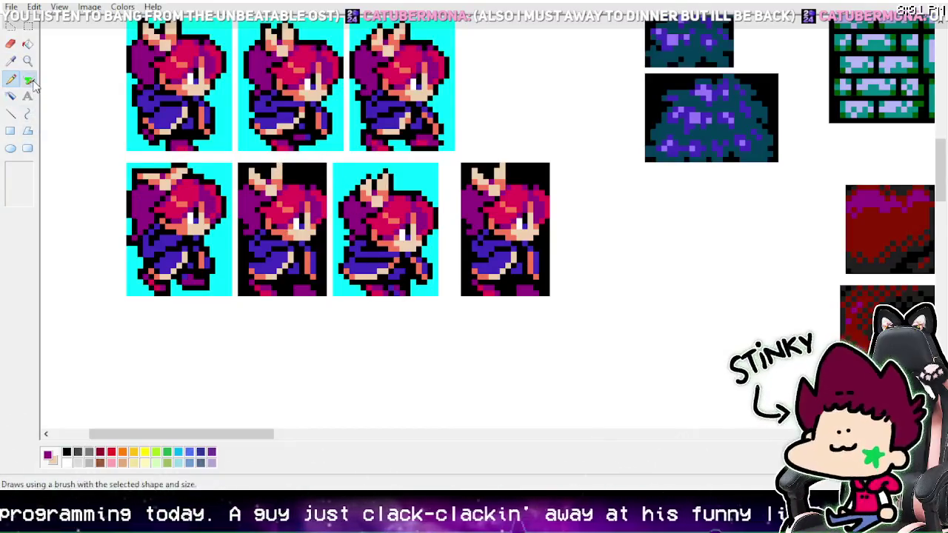
{"action": "left_click", "coordinate": [20, 167]}
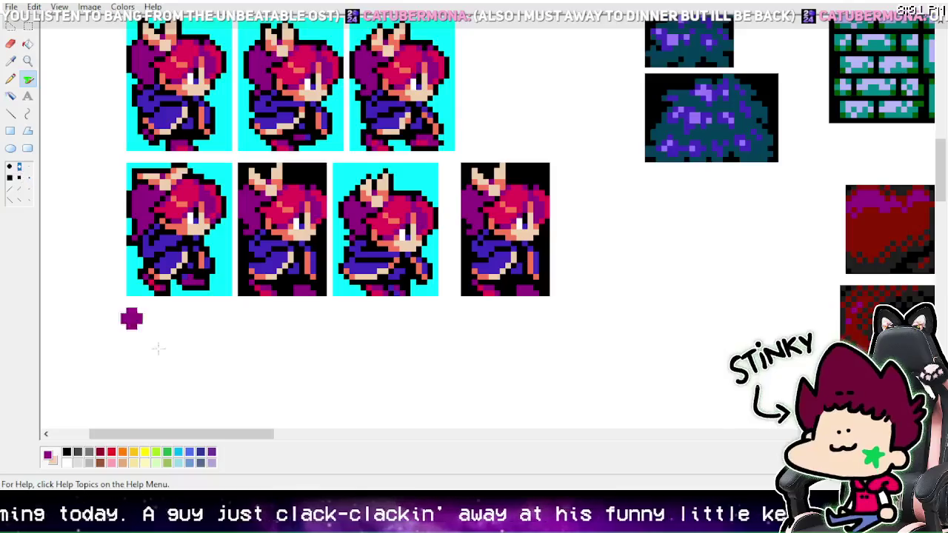
{"action": "right_click", "coordinate": [232, 363]}
{"action": "right_click", "coordinate": [260, 352]}
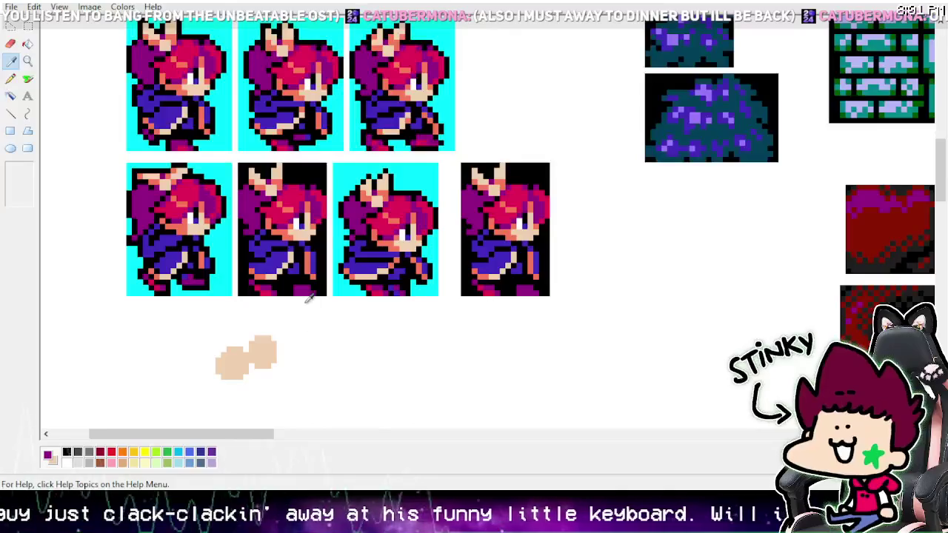
{"action": "left_click", "coordinate": [10, 113]}
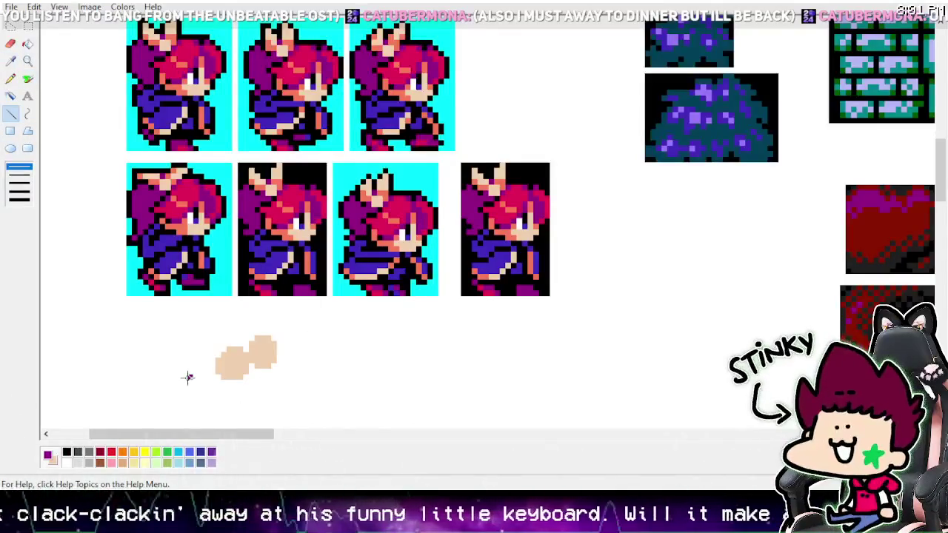
{"action": "left_click_drag", "start_coordinate": [188, 377], "coordinate": [312, 333]}
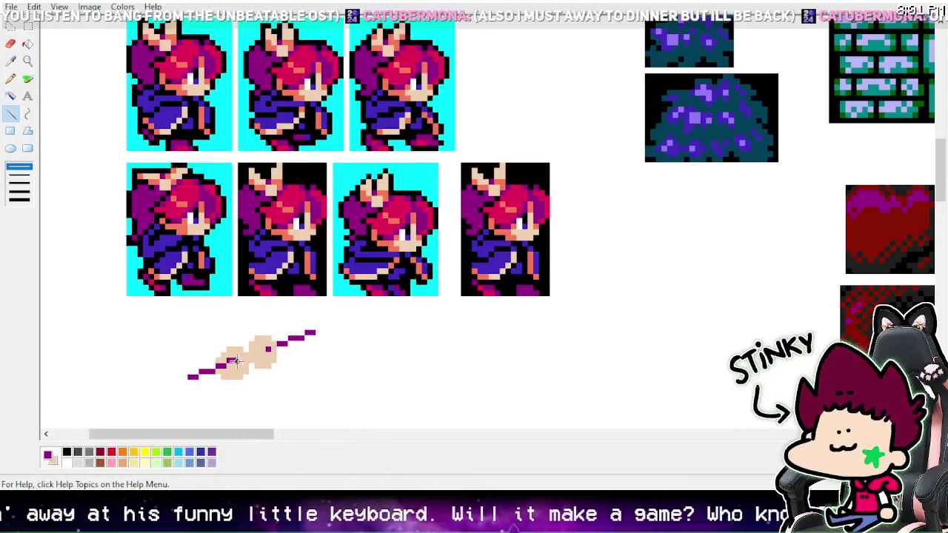
Step: Sample green from the existing stick sprite, paint a green tip, and set the second colour to white
{"action": "left_click", "coordinate": [11, 61]}
{"action": "scroll", "coordinate": [600, 170], "scroll_direction": "up", "scroll_amount": 5}
{"action": "right_click", "coordinate": [725, 154]}
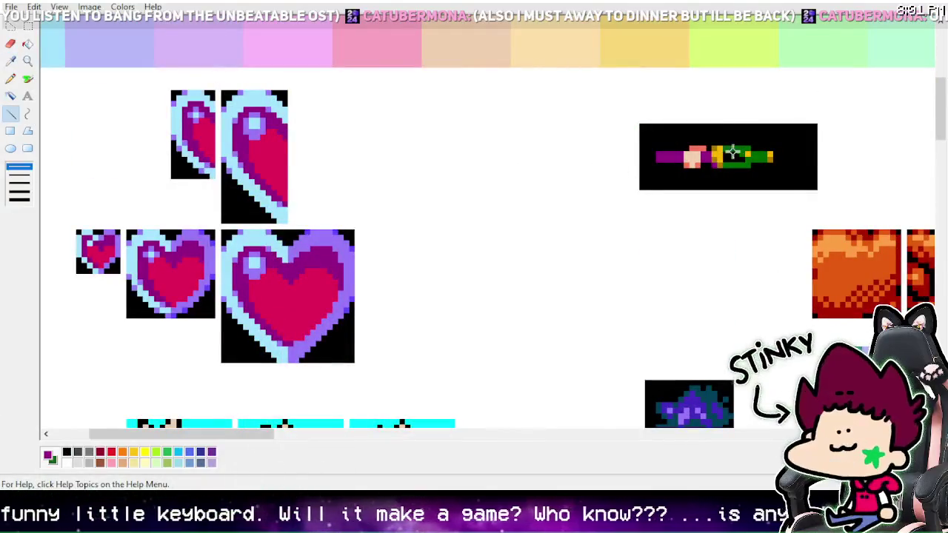
{"action": "scroll", "coordinate": [725, 154], "scroll_direction": "down", "scroll_amount": 10}
{"action": "left_click", "coordinate": [27, 79]}
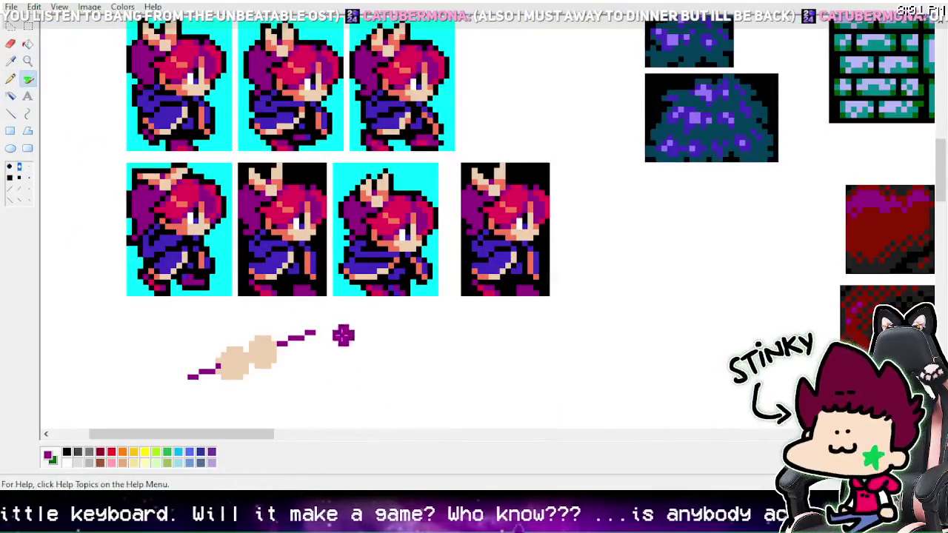
{"action": "left_click_drag", "start_coordinate": [314, 330], "coordinate": [338, 337]}
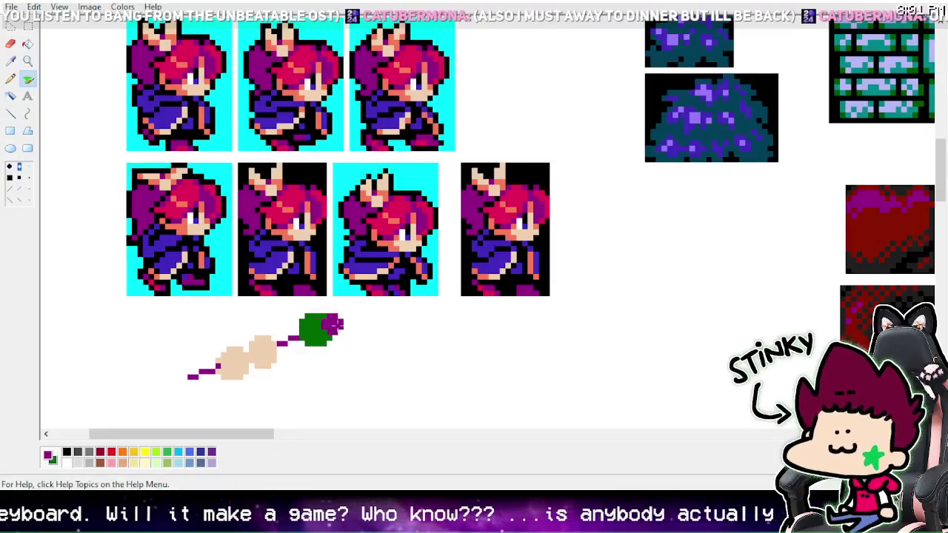
{"action": "left_click", "coordinate": [10, 78]}
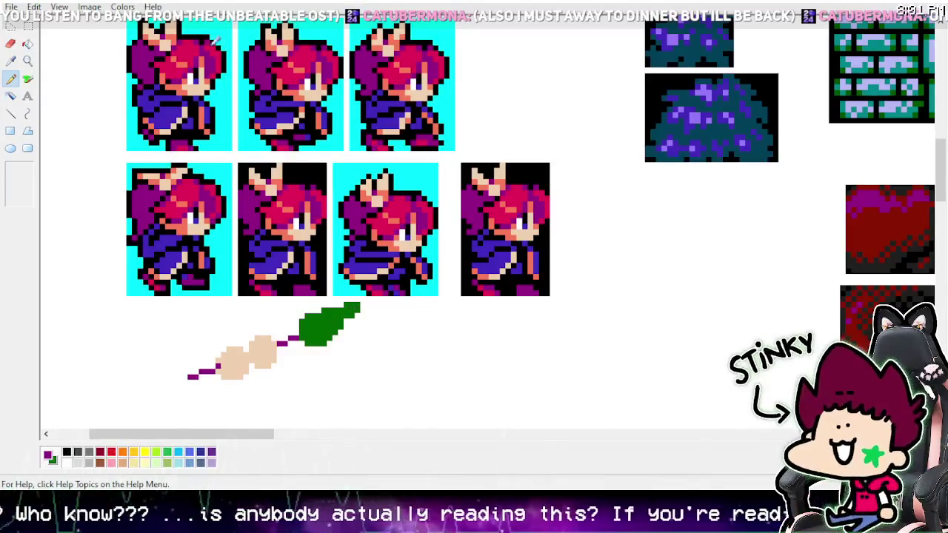
{"action": "left_click", "coordinate": [10, 60]}
{"action": "right_click", "coordinate": [506, 406]}
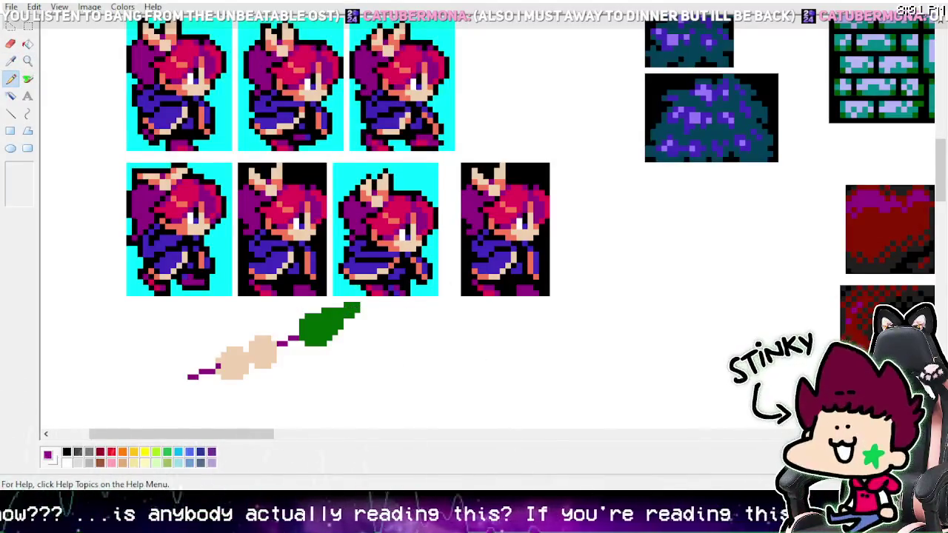
{"action": "left_click", "coordinate": [27, 61]}
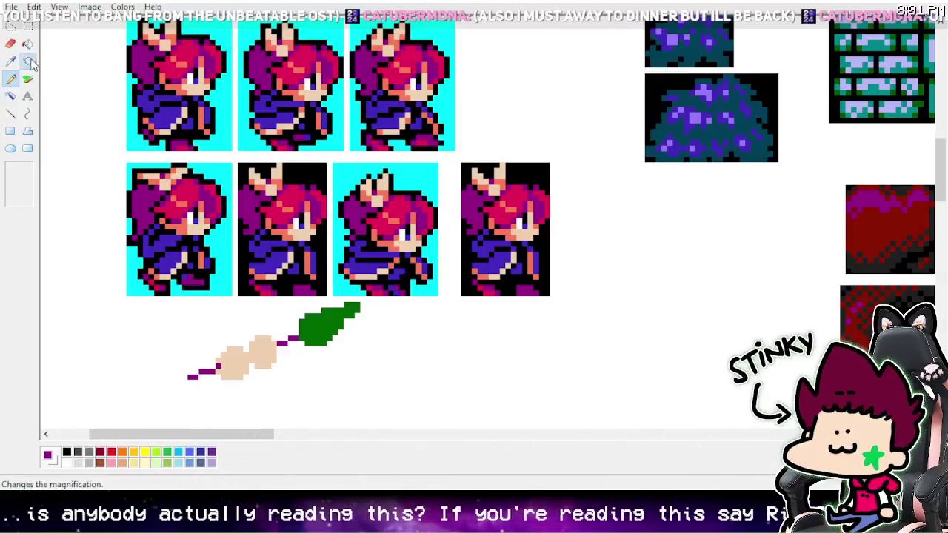
Step: Zoom in on the diagonal radish stick item and select it
{"action": "left_click", "coordinate": [24, 178]}
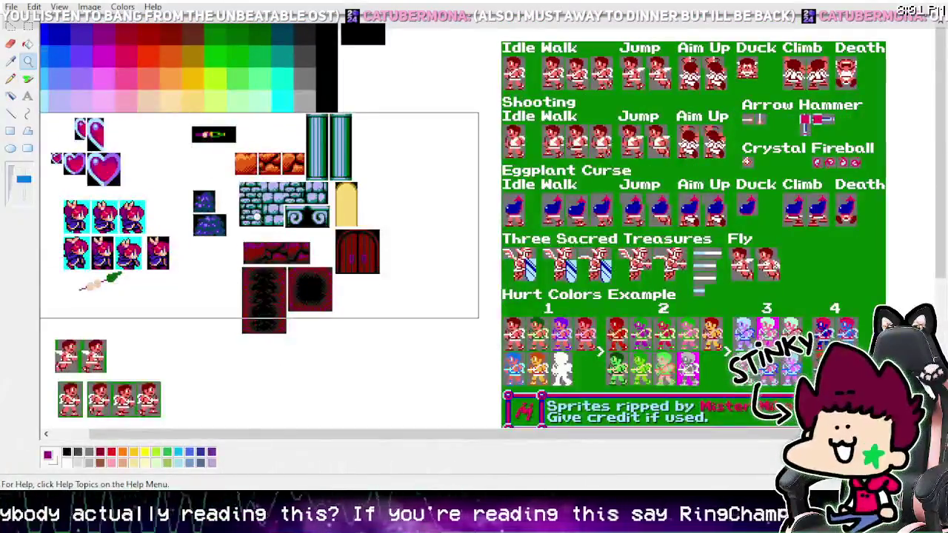
{"action": "left_click", "coordinate": [171, 321]}
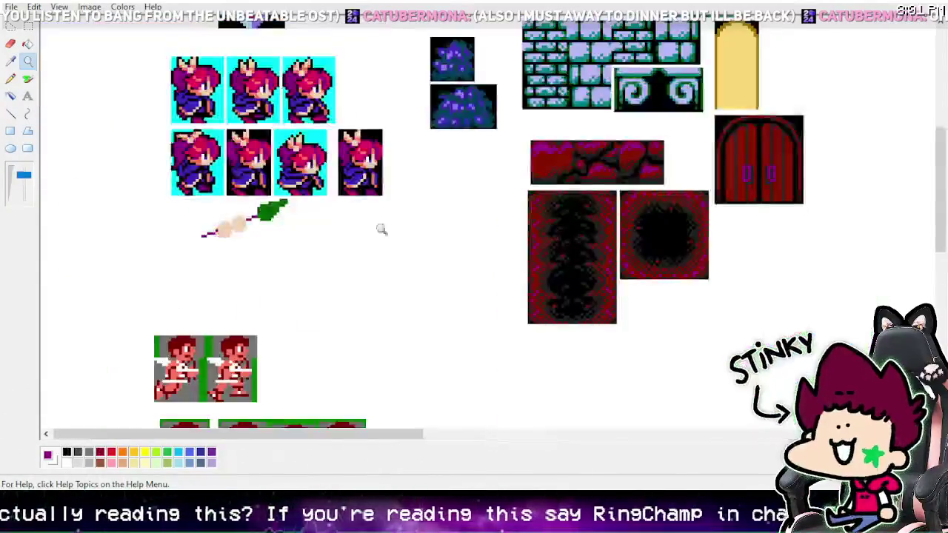
{"action": "left_click", "coordinate": [320, 196]}
{"action": "left_click", "coordinate": [10, 60]}
{"action": "left_click", "coordinate": [27, 25]}
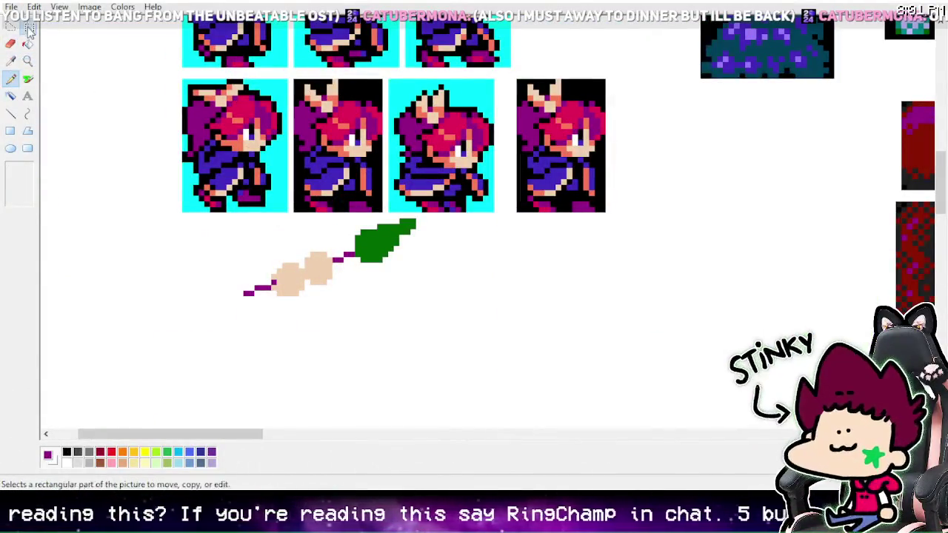
{"action": "left_click_drag", "start_coordinate": [419, 223], "coordinate": [254, 309]}
{"action": "left_click", "coordinate": [243, 314]}
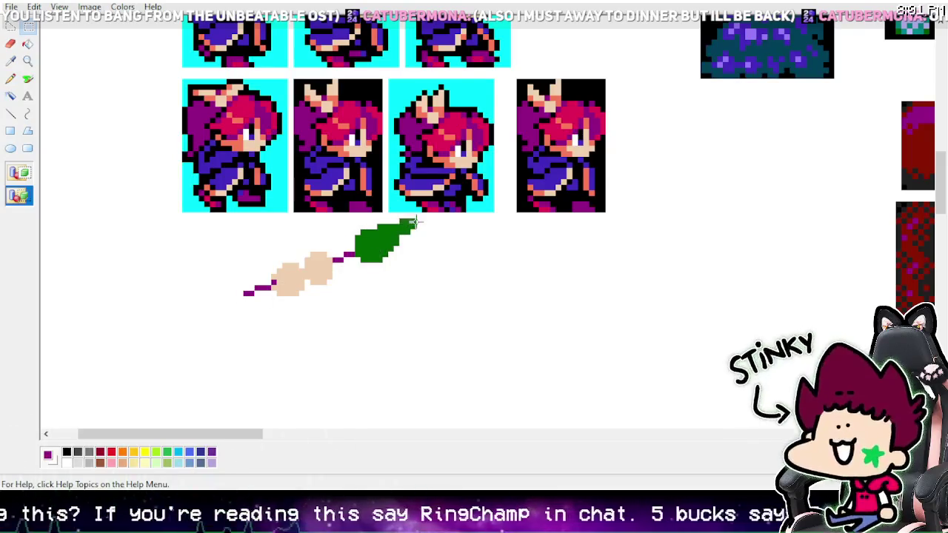
{"action": "left_click_drag", "start_coordinate": [416, 222], "coordinate": [230, 298]}
Step: Cut and paste the radish, then rotate it by 270°
{"action": "right_click", "coordinate": [312, 273]}
{"action": "left_click", "coordinate": [338, 281]}
{"action": "right_click", "coordinate": [284, 252]}
{"action": "left_click", "coordinate": [316, 292]}
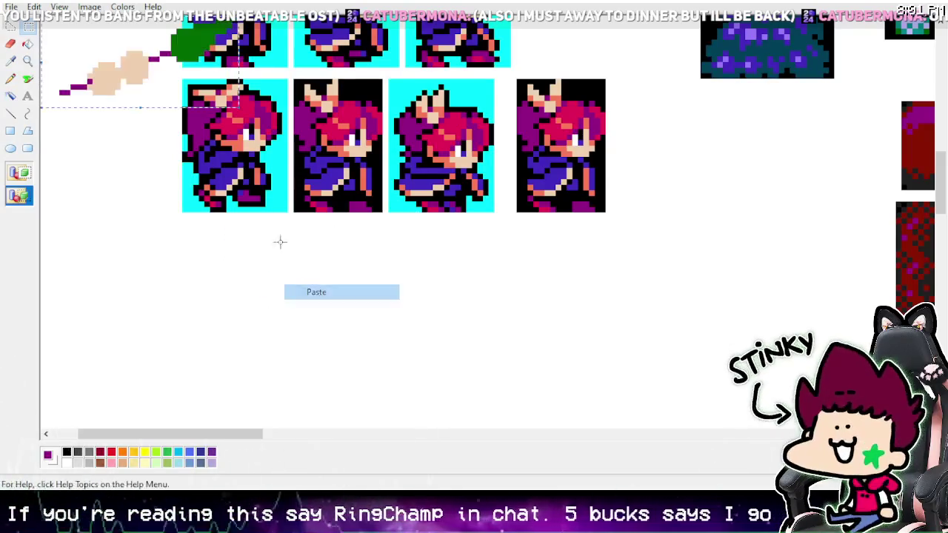
{"action": "right_click", "coordinate": [104, 72]}
{"action": "left_click", "coordinate": [165, 215]}
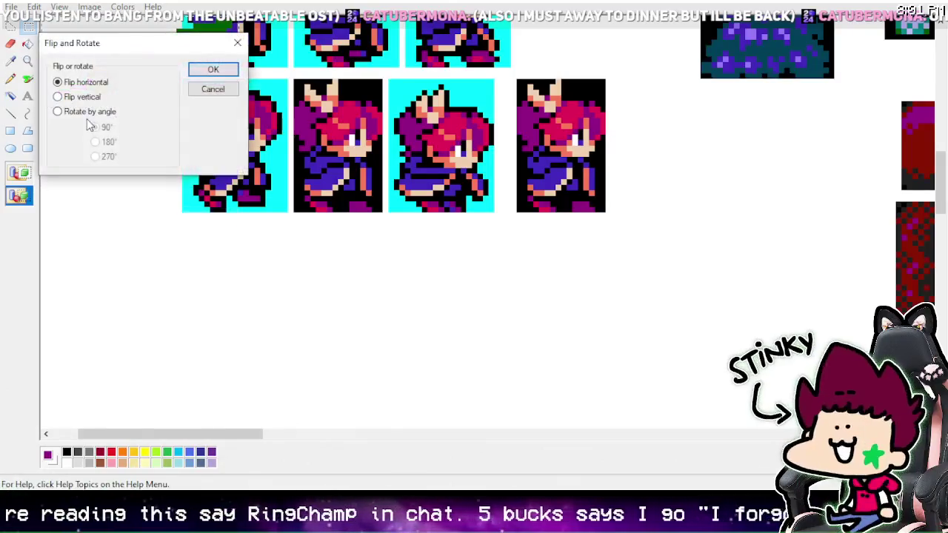
{"action": "left_click", "coordinate": [89, 111]}
{"action": "left_click", "coordinate": [94, 157]}
{"action": "left_click", "coordinate": [213, 69]}
Step: Flip the radish, then cut, re-paste and drag it over toward the first sprite
{"action": "right_click", "coordinate": [144, 64]}
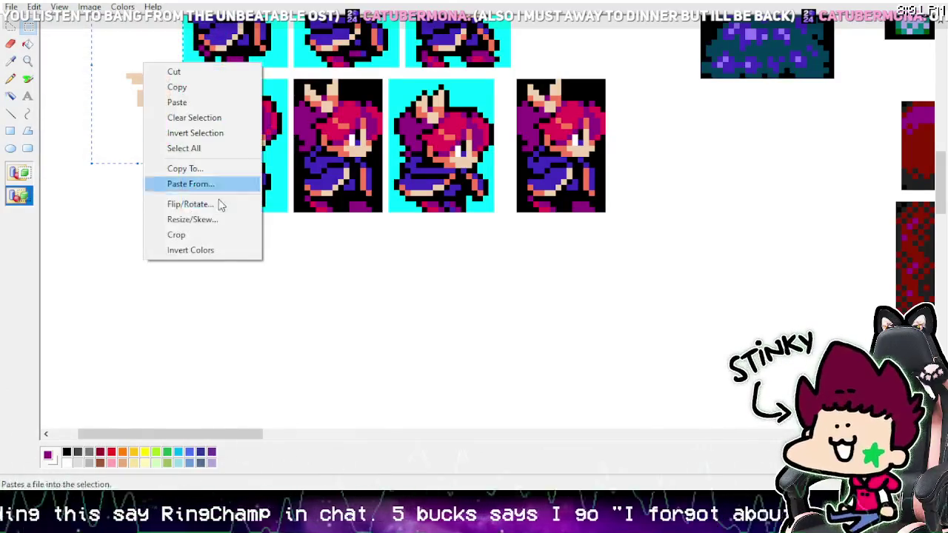
{"action": "left_click", "coordinate": [220, 205]}
{"action": "left_click", "coordinate": [222, 63]}
{"action": "mouse_move", "coordinate": [110, 180]}
{"action": "left_mouse_down"}
{"action": "mouse_move", "coordinate": [235, 260]}
{"action": "mouse_move", "coordinate": [293, 261]}
{"action": "left_mouse_up"}
{"action": "right_click", "coordinate": [290, 261]}
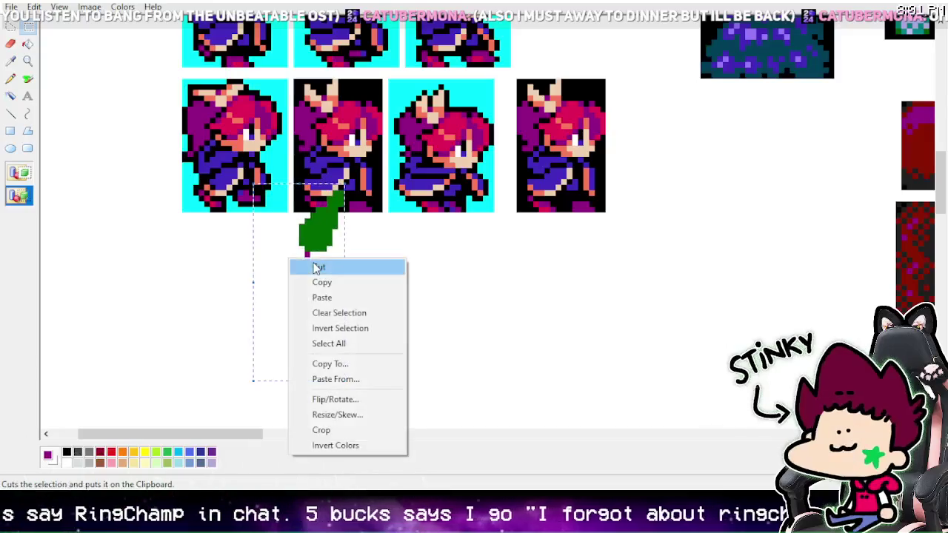
{"action": "left_click", "coordinate": [317, 269]}
{"action": "right_click", "coordinate": [314, 247]}
{"action": "left_click", "coordinate": [392, 297]}
{"action": "mouse_move", "coordinate": [108, 104]}
{"action": "left_mouse_down"}
{"action": "mouse_move", "coordinate": [144, 144]}
{"action": "mouse_move", "coordinate": [282, 171]}
{"action": "mouse_move", "coordinate": [379, 381]}
{"action": "mouse_move", "coordinate": [523, 309]}
{"action": "mouse_move", "coordinate": [313, 338]}
{"action": "left_mouse_up"}
Step: Delete the stray selection and zoom to the upper sprite area
{"action": "key", "text": "Delete"}
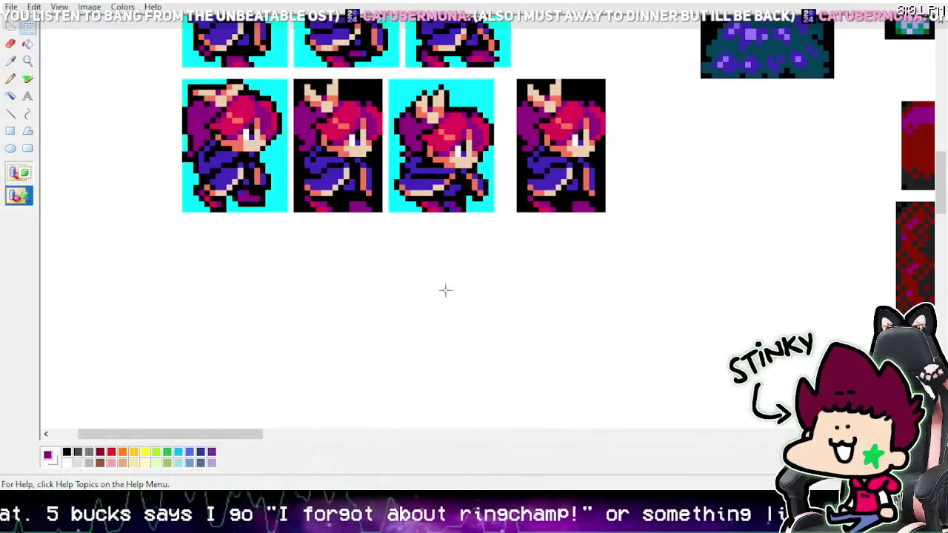
{"action": "right_click", "coordinate": [46, 57]}
{"action": "left_click", "coordinate": [27, 61]}
{"action": "left_click", "coordinate": [140, 107]}
{"action": "scroll", "coordinate": [253, 196], "scroll_direction": "up", "scroll_amount": 3}
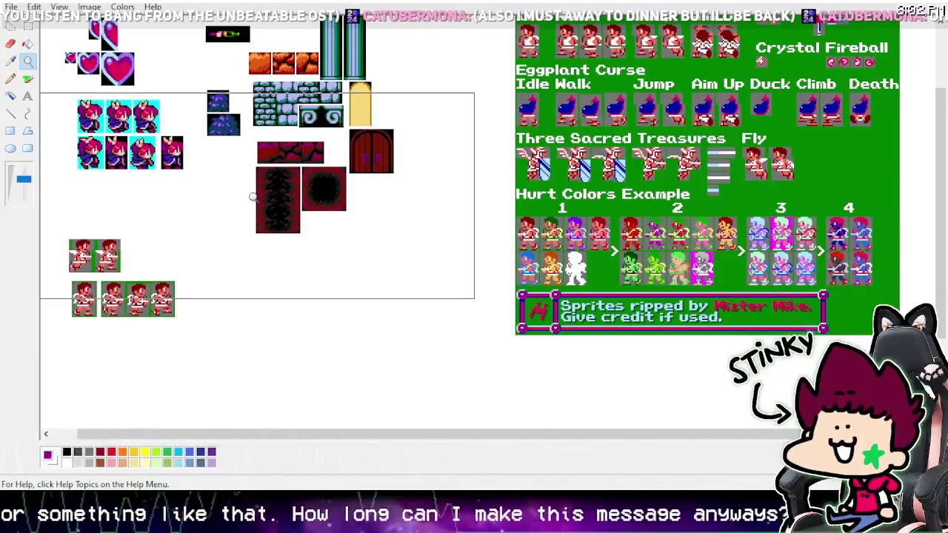
{"action": "left_click", "coordinate": [252, 196]}
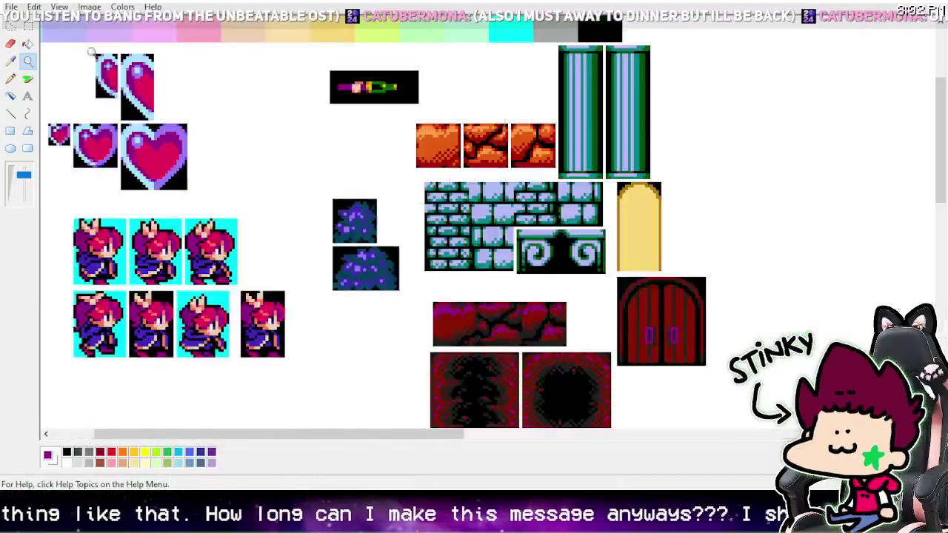
Step: Undo an accidental move of the stick item, then zoom onto the Hurt Colors rows
{"action": "left_click", "coordinate": [27, 26]}
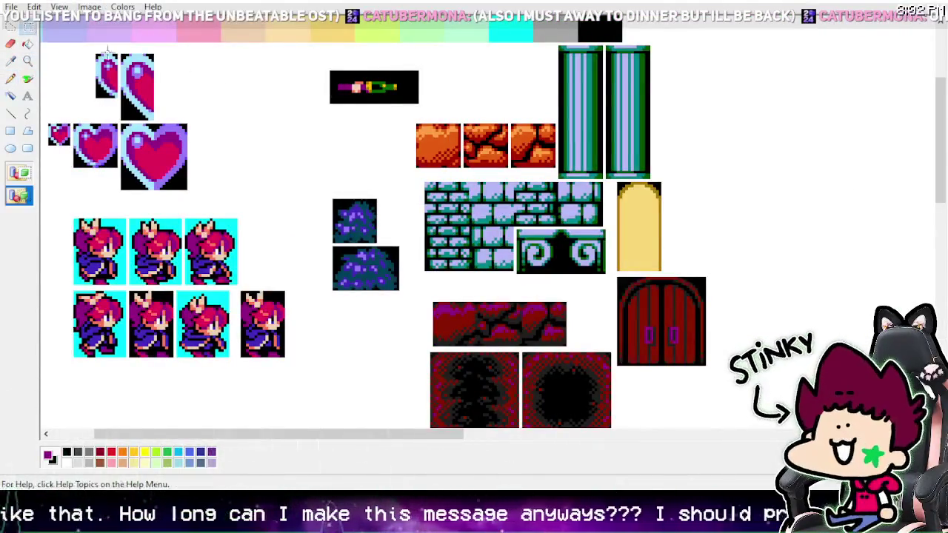
{"action": "mouse_move", "coordinate": [341, 75]}
{"action": "left_mouse_down"}
{"action": "mouse_move", "coordinate": [423, 104]}
{"action": "mouse_move", "coordinate": [122, 260]}
{"action": "mouse_move", "coordinate": [160, 272]}
{"action": "mouse_move", "coordinate": [130, 270]}
{"action": "mouse_move", "coordinate": [223, 268]}
{"action": "left_mouse_up"}
{"action": "key", "text": "Delete"}
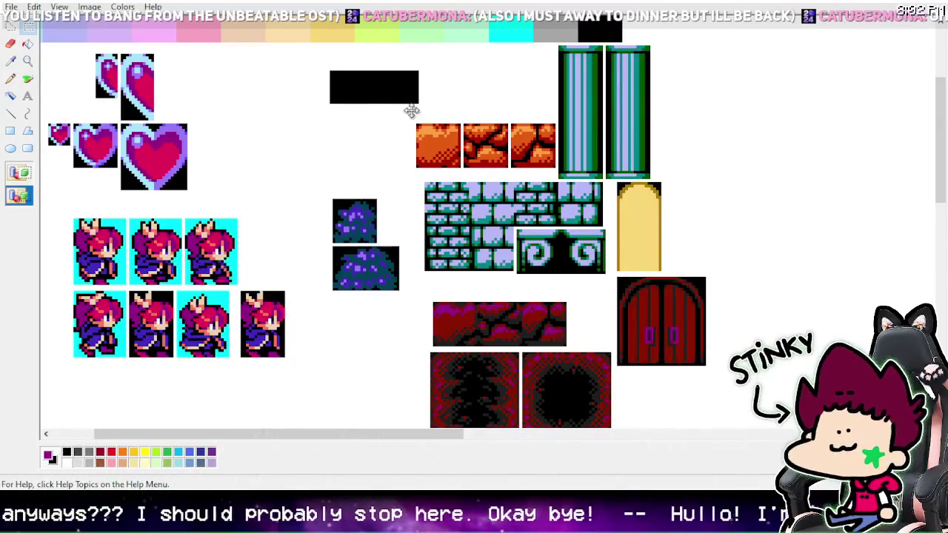
{"action": "key", "text": "ctrl+z"}
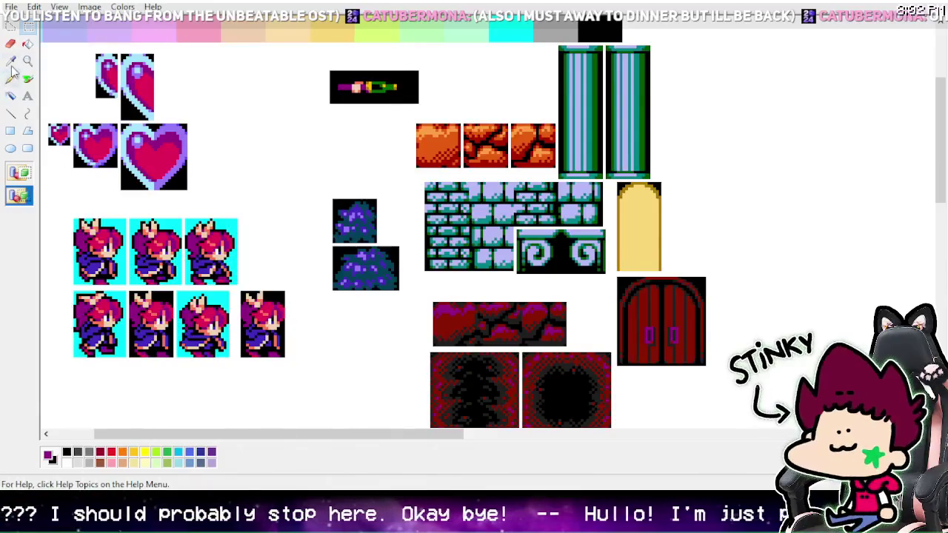
{"action": "left_click", "coordinate": [28, 61]}
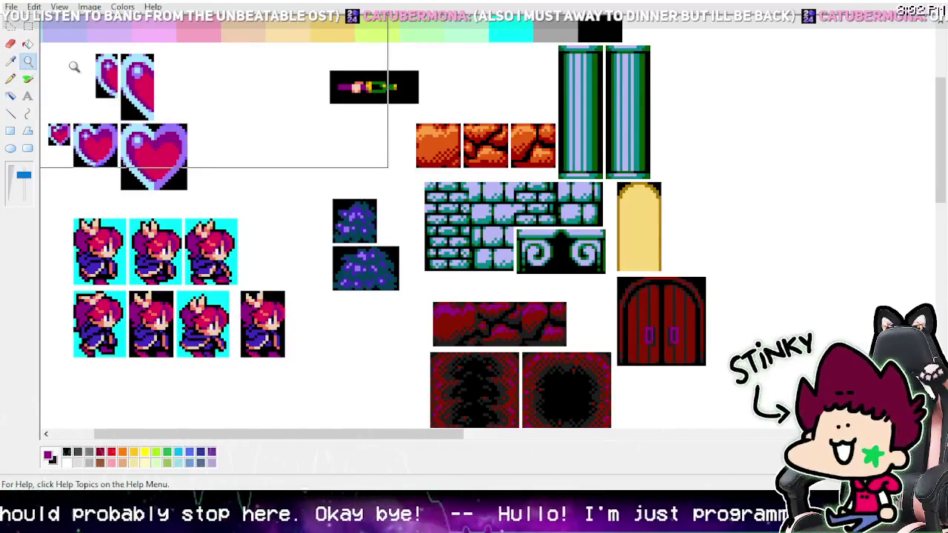
{"action": "left_click", "coordinate": [321, 154]}
{"action": "left_click", "coordinate": [660, 317]}
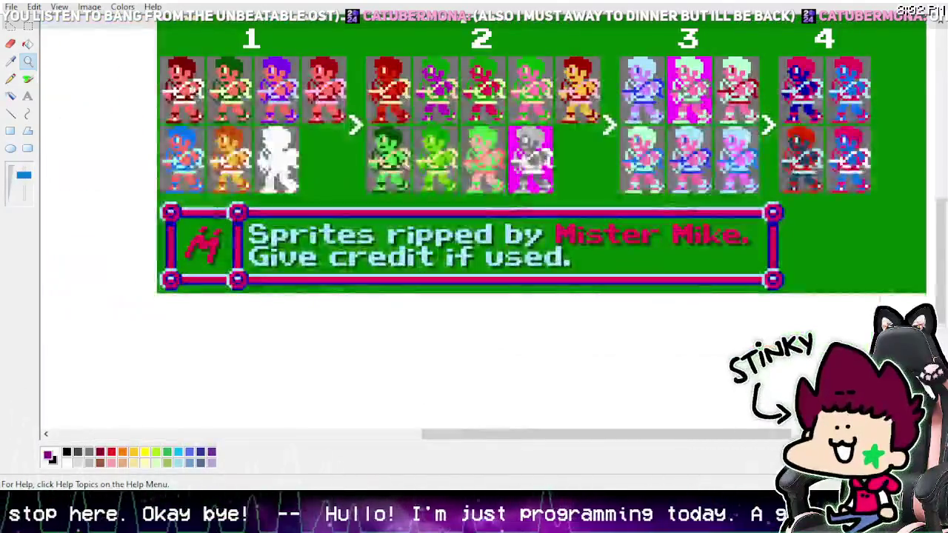
Step: Select and deselect the Hurt Colors sprites, scrolling to look them over
{"action": "left_click", "coordinate": [27, 28]}
{"action": "scroll", "coordinate": [286, 112], "scroll_direction": "up", "scroll_amount": 3}
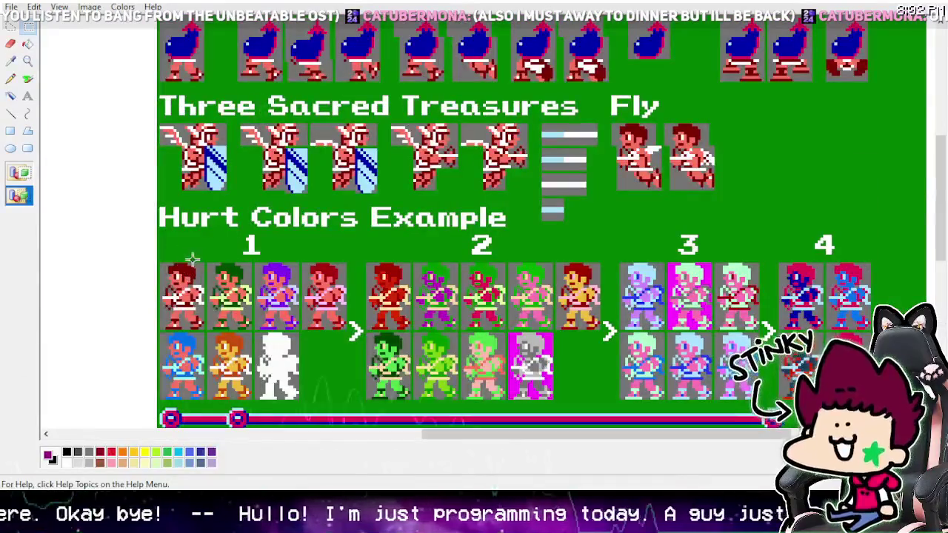
{"action": "mouse_move", "coordinate": [197, 262]}
{"action": "left_mouse_down"}
{"action": "mouse_move", "coordinate": [282, 312]}
{"action": "mouse_move", "coordinate": [338, 323]}
{"action": "left_mouse_up"}
{"action": "left_click", "coordinate": [337, 324]}
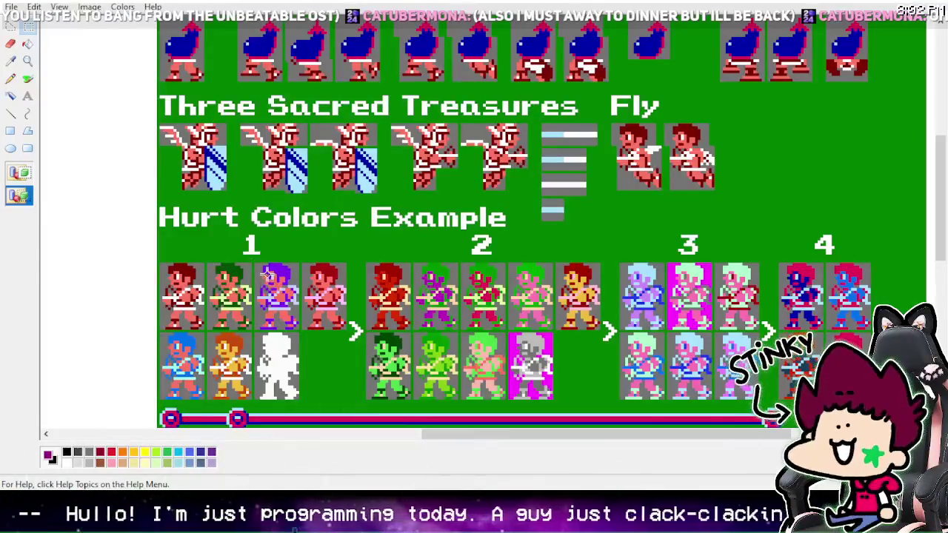
{"action": "scroll", "coordinate": [238, 317], "scroll_direction": "down", "scroll_amount": 3}
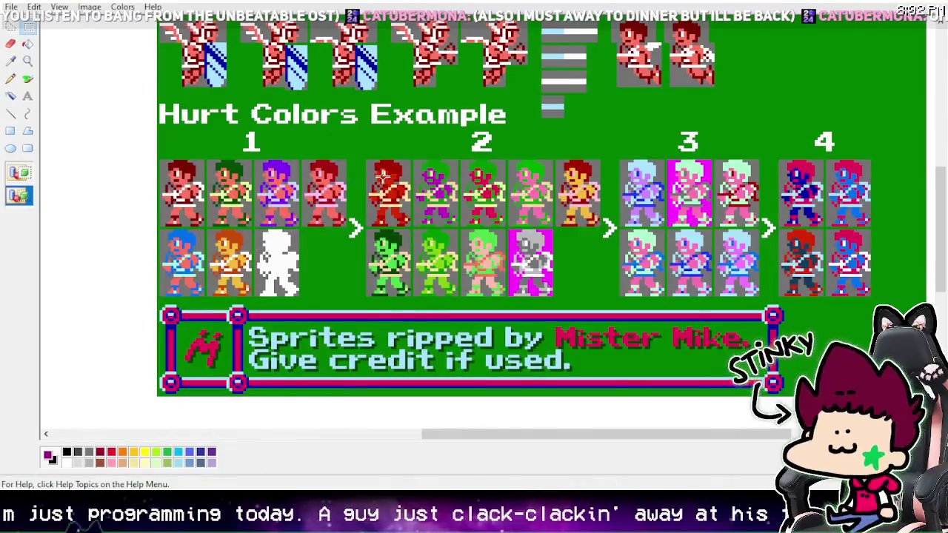
{"action": "scroll", "coordinate": [382, 178], "scroll_direction": "up", "scroll_amount": 3}
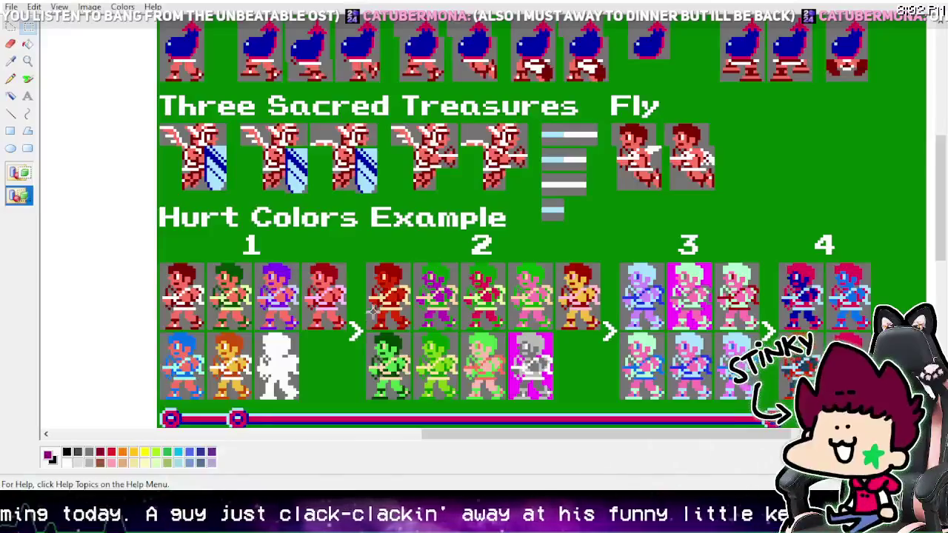
{"action": "scroll", "coordinate": [398, 306], "scroll_direction": "up", "scroll_amount": 4}
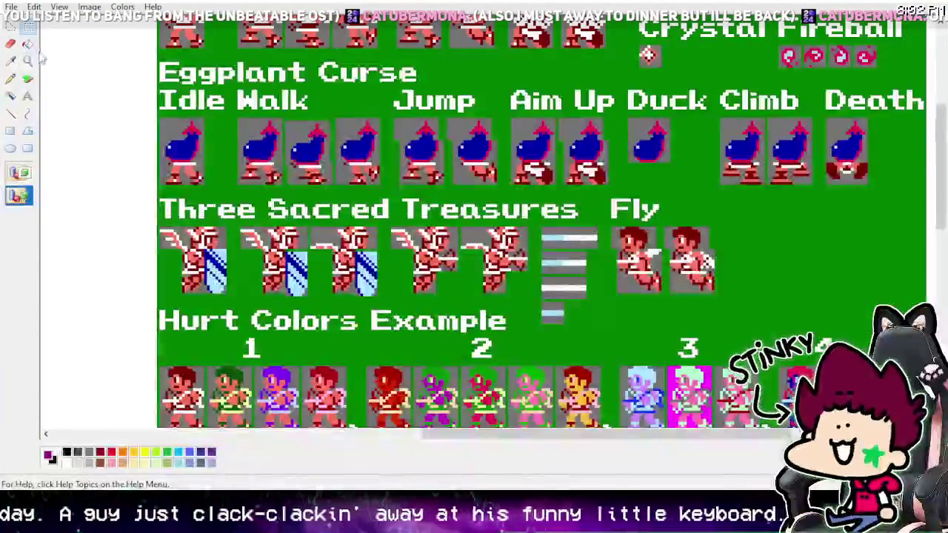
Step: Zoom to the upper-left sprites, pick pale yellow and choose the Airbrush
{"action": "left_click", "coordinate": [28, 61]}
{"action": "left_click", "coordinate": [65, 65]}
{"action": "right_click", "coordinate": [65, 65]}
{"action": "left_click", "coordinate": [111, 111]}
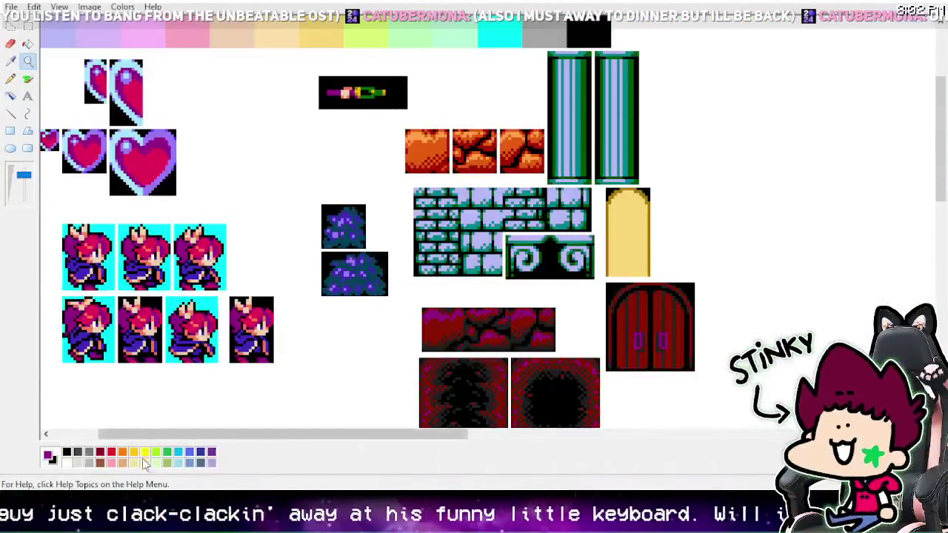
{"action": "scroll", "coordinate": [296, 223], "scroll_direction": "down", "scroll_amount": 4}
{"action": "left_click", "coordinate": [135, 463]}
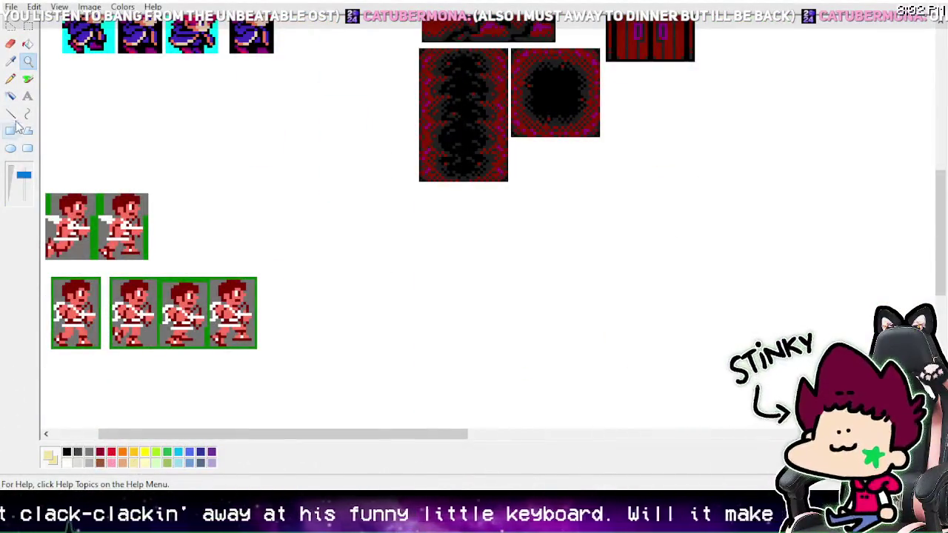
{"action": "left_click", "coordinate": [28, 79]}
{"action": "scroll", "coordinate": [502, 245], "scroll_direction": "down", "scroll_amount": 3}
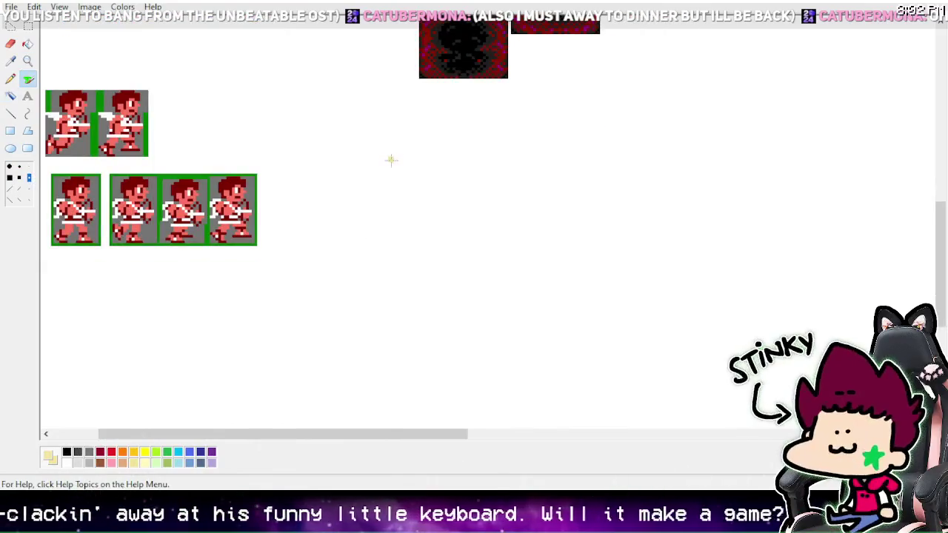
Step: Spray a pale-yellow sketch of an infinity shape, three arrows and two circles
{"action": "mouse_move", "coordinate": [391, 157]}
{"action": "left_mouse_down"}
{"action": "mouse_move", "coordinate": [393, 176]}
{"action": "mouse_move", "coordinate": [354, 182]}
{"action": "mouse_move", "coordinate": [365, 158]}
{"action": "left_mouse_up"}
{"action": "key", "text": "ctrl+z"}
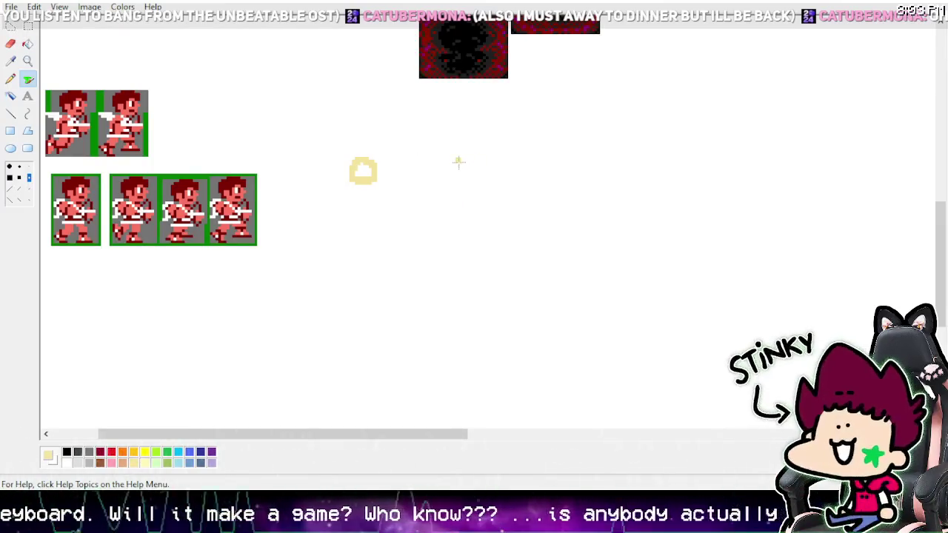
{"action": "mouse_move", "coordinate": [459, 161]}
{"action": "left_mouse_down"}
{"action": "mouse_move", "coordinate": [461, 176]}
{"action": "mouse_move", "coordinate": [487, 158]}
{"action": "left_mouse_up"}
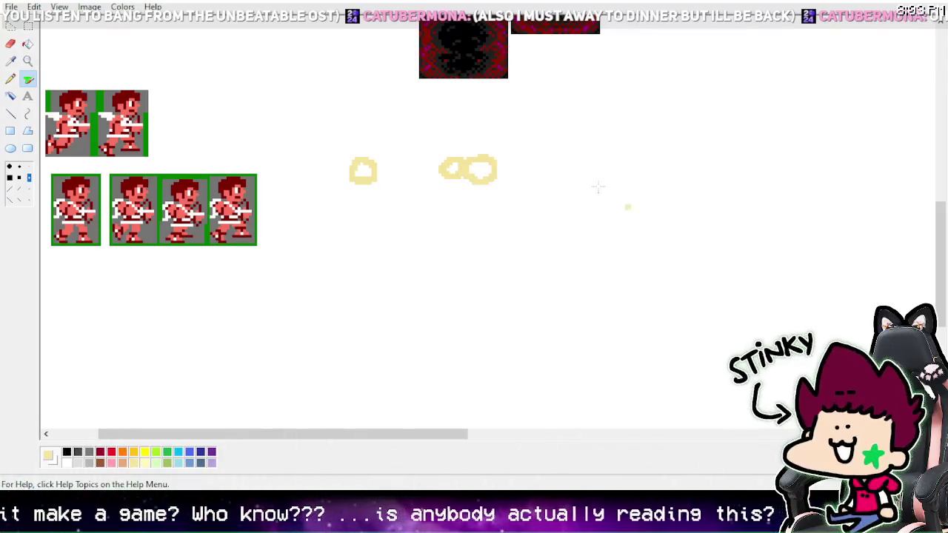
{"action": "left_click_drag", "start_coordinate": [398, 172], "coordinate": [418, 158]}
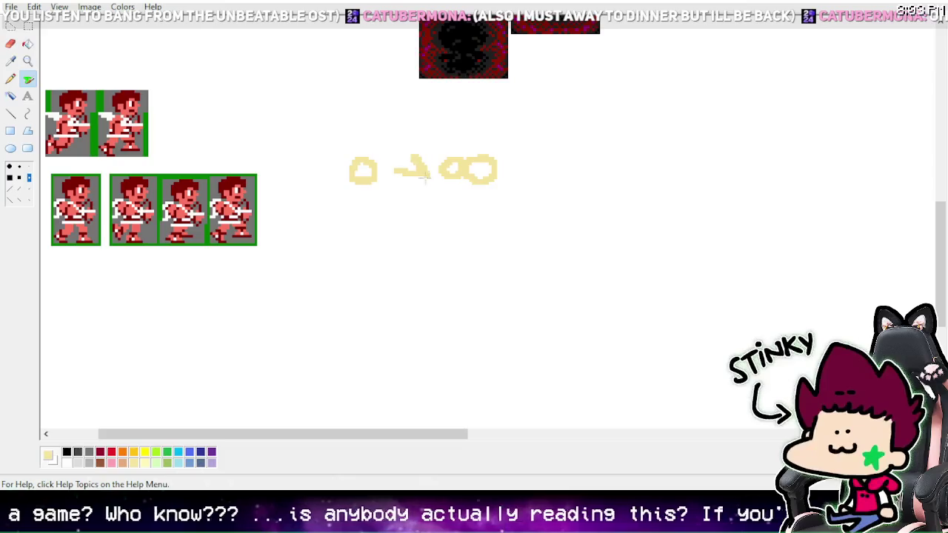
{"action": "left_click_drag", "start_coordinate": [385, 206], "coordinate": [417, 218]}
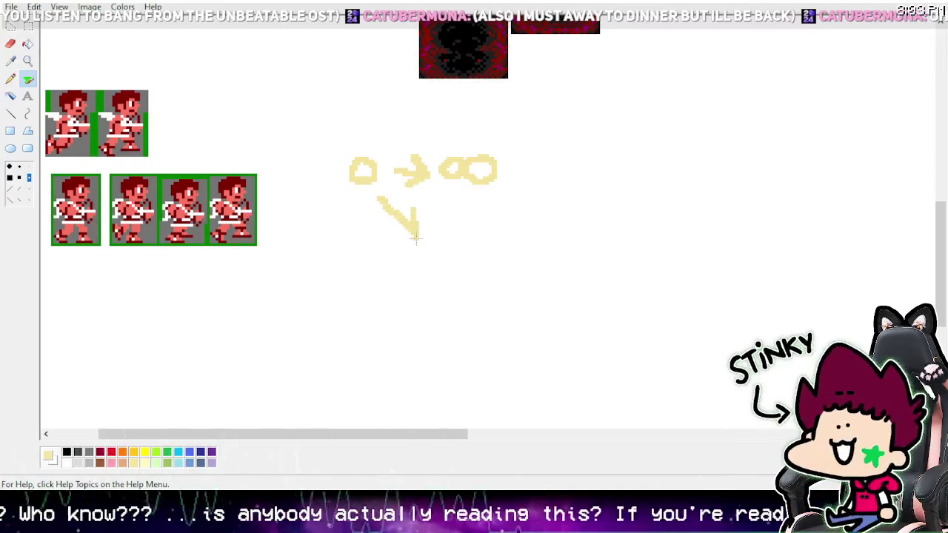
{"action": "mouse_move", "coordinate": [474, 225]}
{"action": "left_mouse_down"}
{"action": "mouse_move", "coordinate": [489, 226]}
{"action": "mouse_move", "coordinate": [495, 210]}
{"action": "mouse_move", "coordinate": [493, 244]}
{"action": "left_mouse_up"}
{"action": "left_click_drag", "start_coordinate": [475, 280], "coordinate": [475, 272]}
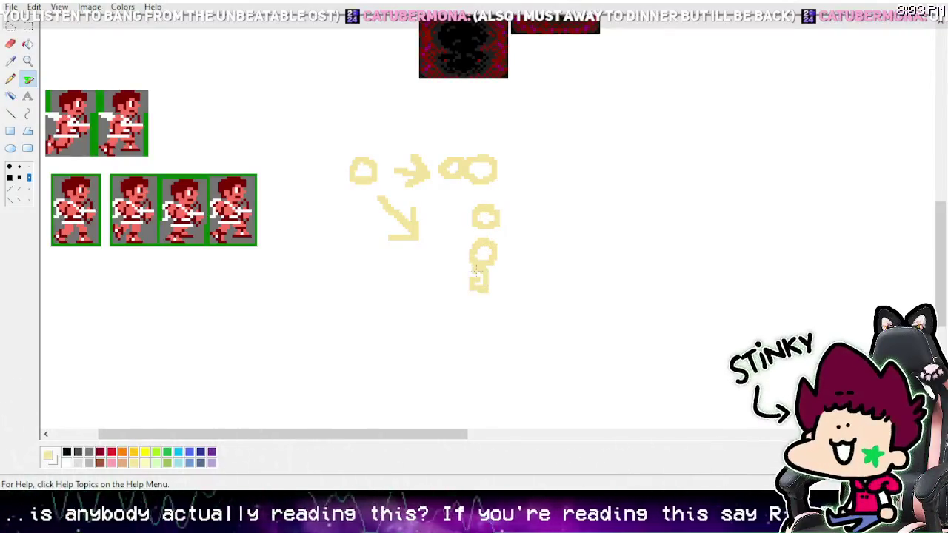
{"action": "left_click_drag", "start_coordinate": [430, 250], "coordinate": [463, 229]}
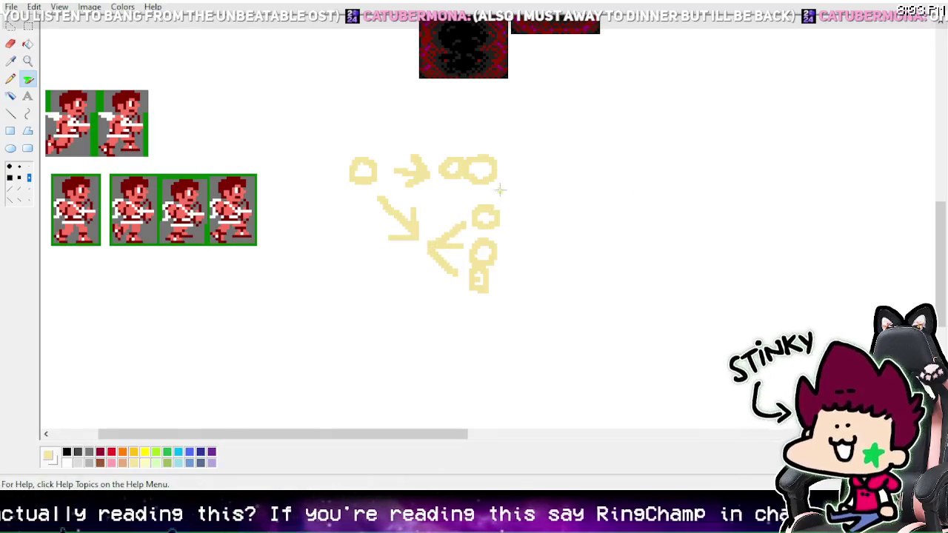
{"action": "mouse_move", "coordinate": [510, 252]}
{"action": "left_mouse_down"}
{"action": "mouse_move", "coordinate": [544, 234]}
{"action": "mouse_move", "coordinate": [543, 189]}
{"action": "left_mouse_up"}
{"action": "key", "text": "ctrl+z"}
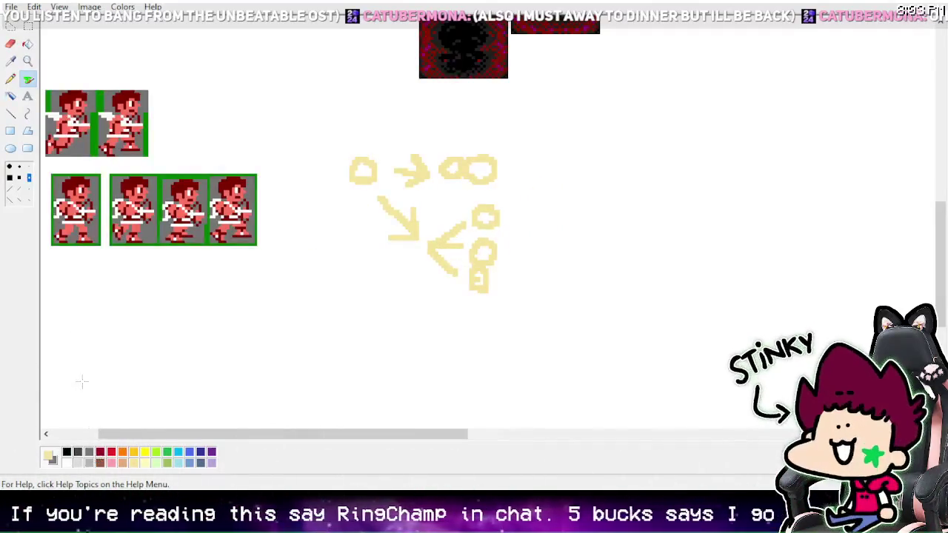
Step: Fill the two arrows grey and spray a grey curve around the circles
{"action": "left_click", "coordinate": [28, 43]}
{"action": "right_click", "coordinate": [385, 197]}
{"action": "key", "text": "ctrl+z"}
{"action": "right_click", "coordinate": [392, 211]}
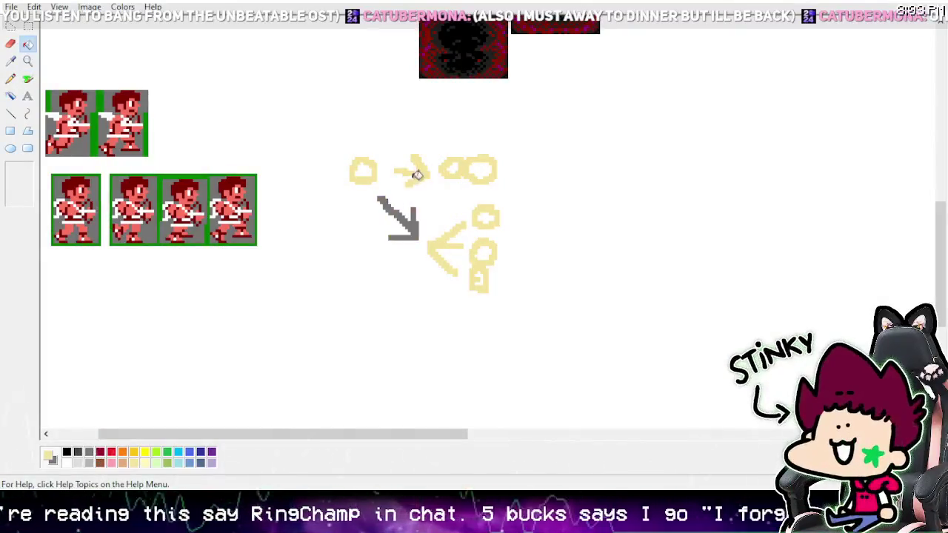
{"action": "right_click", "coordinate": [417, 175]}
{"action": "left_click", "coordinate": [28, 79]}
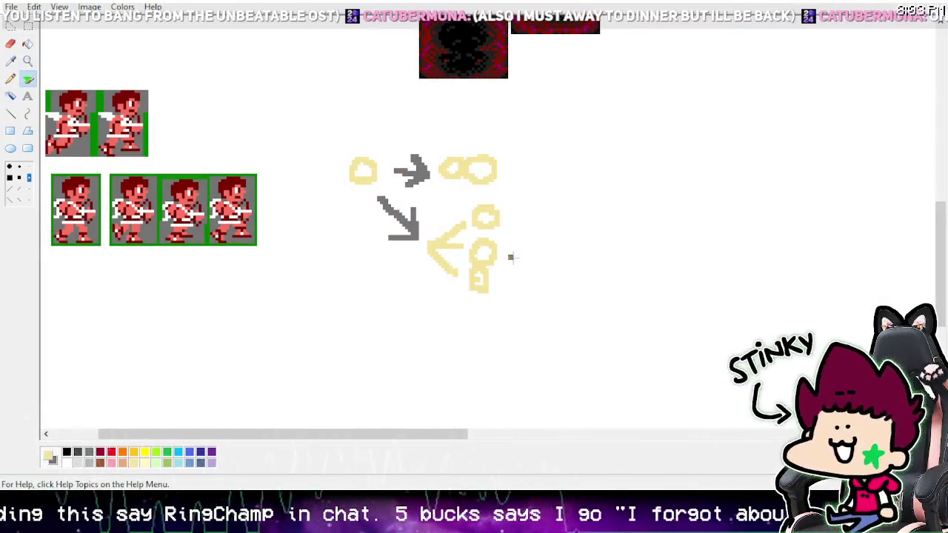
{"action": "mouse_move", "coordinate": [511, 257]}
{"action": "left_mouse_down"}
{"action": "mouse_move", "coordinate": [536, 195]}
{"action": "mouse_move", "coordinate": [507, 178]}
{"action": "mouse_move", "coordinate": [563, 137]}
{"action": "mouse_move", "coordinate": [571, 153]}
{"action": "left_mouse_up"}
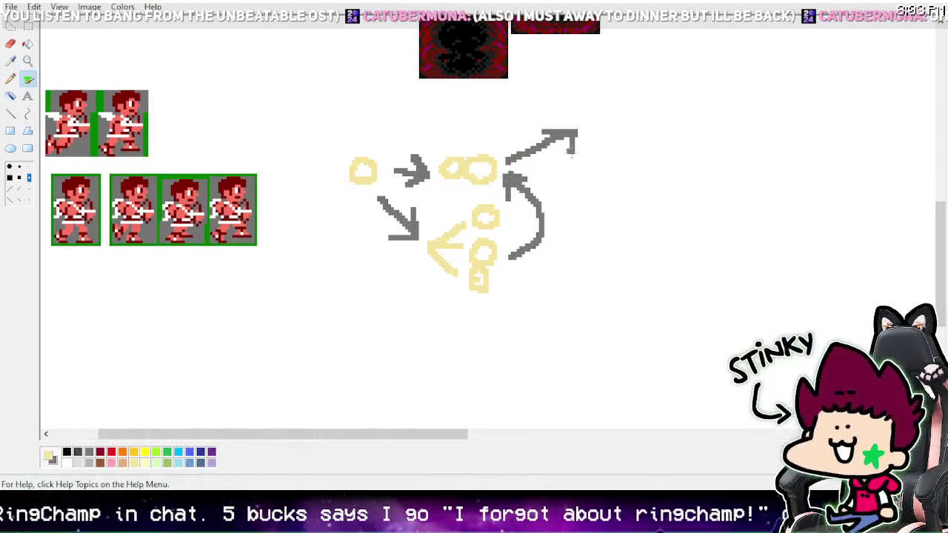
Step: Spray three yellow blobs, a grey stroke below, and a small yellow figure with a dot
{"action": "left_click_drag", "start_coordinate": [646, 95], "coordinate": [625, 106]}
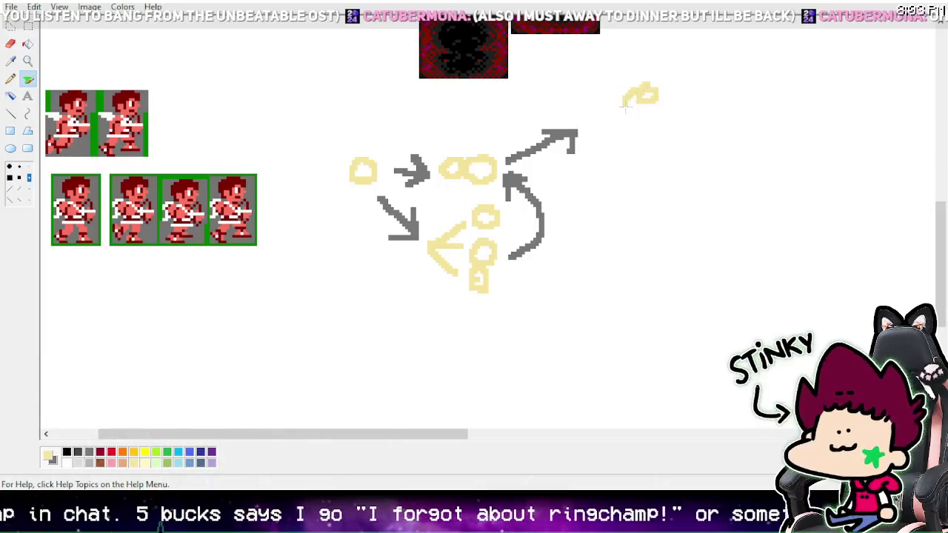
{"action": "mouse_move", "coordinate": [659, 134]}
{"action": "left_mouse_down"}
{"action": "mouse_move", "coordinate": [646, 145]}
{"action": "mouse_move", "coordinate": [643, 136]}
{"action": "left_mouse_up"}
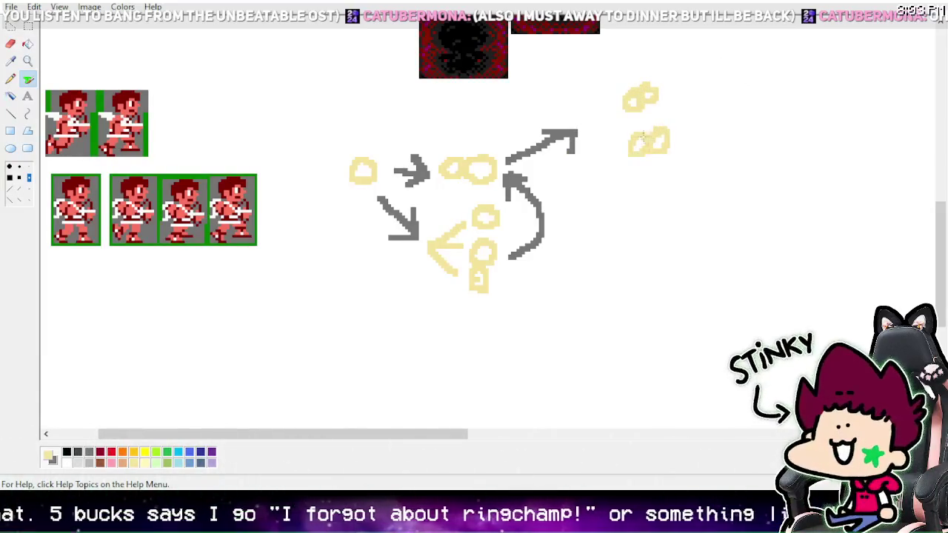
{"action": "mouse_move", "coordinate": [644, 189]}
{"action": "left_mouse_down"}
{"action": "mouse_move", "coordinate": [646, 202]}
{"action": "mouse_move", "coordinate": [587, 148]}
{"action": "mouse_move", "coordinate": [615, 109]}
{"action": "left_mouse_up"}
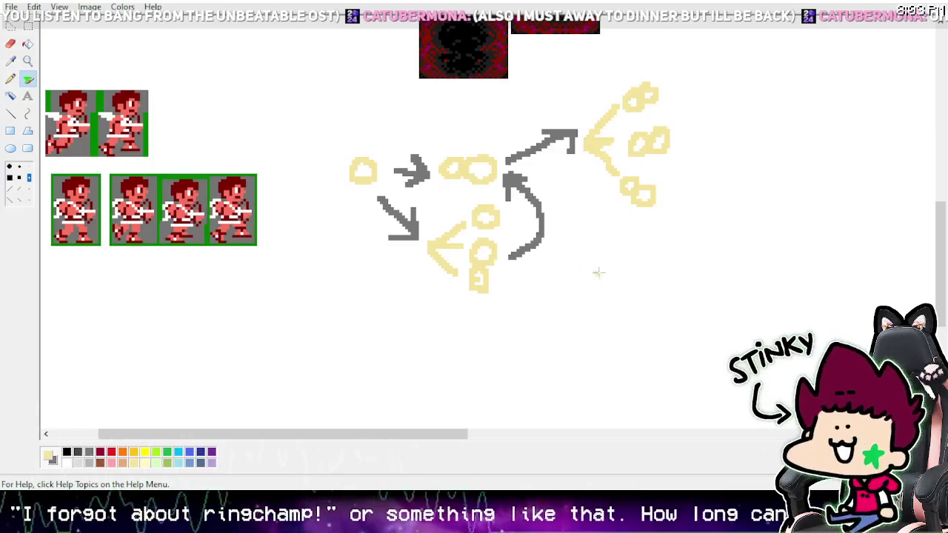
{"action": "left_click_drag", "start_coordinate": [507, 268], "coordinate": [571, 304]}
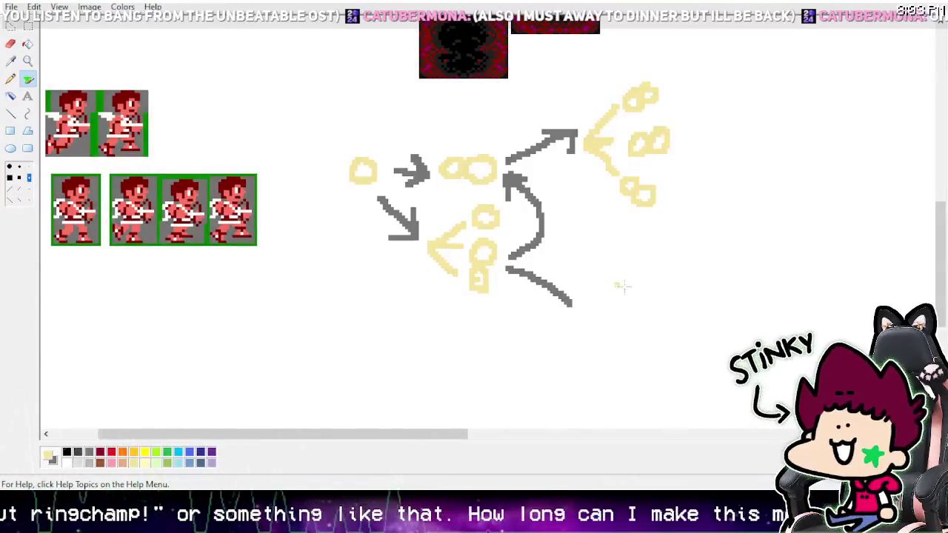
{"action": "left_click_drag", "start_coordinate": [645, 252], "coordinate": [667, 244]}
{"action": "left_click_drag", "start_coordinate": [651, 278], "coordinate": [669, 294]}
{"action": "left_click", "coordinate": [661, 314]}
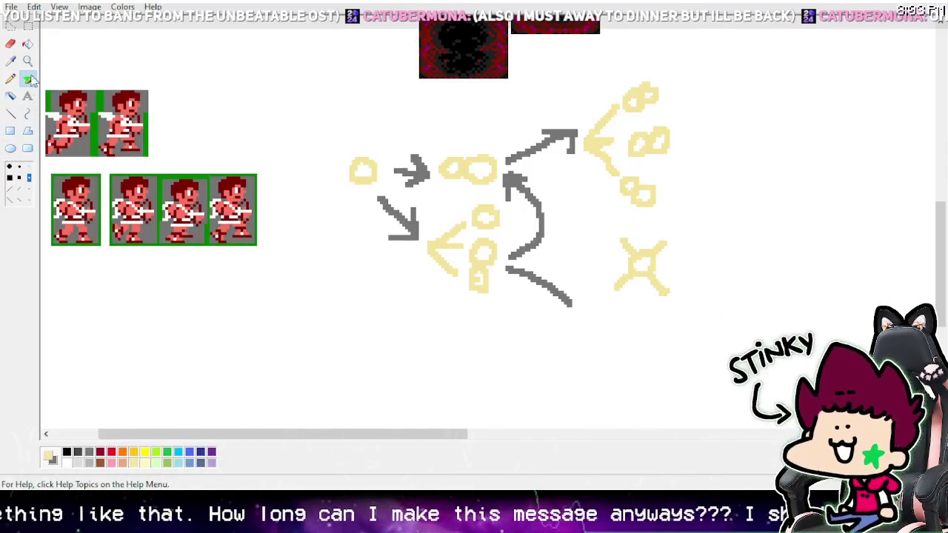
Step: Fill the double loop solid yellow and draw a long yellow stroke across the diagram
{"action": "left_click", "coordinate": [27, 43]}
{"action": "left_click", "coordinate": [463, 167]}
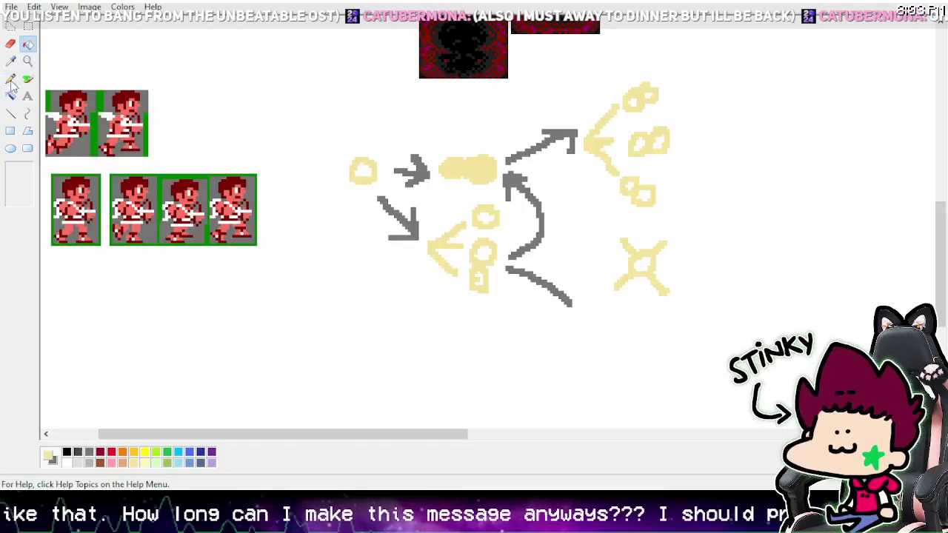
{"action": "left_click", "coordinate": [27, 78]}
{"action": "mouse_move", "coordinate": [352, 172]}
{"action": "left_mouse_down"}
{"action": "mouse_move", "coordinate": [497, 173]}
{"action": "mouse_move", "coordinate": [635, 127]}
{"action": "mouse_move", "coordinate": [393, 235]}
{"action": "mouse_move", "coordinate": [511, 211]}
{"action": "mouse_move", "coordinate": [441, 280]}
{"action": "mouse_move", "coordinate": [654, 242]}
{"action": "mouse_move", "coordinate": [613, 169]}
{"action": "left_mouse_up"}
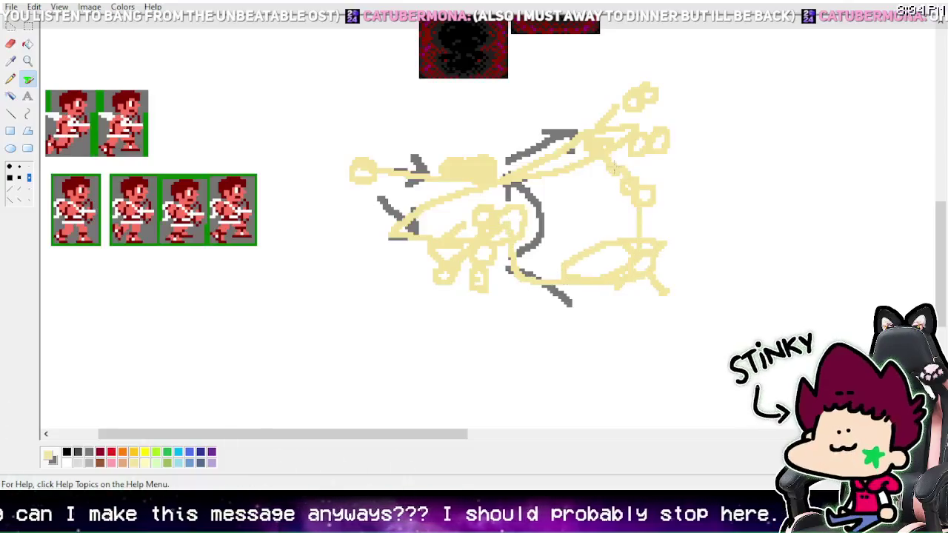
Step: Flood the scribble and top-right blob grey, then white to erase them
{"action": "left_click", "coordinate": [27, 44]}
{"action": "right_click", "coordinate": [492, 171]}
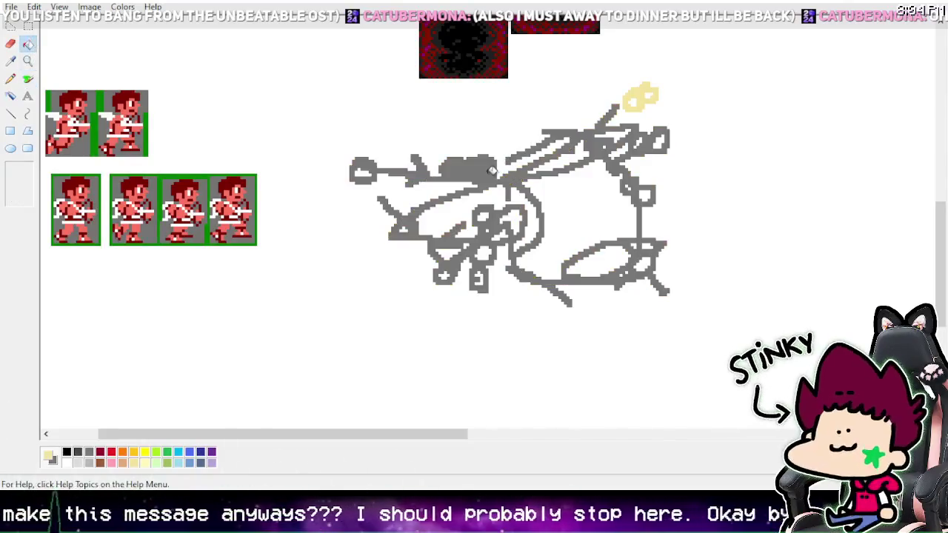
{"action": "right_click", "coordinate": [640, 100]}
{"action": "left_click", "coordinate": [66, 464]}
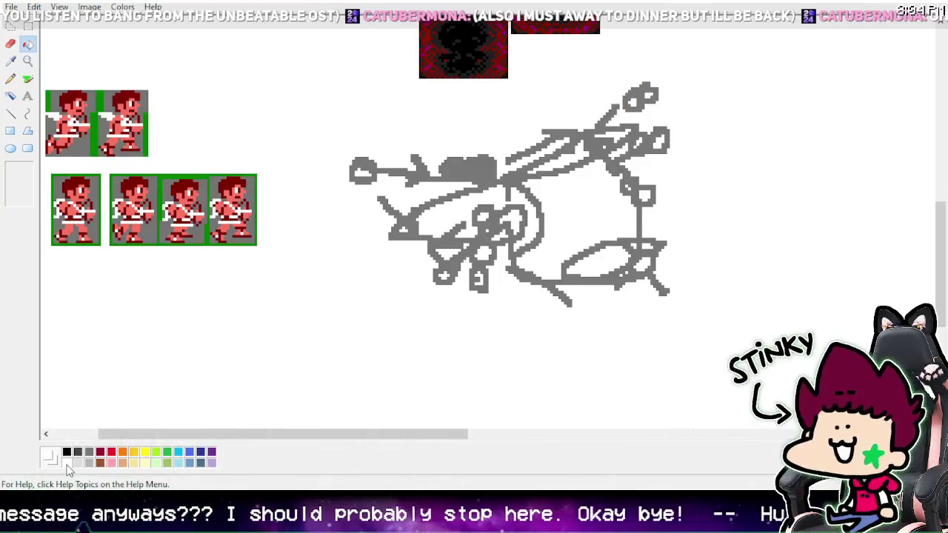
{"action": "left_click", "coordinate": [518, 174]}
{"action": "left_click", "coordinate": [640, 99]}
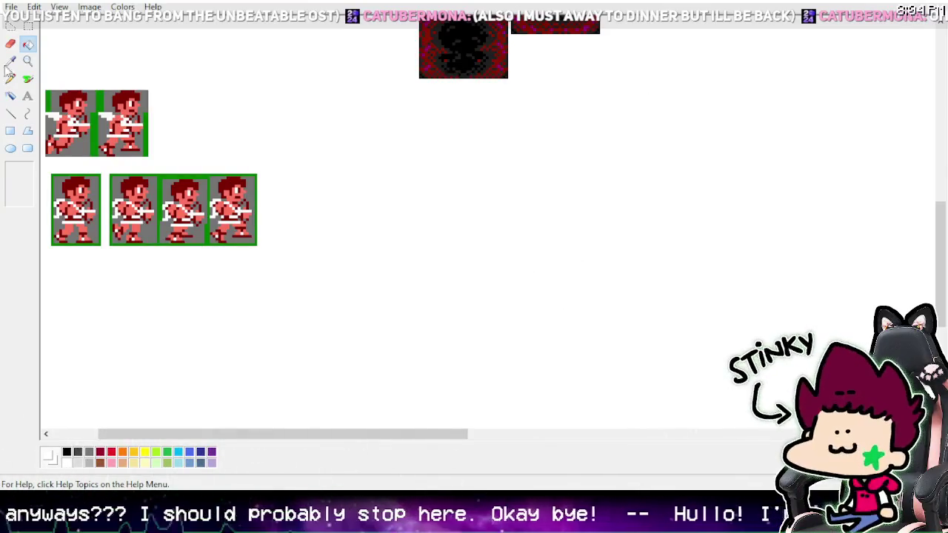
Step: Zoom out to the whole sheet and briefly open the File menu
{"action": "left_click", "coordinate": [28, 65]}
{"action": "right_click", "coordinate": [138, 74]}
{"action": "right_click", "coordinate": [237, 254]}
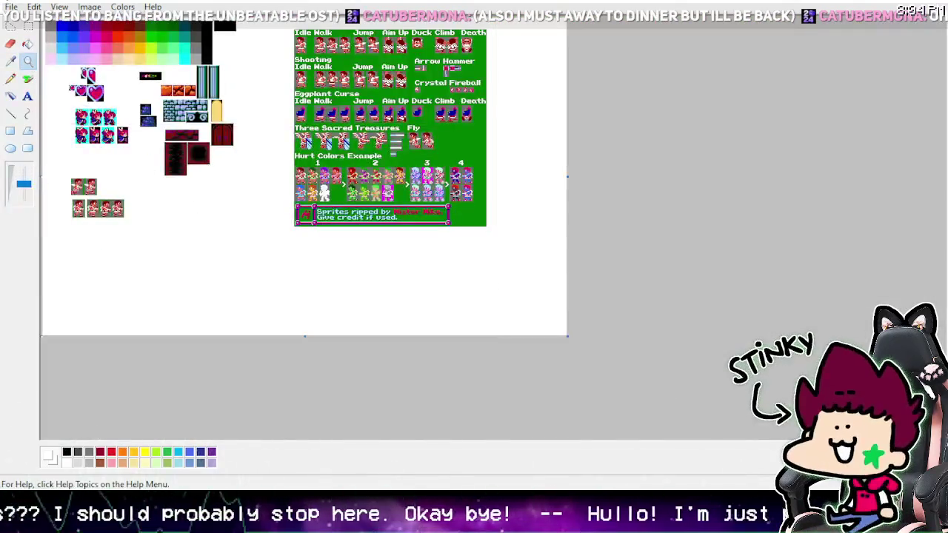
{"action": "left_click", "coordinate": [11, 7]}
{"action": "left_click", "coordinate": [33, 54]}
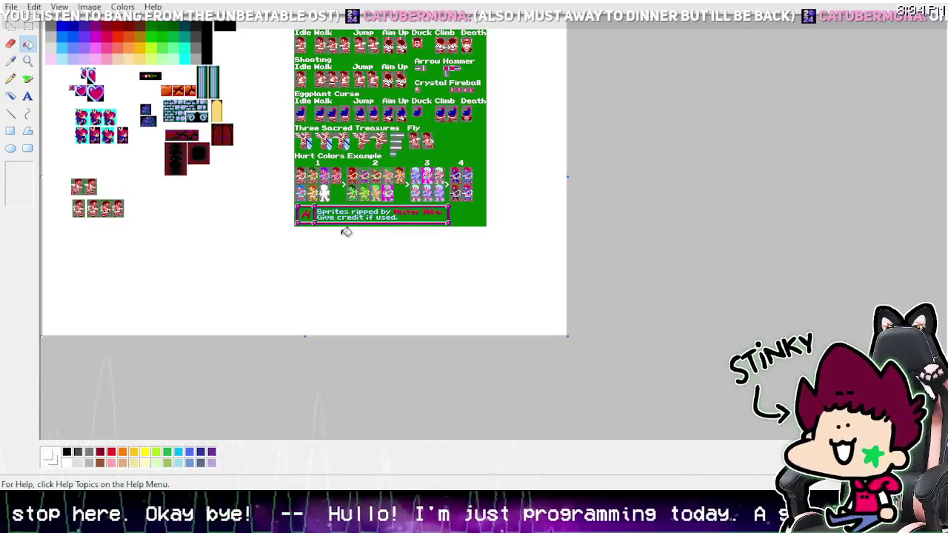
Step: Zoom in on the Arrow Hammer sprites and sample the sheet's green background colour
{"action": "left_click", "coordinate": [27, 60]}
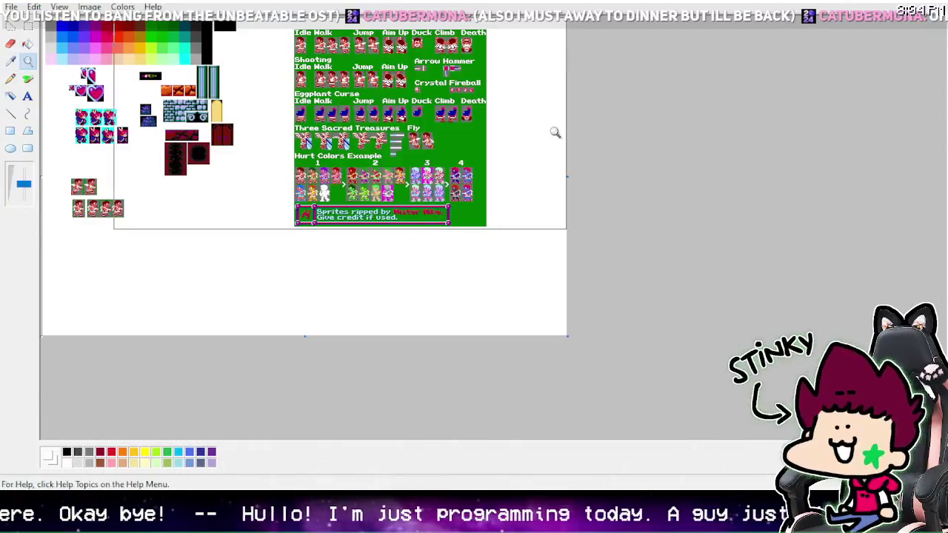
{"action": "left_click", "coordinate": [556, 131]}
{"action": "left_click", "coordinate": [518, 148]}
{"action": "left_click", "coordinate": [501, 166]}
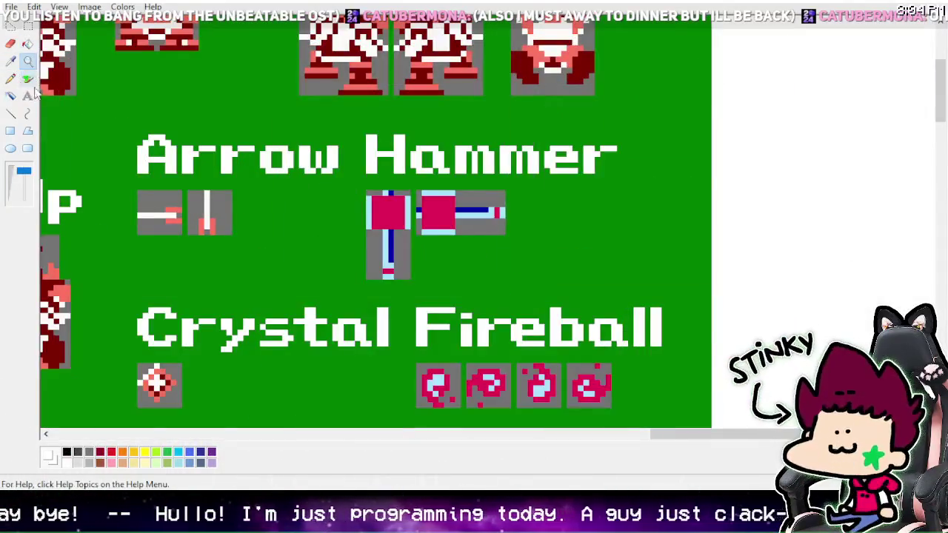
{"action": "left_click", "coordinate": [10, 61]}
{"action": "left_click", "coordinate": [100, 80]}
{"action": "left_click", "coordinate": [27, 43]}
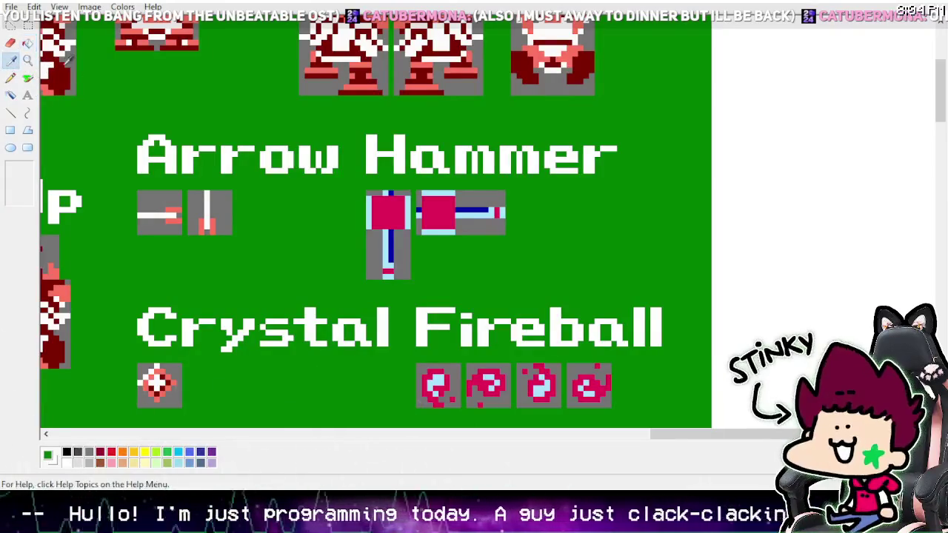
Step: Zoom out, then in on the Eggplant Curse sprites
{"action": "left_click", "coordinate": [28, 61]}
{"action": "left_click", "coordinate": [23, 178]}
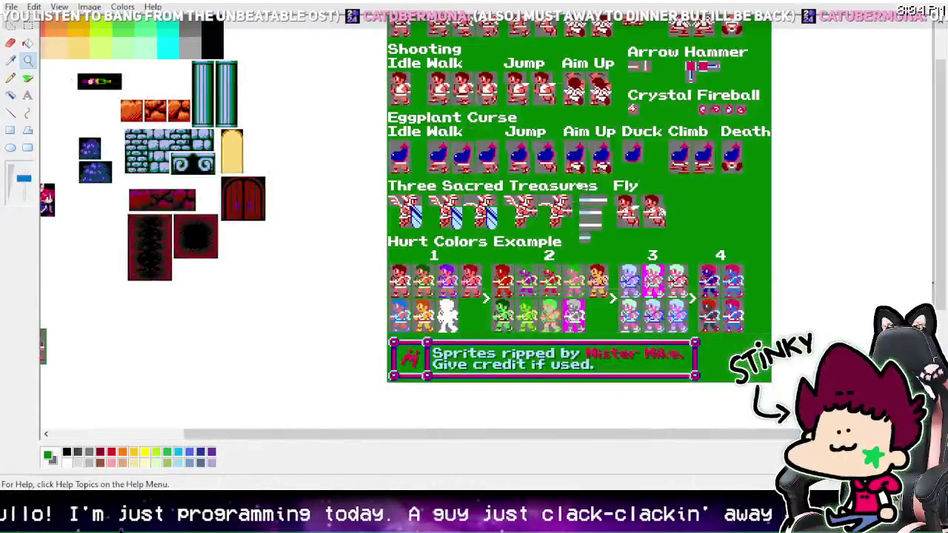
{"action": "scroll", "coordinate": [578, 200], "scroll_direction": "up", "scroll_amount": 1}
{"action": "left_click", "coordinate": [544, 223]}
{"action": "left_click", "coordinate": [396, 167]}
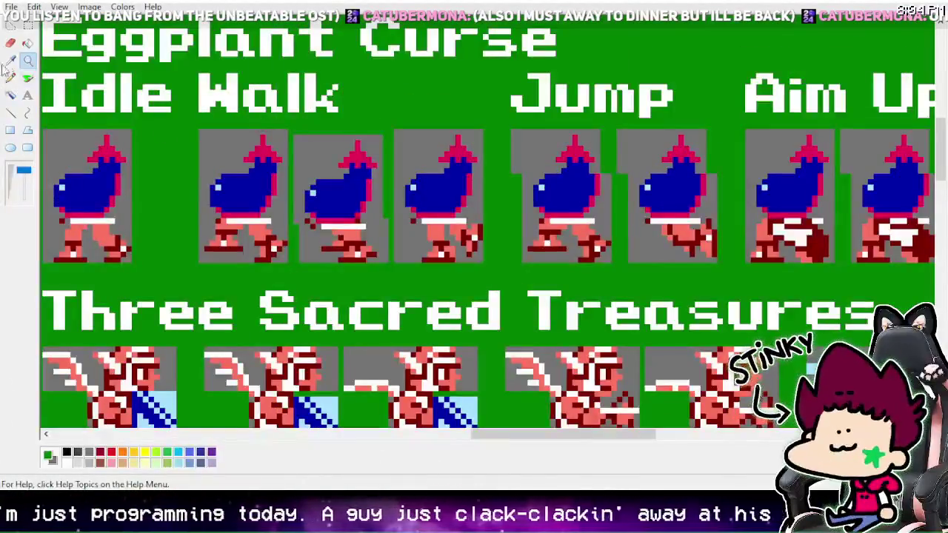
{"action": "left_click", "coordinate": [27, 26]}
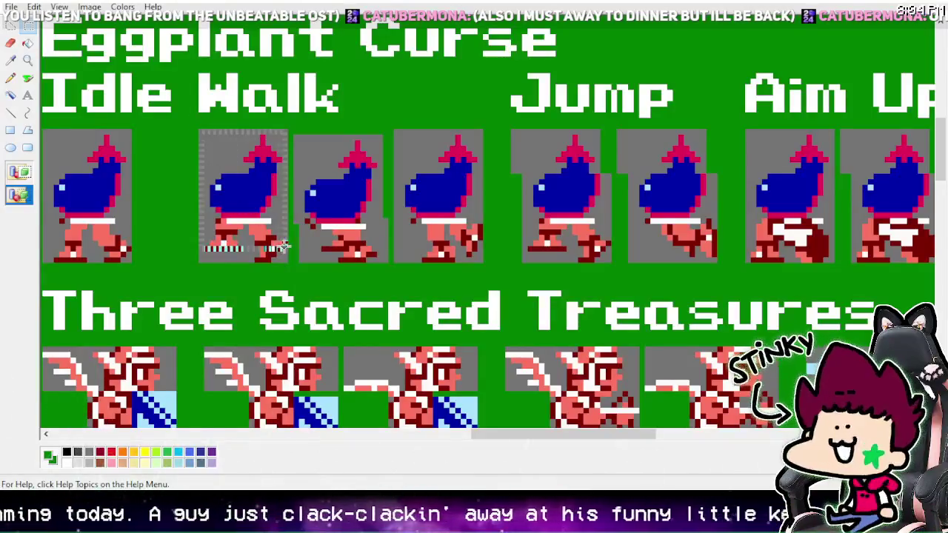
Step: Zoom in on Arrow Hammer and Crystal Fireball, then back out to the whole sheet
{"action": "left_click", "coordinate": [30, 65]}
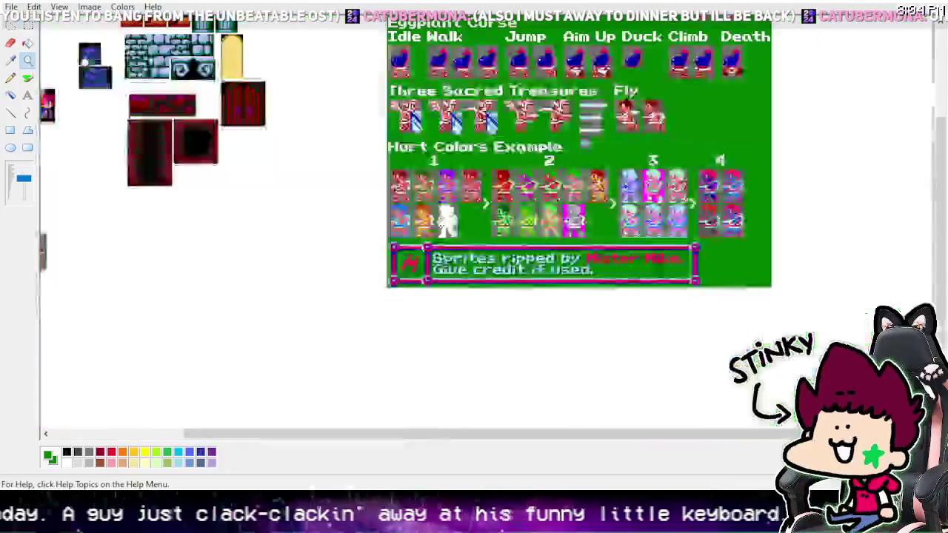
{"action": "left_click", "coordinate": [667, 177]}
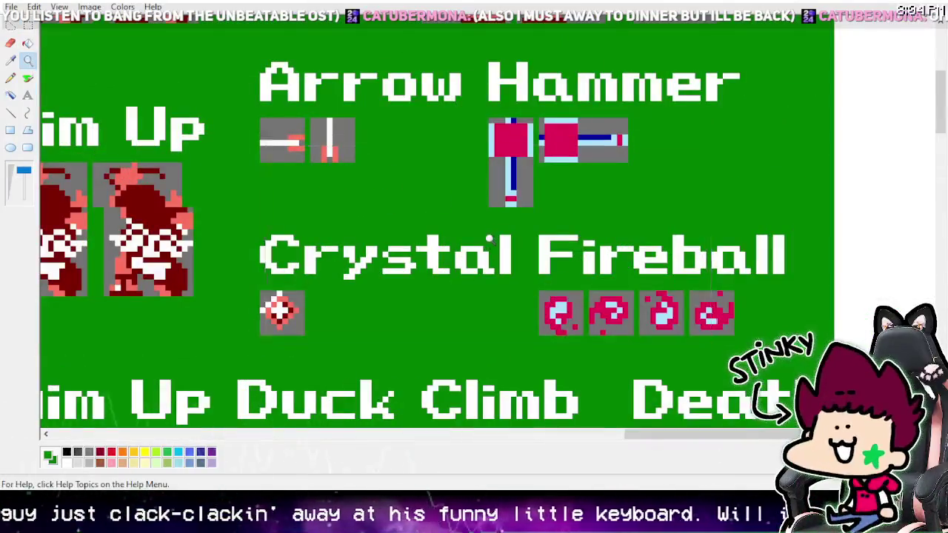
{"action": "right_click", "coordinate": [428, 176]}
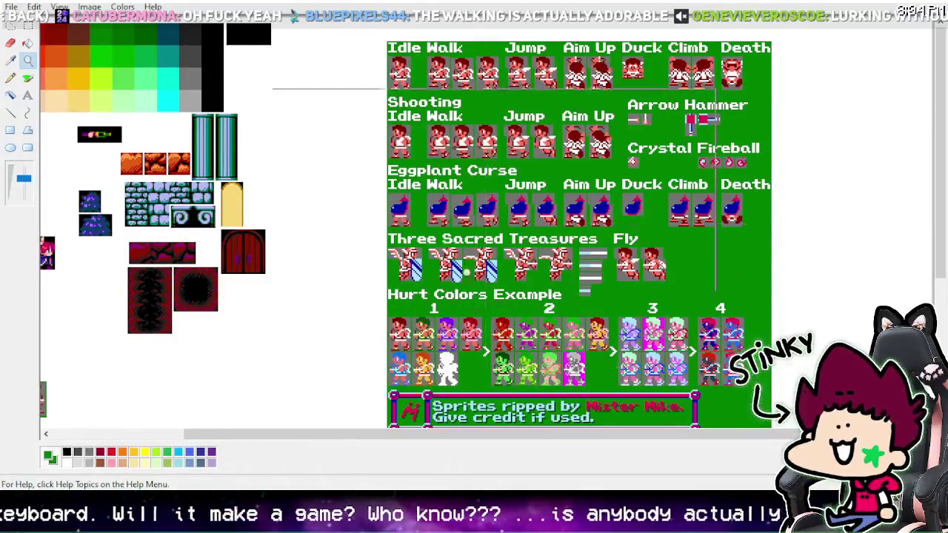
{"action": "left_click_drag", "start_coordinate": [627, 434], "coordinate": [530, 434]}
{"action": "scroll", "coordinate": [482, 259], "scroll_direction": "down", "scroll_amount": 5}
{"action": "left_click", "coordinate": [27, 78]}
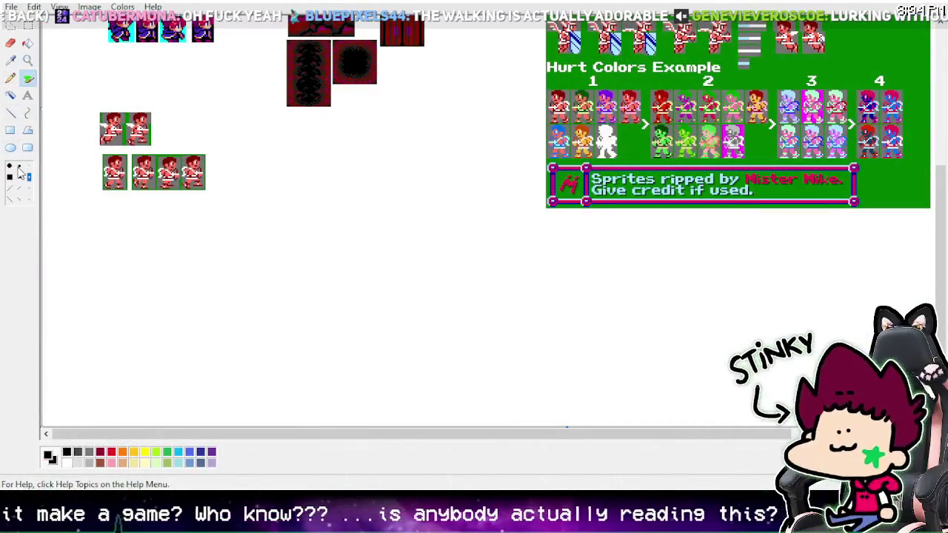
{"action": "left_click_drag", "start_coordinate": [277, 171], "coordinate": [285, 243]}
{"action": "left_click_drag", "start_coordinate": [324, 139], "coordinate": [322, 240]}
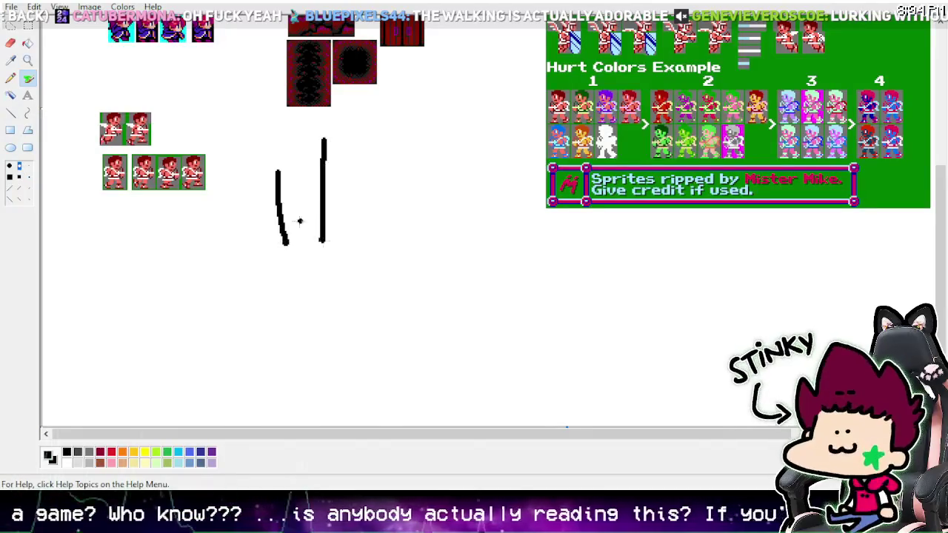
{"action": "mouse_move", "coordinate": [260, 213]}
{"action": "left_mouse_down"}
{"action": "mouse_move", "coordinate": [360, 200]}
{"action": "mouse_move", "coordinate": [364, 232]}
{"action": "left_mouse_up"}
{"action": "mouse_move", "coordinate": [401, 134]}
{"action": "left_mouse_down"}
{"action": "mouse_move", "coordinate": [398, 229]}
{"action": "mouse_move", "coordinate": [483, 200]}
{"action": "left_mouse_up"}
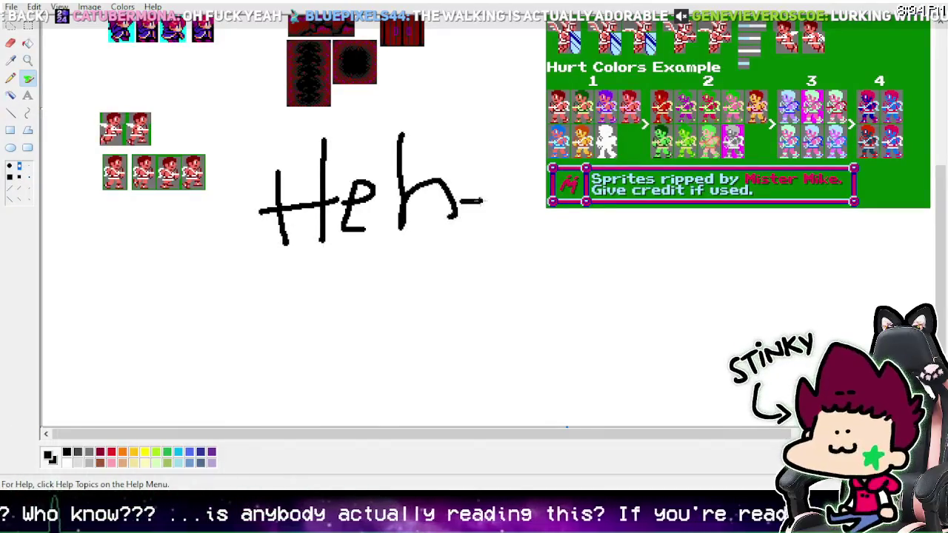
{"action": "left_click_drag", "start_coordinate": [207, 289], "coordinate": [227, 356]}
{"action": "left_click_drag", "start_coordinate": [160, 294], "coordinate": [240, 287]}
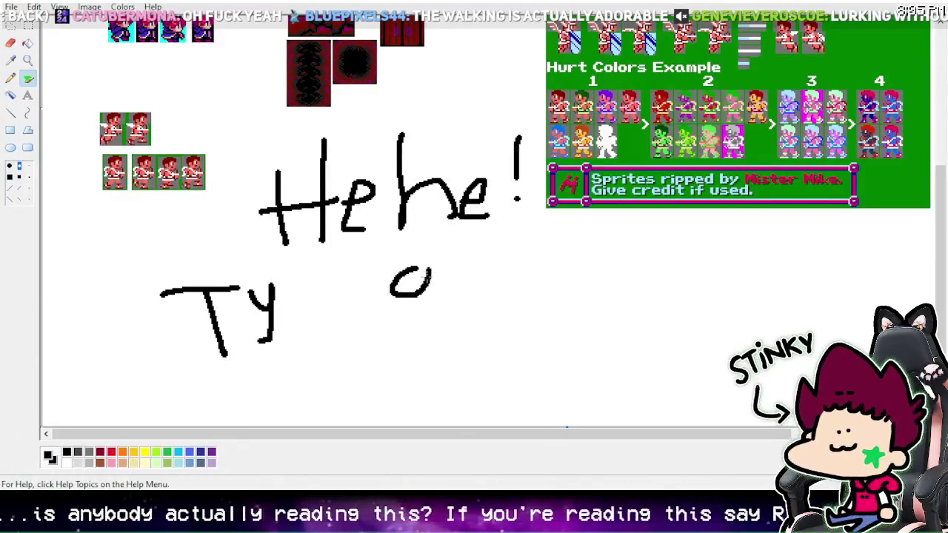
{"action": "left_click_drag", "start_coordinate": [431, 275], "coordinate": [377, 346]}
{"action": "mouse_move", "coordinate": [443, 294]}
{"action": "left_mouse_down"}
{"action": "mouse_move", "coordinate": [451, 287]}
{"action": "mouse_move", "coordinate": [455, 315]}
{"action": "left_mouse_up"}
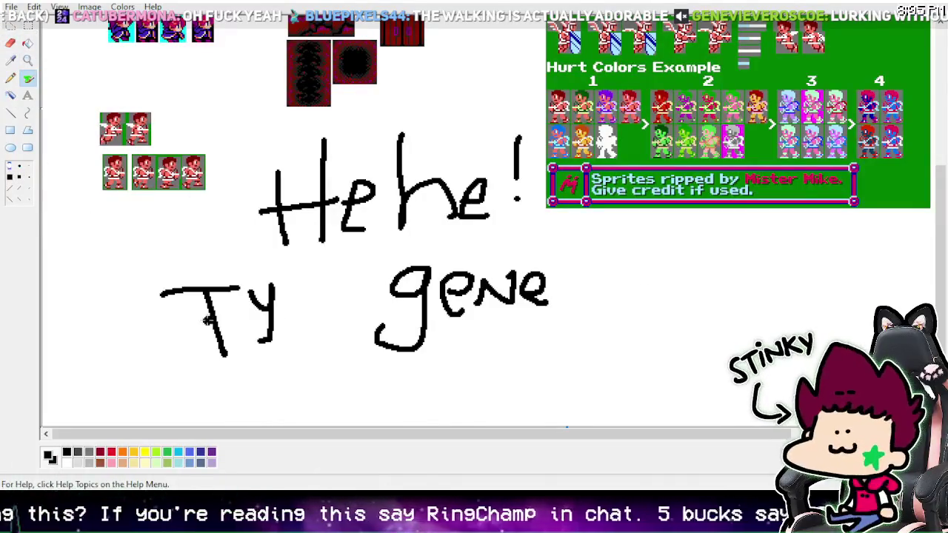
{"action": "mouse_move", "coordinate": [207, 320]}
{"action": "left_mouse_down"}
{"action": "mouse_move", "coordinate": [267, 223]}
{"action": "mouse_move", "coordinate": [451, 191]}
{"action": "mouse_move", "coordinate": [519, 166]}
{"action": "mouse_move", "coordinate": [491, 260]}
{"action": "mouse_move", "coordinate": [393, 324]}
{"action": "mouse_move", "coordinate": [548, 293]}
{"action": "left_mouse_up"}
{"action": "left_click", "coordinate": [378, 368]}
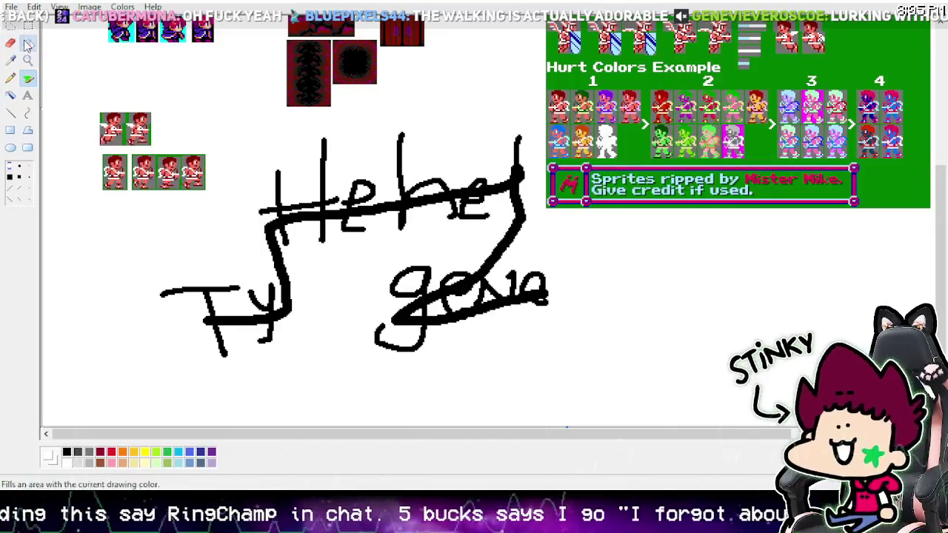
{"action": "left_click", "coordinate": [27, 43]}
{"action": "left_click", "coordinate": [340, 211]}
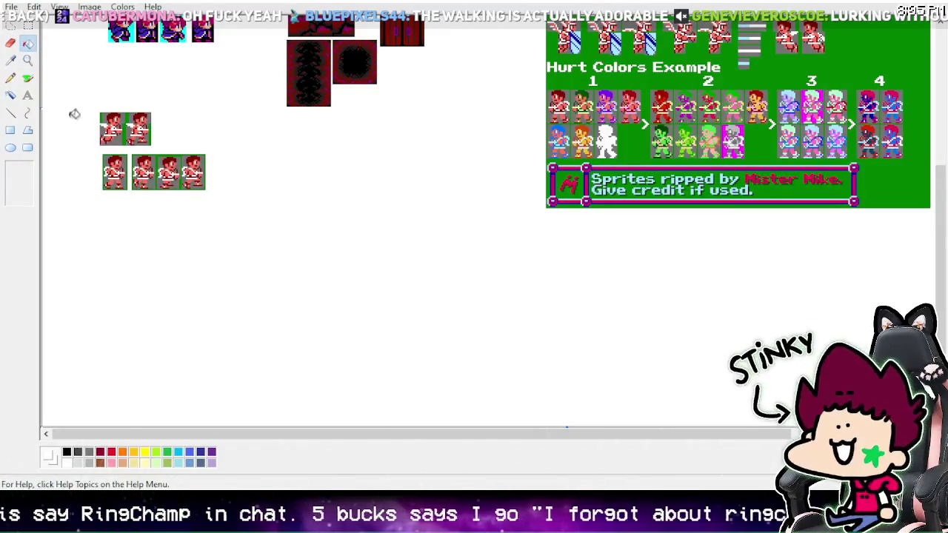
{"action": "left_click", "coordinate": [27, 79]}
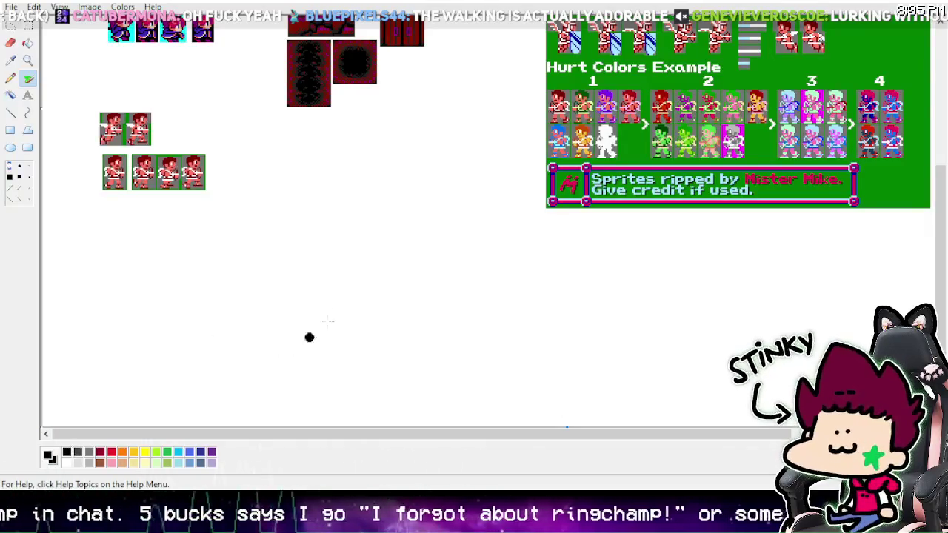
{"action": "scroll", "coordinate": [326, 321], "scroll_direction": "up", "scroll_amount": 3}
{"action": "left_click", "coordinate": [27, 60]}
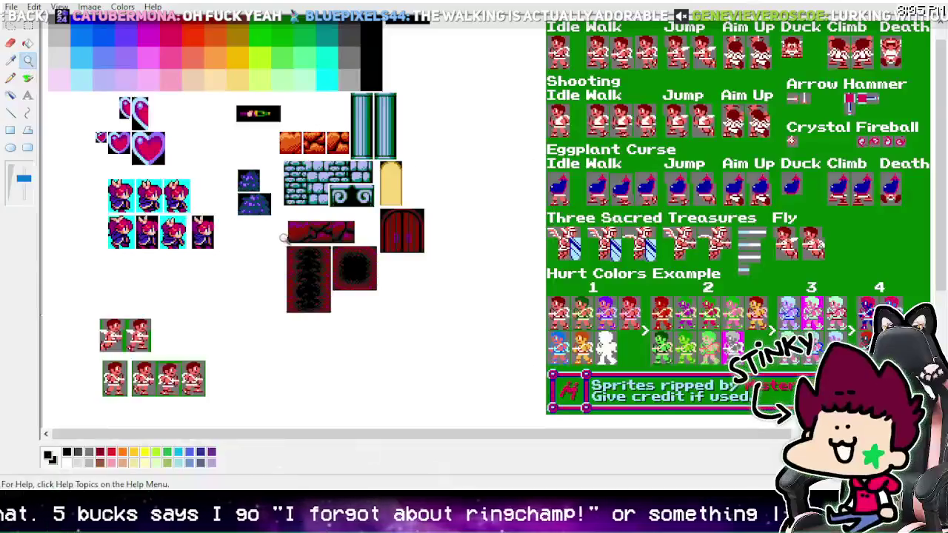
{"action": "left_click", "coordinate": [283, 237]}
{"action": "left_click", "coordinate": [286, 183]}
{"action": "left_click", "coordinate": [27, 77]}
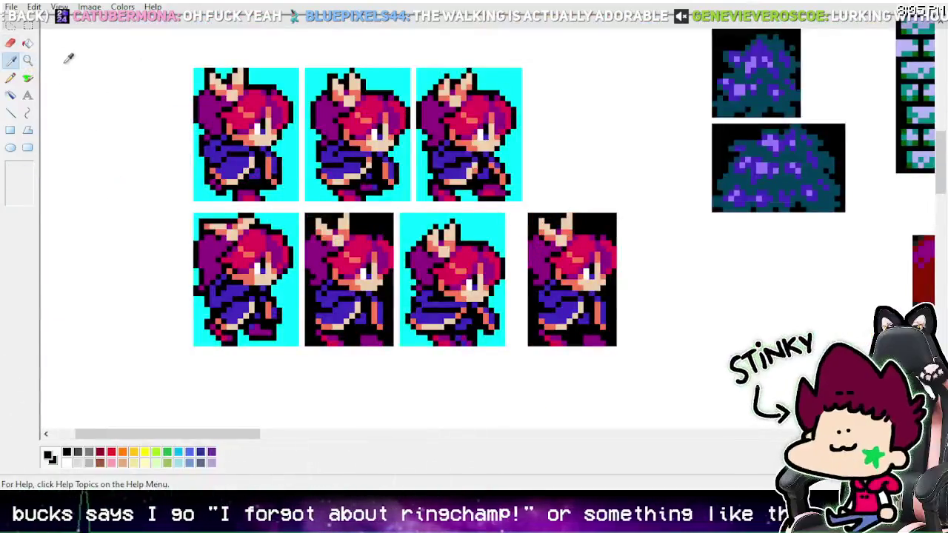
{"action": "left_click", "coordinate": [27, 60]}
{"action": "right_click", "coordinate": [274, 141]}
{"action": "left_click", "coordinate": [274, 141]}
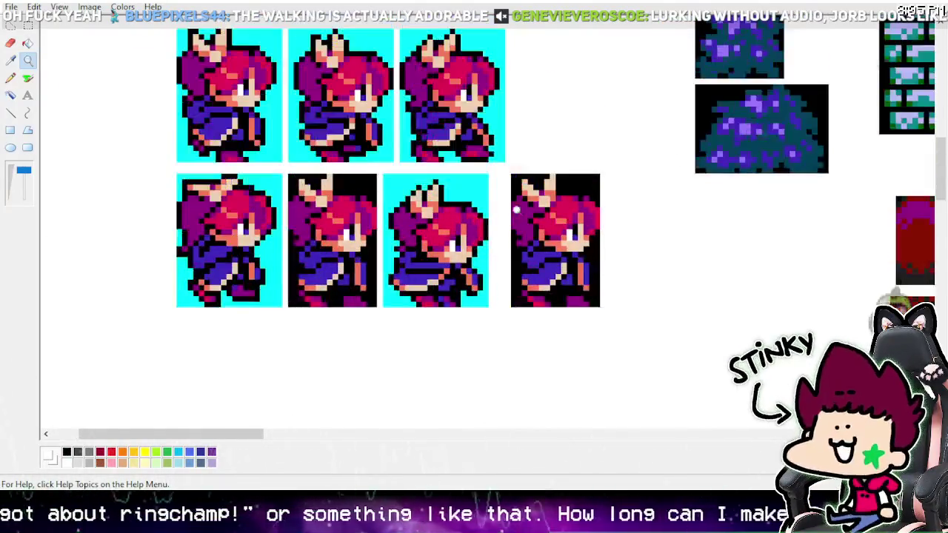
{"action": "left_click", "coordinate": [28, 79]}
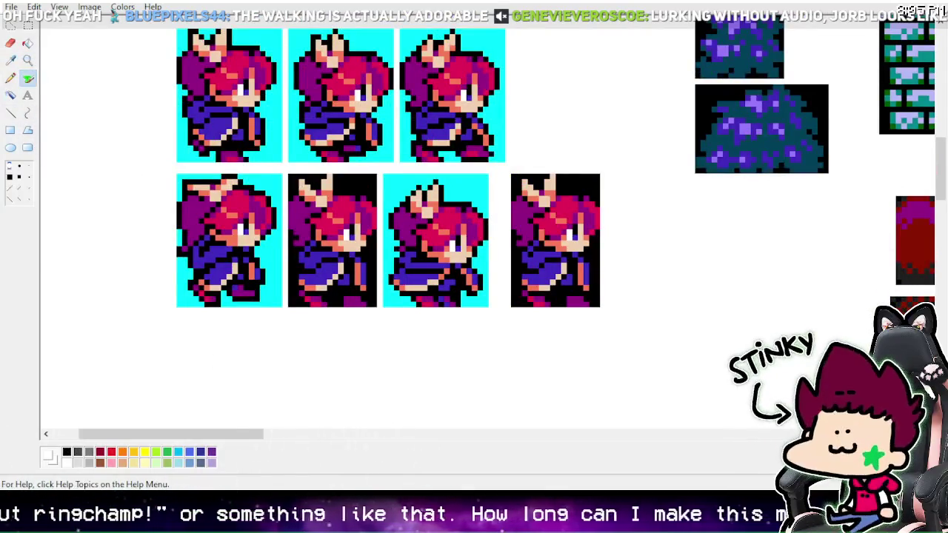
{"action": "left_click", "coordinate": [27, 45]}
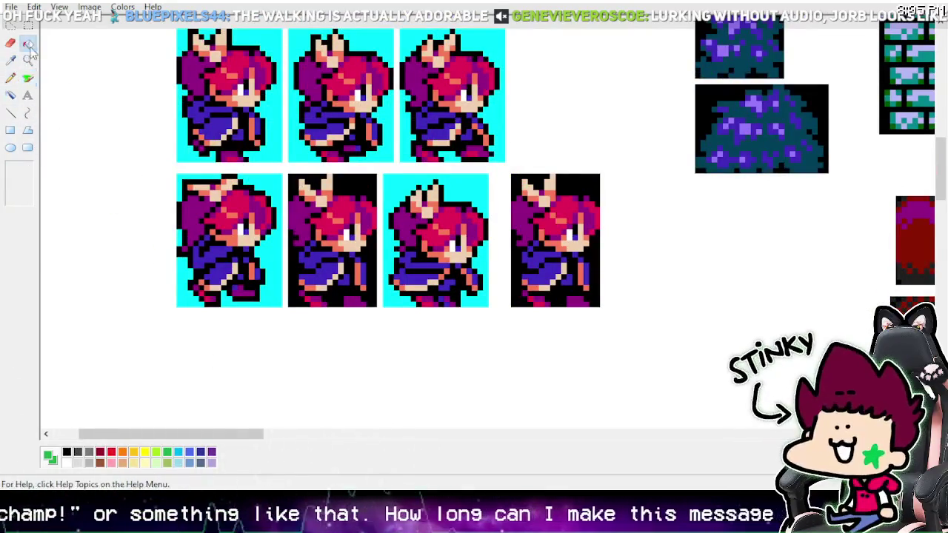
{"action": "left_click", "coordinate": [11, 61]}
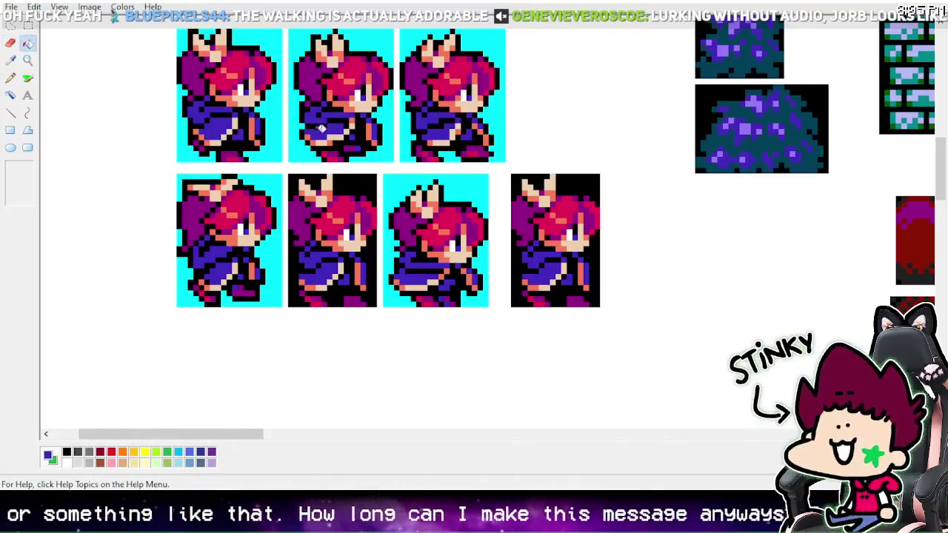
{"action": "left_click", "coordinate": [323, 128]}
{"action": "scroll", "coordinate": [485, 180], "scroll_direction": "up", "scroll_amount": 5}
{"action": "scroll", "coordinate": [484, 179], "scroll_direction": "up", "scroll_amount": 5}
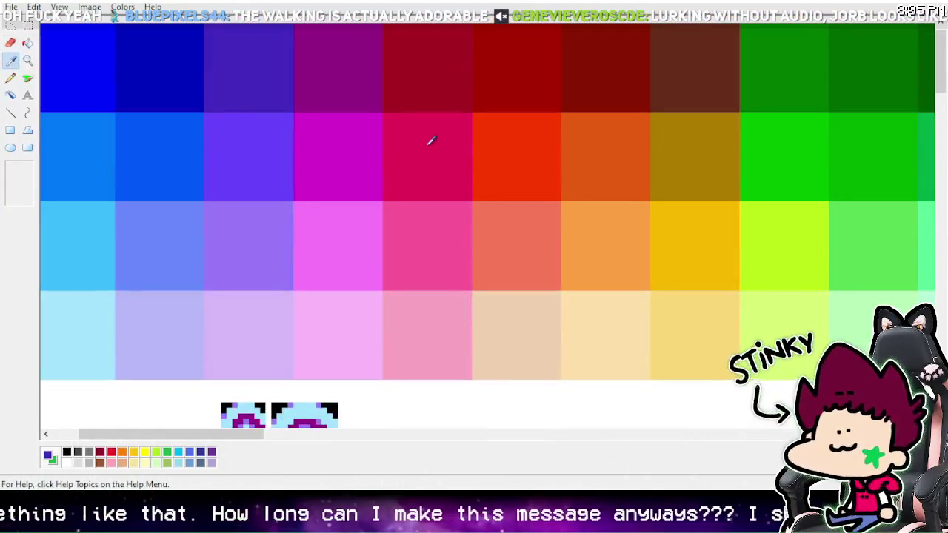
{"action": "right_click", "coordinate": [927, 128]}
{"action": "scroll", "coordinate": [209, 186], "scroll_direction": "down", "scroll_amount": 9}
{"action": "left_click", "coordinate": [10, 43]}
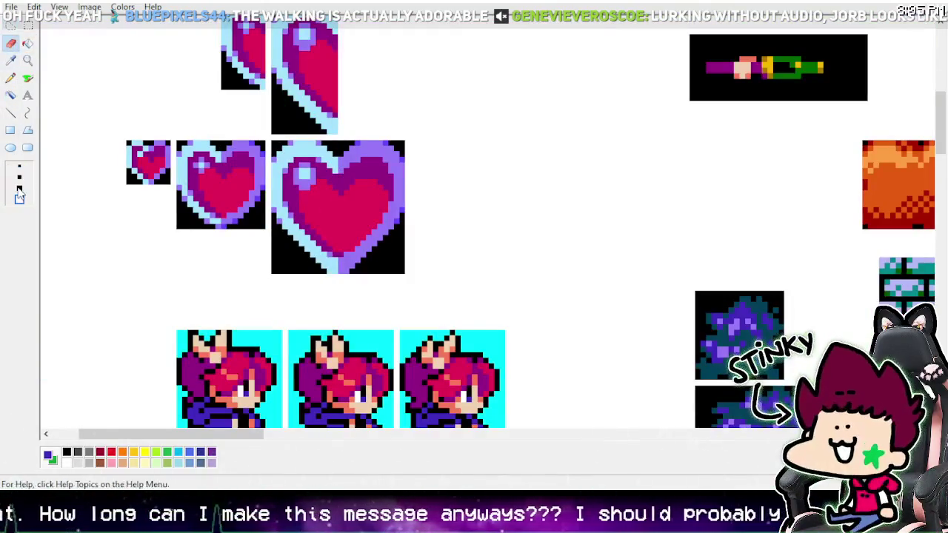
{"action": "left_click", "coordinate": [19, 199]}
{"action": "scroll", "coordinate": [265, 244], "scroll_direction": "down", "scroll_amount": 3}
{"action": "mouse_move", "coordinate": [264, 244]}
{"action": "left_mouse_down"}
{"action": "mouse_move", "coordinate": [176, 302]}
{"action": "mouse_move", "coordinate": [164, 295]}
{"action": "mouse_move", "coordinate": [499, 344]}
{"action": "mouse_move", "coordinate": [461, 296]}
{"action": "left_mouse_up"}
{"action": "scroll", "coordinate": [266, 280], "scroll_direction": "down", "scroll_amount": 3}
{"action": "mouse_move", "coordinate": [266, 280]}
{"action": "left_mouse_down"}
{"action": "mouse_move", "coordinate": [360, 364]}
{"action": "mouse_move", "coordinate": [599, 377]}
{"action": "mouse_move", "coordinate": [550, 347]}
{"action": "left_mouse_up"}
{"action": "left_click", "coordinate": [27, 60]}
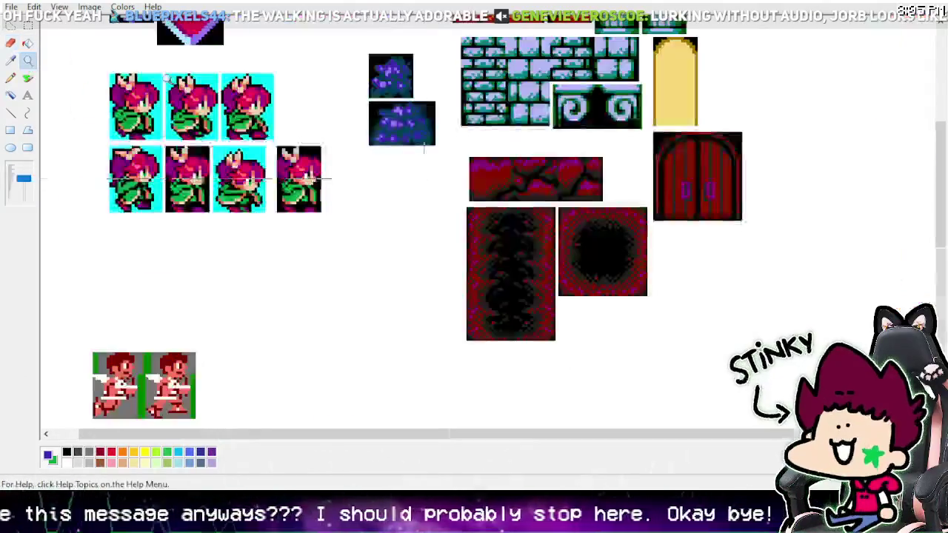
{"action": "right_click", "coordinate": [239, 119]}
{"action": "right_click", "coordinate": [237, 134]}
{"action": "left_click", "coordinate": [237, 133]}
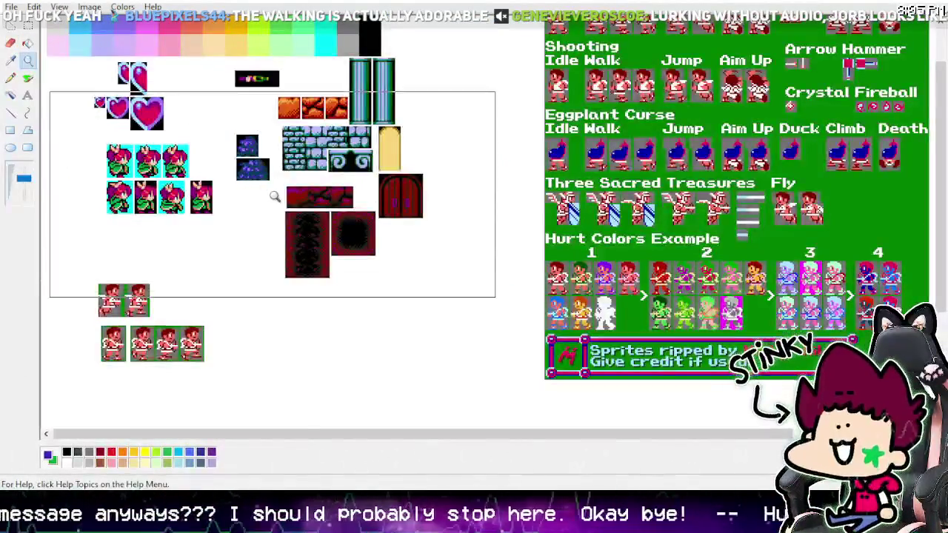
{"action": "left_click", "coordinate": [275, 195]}
{"action": "key", "text": "ctrl+z"}
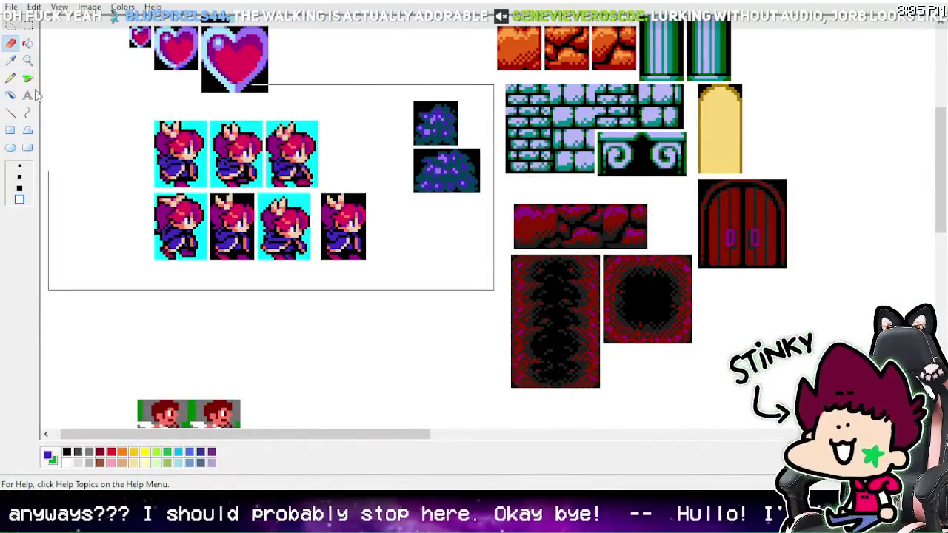
{"action": "left_click", "coordinate": [10, 43]}
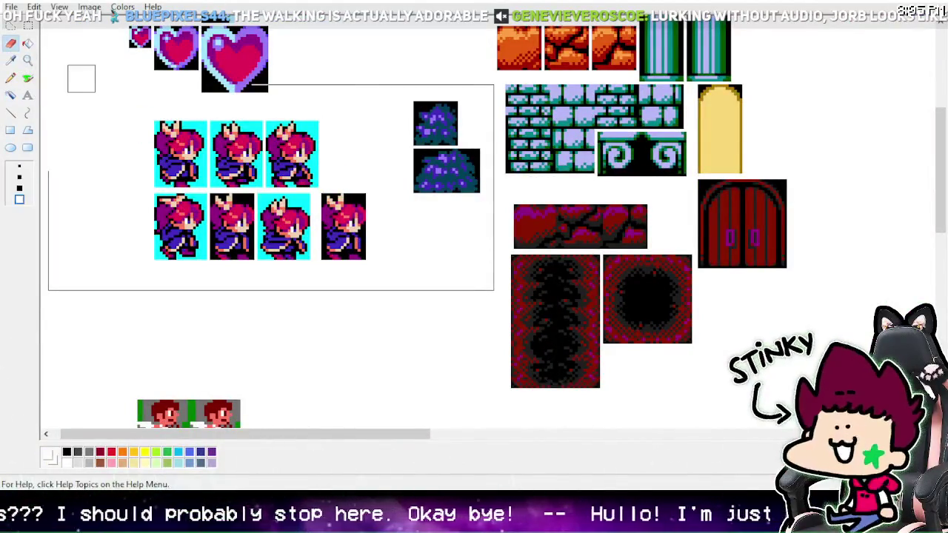
{"action": "scroll", "coordinate": [80, 79], "scroll_direction": "up", "scroll_amount": 3}
{"action": "left_click", "coordinate": [28, 60]}
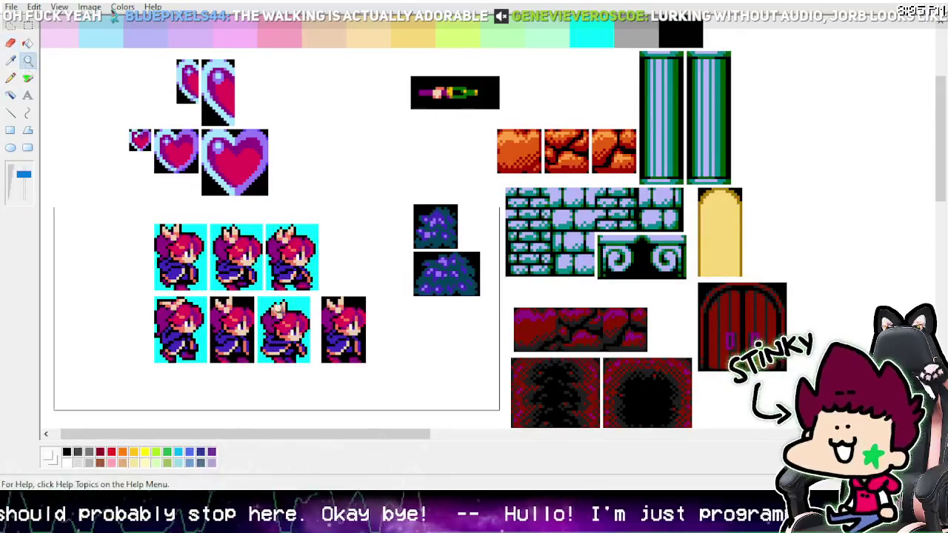
{"action": "left_click", "coordinate": [277, 305]}
{"action": "left_click", "coordinate": [11, 60]}
{"action": "left_click", "coordinate": [27, 60]}
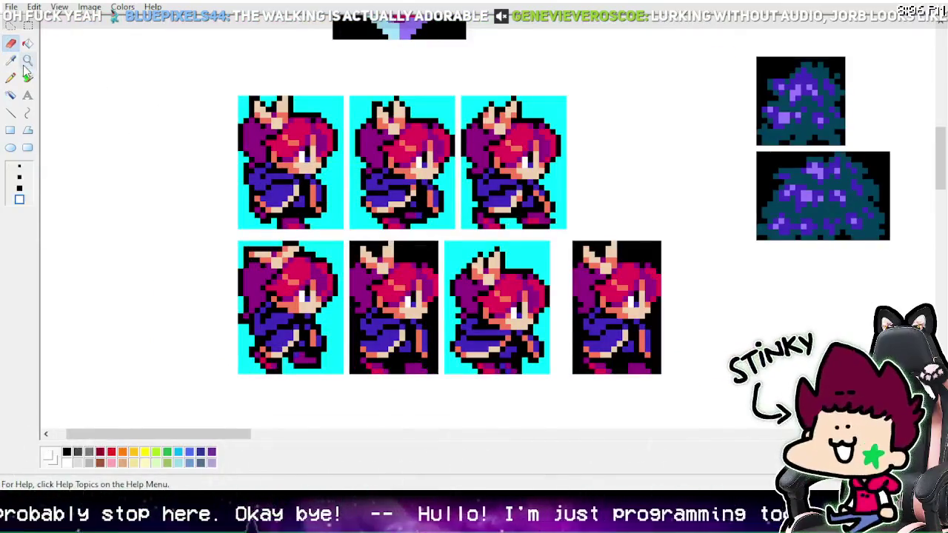
{"action": "left_click", "coordinate": [80, 61]}
{"action": "left_click", "coordinate": [10, 60]}
{"action": "left_click", "coordinate": [170, 178]}
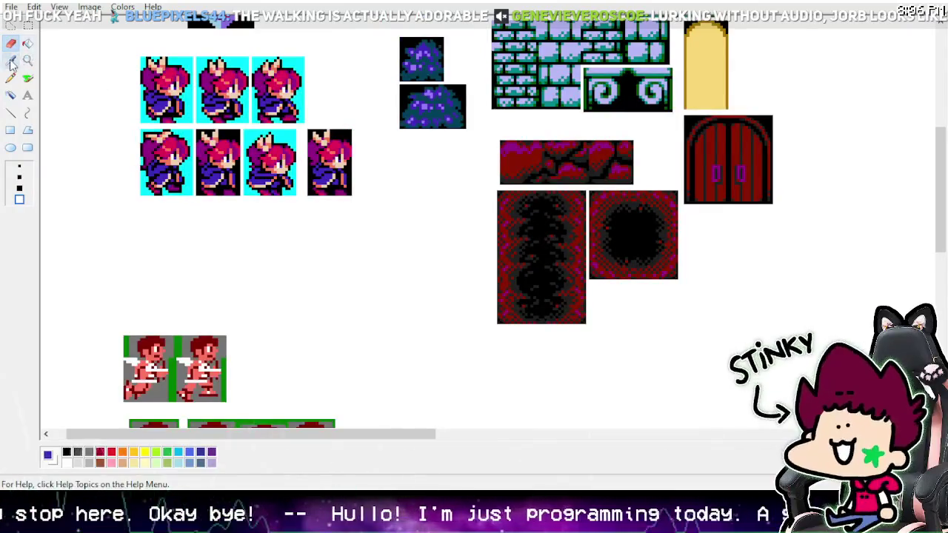
{"action": "left_click", "coordinate": [10, 62]}
{"action": "scroll", "coordinate": [275, 197], "scroll_direction": "up", "scroll_amount": 9}
{"action": "right_click", "coordinate": [296, 79]}
{"action": "scroll", "coordinate": [177, 186], "scroll_direction": "down", "scroll_amount": 6}
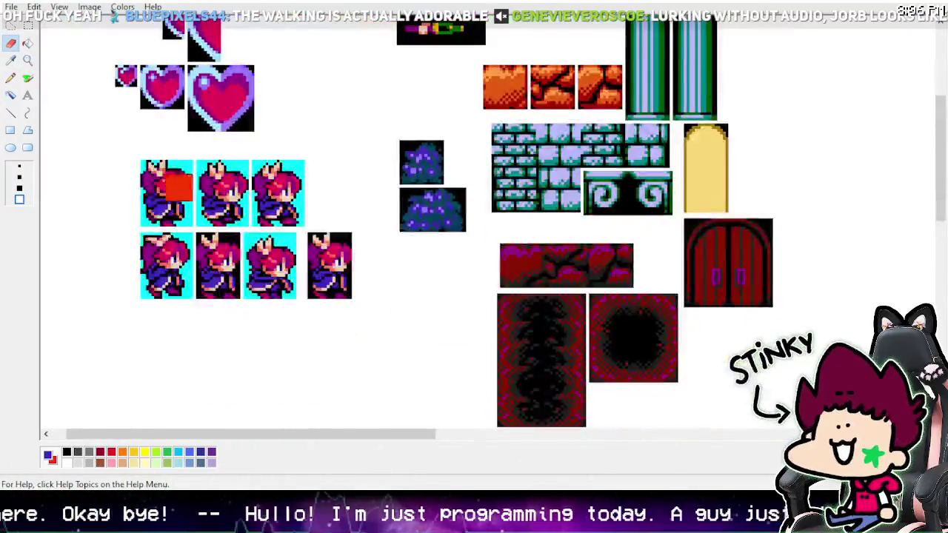
{"action": "mouse_move", "coordinate": [179, 186]}
{"action": "left_mouse_down"}
{"action": "mouse_move", "coordinate": [158, 207]}
{"action": "mouse_move", "coordinate": [198, 228]}
{"action": "mouse_move", "coordinate": [338, 290]}
{"action": "mouse_move", "coordinate": [421, 293]}
{"action": "left_mouse_up"}
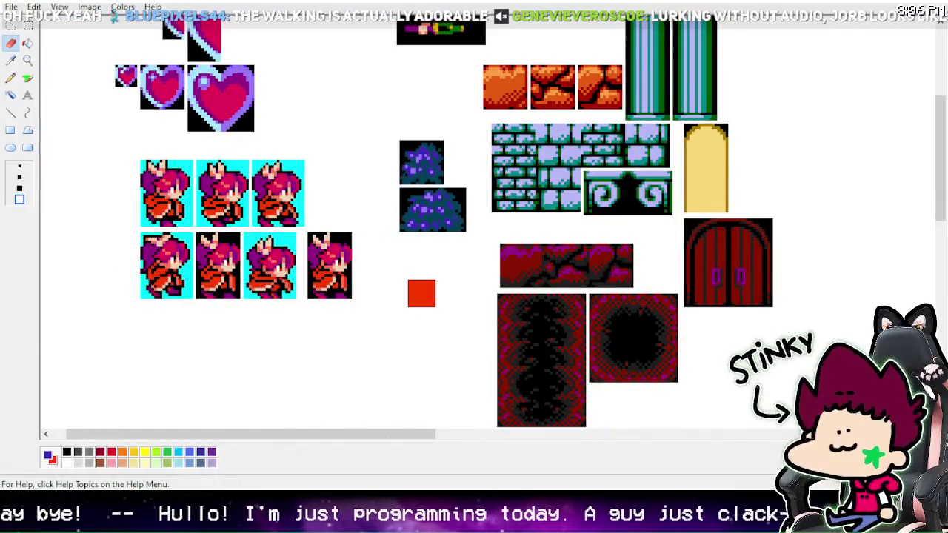
{"action": "left_click", "coordinate": [11, 62]}
{"action": "scroll", "coordinate": [260, 153], "scroll_direction": "up", "scroll_amount": 6}
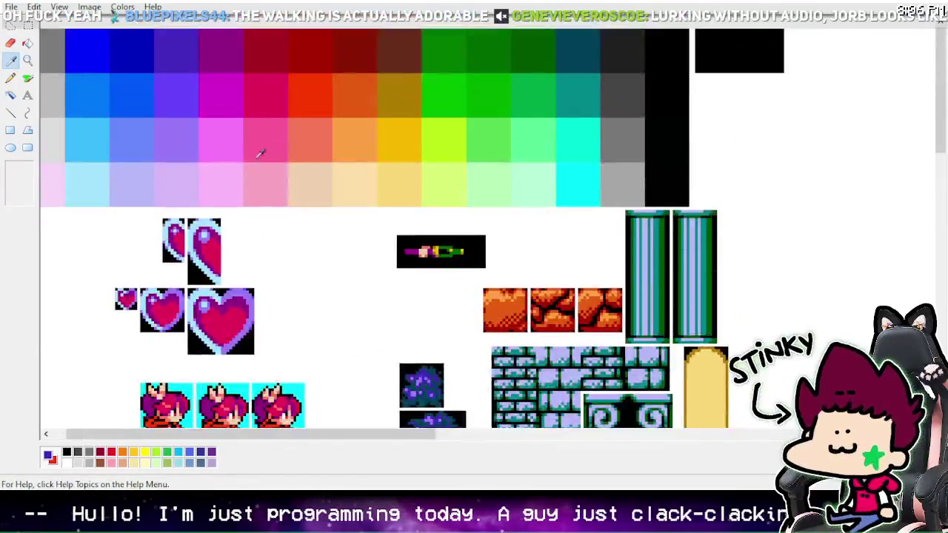
{"action": "right_click", "coordinate": [223, 92]}
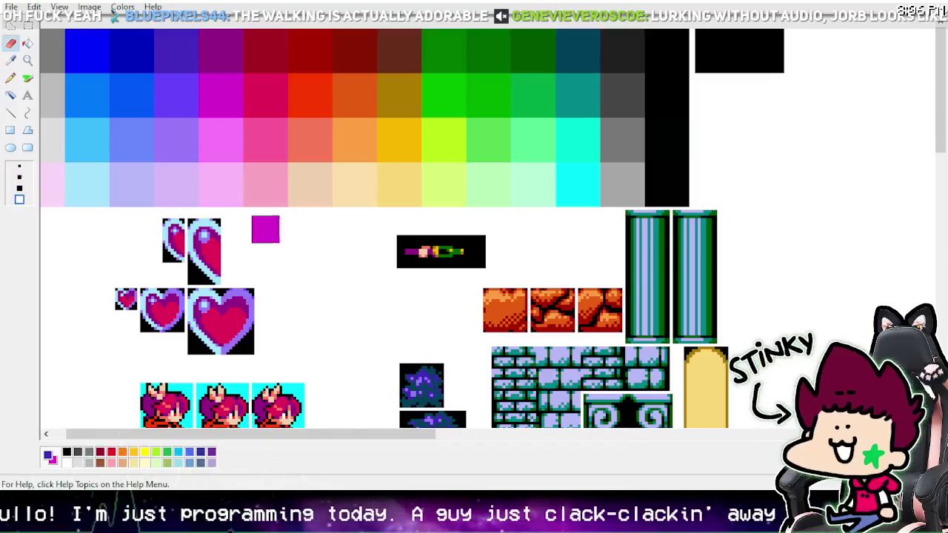
{"action": "scroll", "coordinate": [266, 229], "scroll_direction": "down", "scroll_amount": 6}
{"action": "mouse_move", "coordinate": [239, 159]}
{"action": "left_mouse_down"}
{"action": "mouse_move", "coordinate": [144, 131]}
{"action": "mouse_move", "coordinate": [290, 133]}
{"action": "mouse_move", "coordinate": [252, 122]}
{"action": "left_mouse_up"}
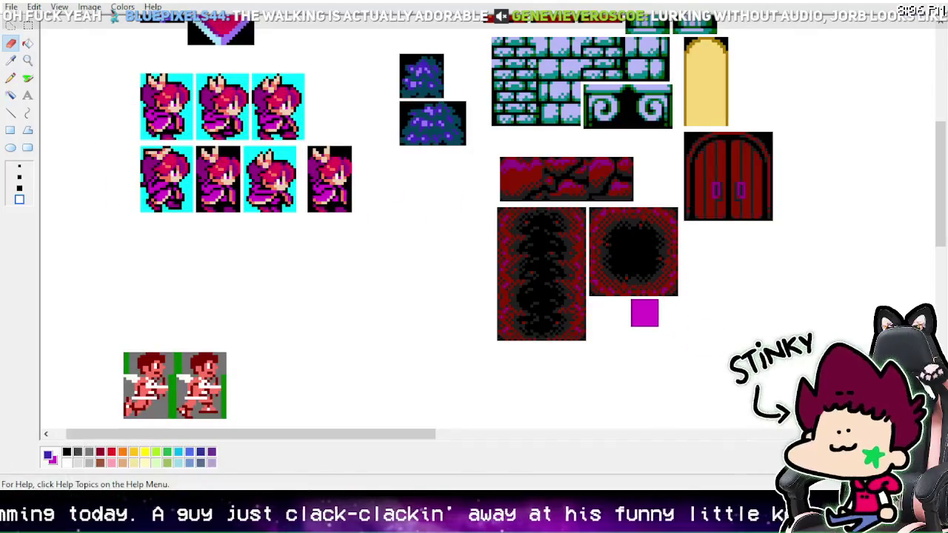
{"action": "left_click", "coordinate": [10, 60]}
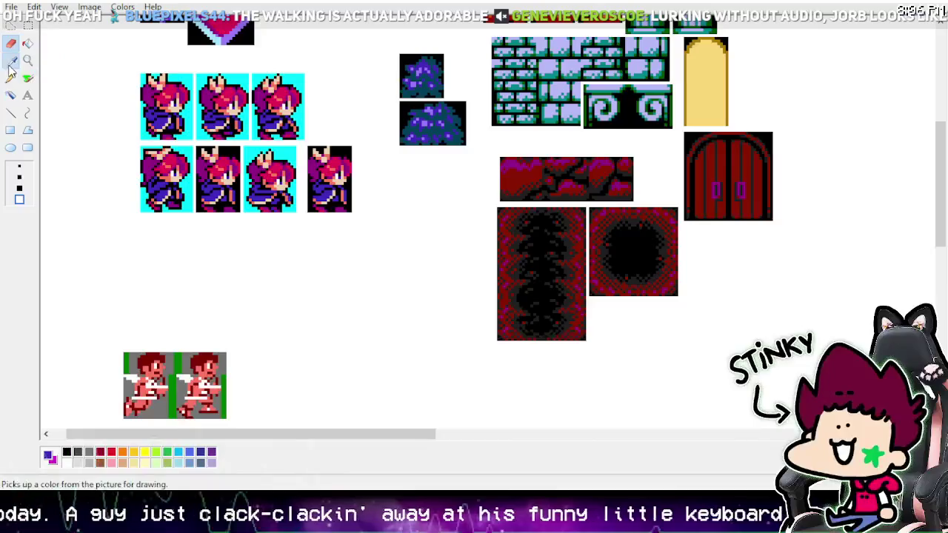
{"action": "left_click", "coordinate": [44, 59]}
{"action": "left_click", "coordinate": [11, 60]}
{"action": "right_click", "coordinate": [45, 59]}
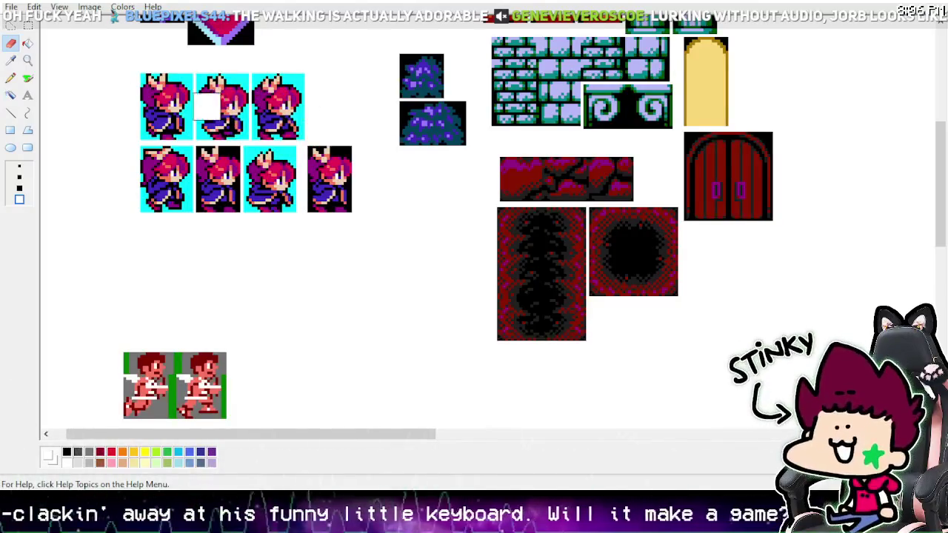
{"action": "left_click", "coordinate": [28, 60]}
{"action": "left_click", "coordinate": [279, 153]}
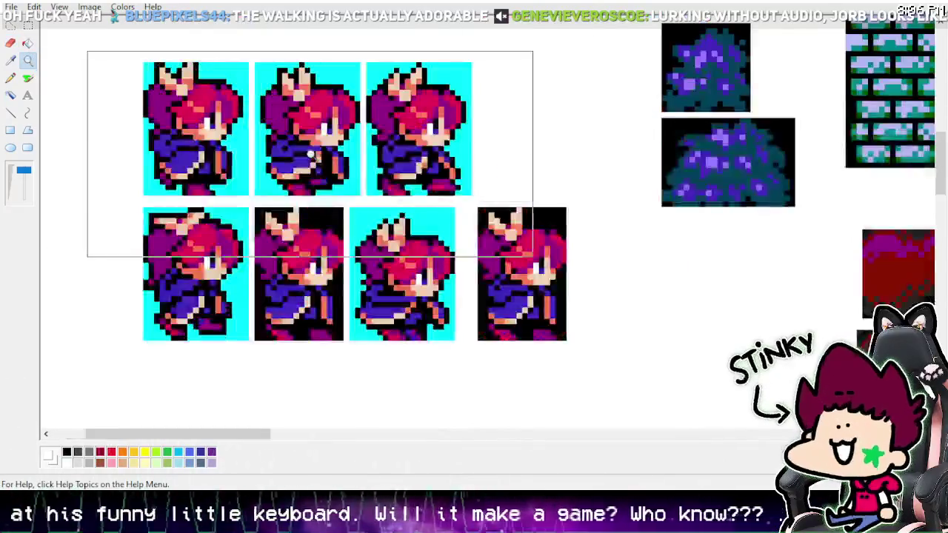
{"action": "left_click", "coordinate": [13, 62]}
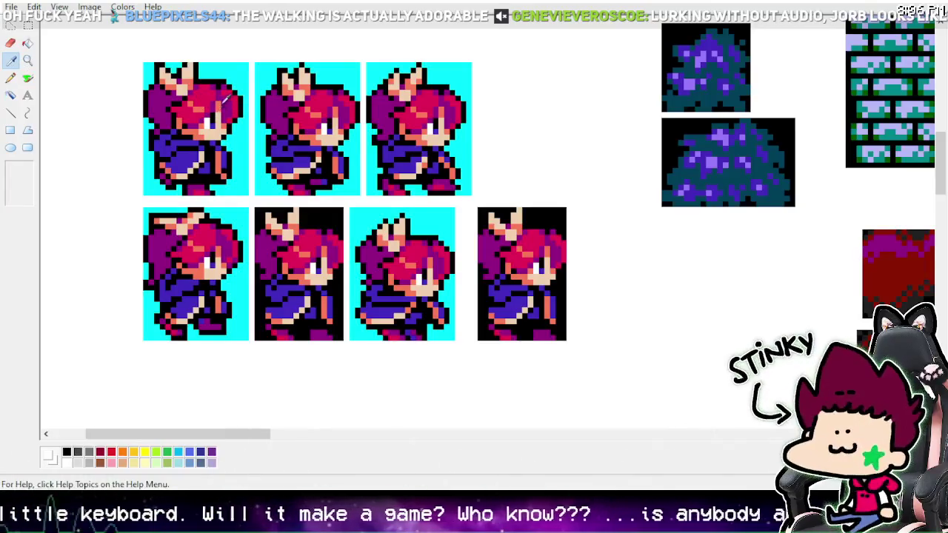
{"action": "left_click", "coordinate": [11, 43]}
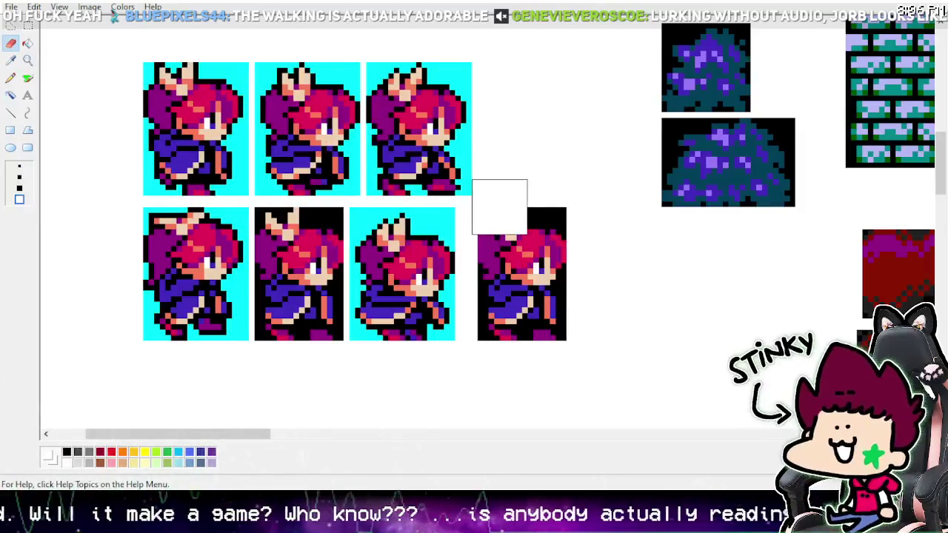
{"action": "left_click", "coordinate": [27, 60]}
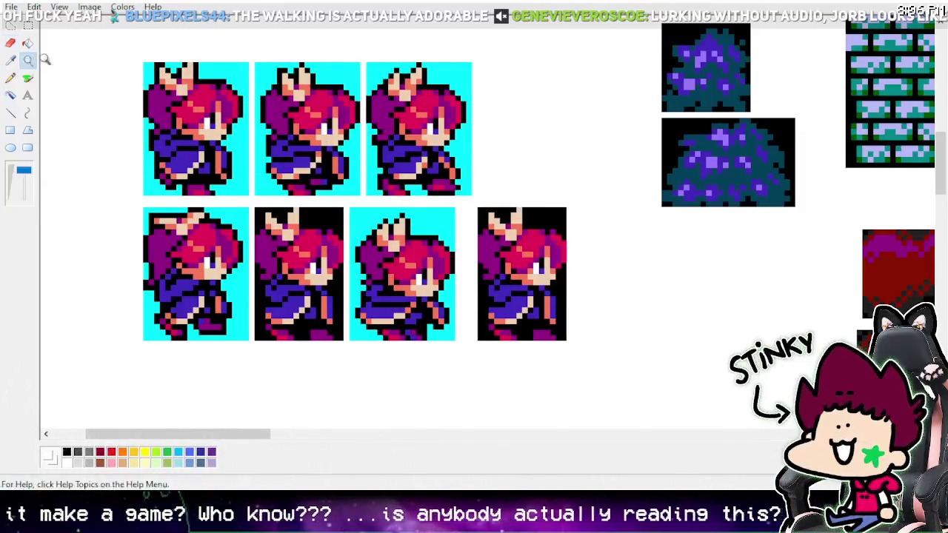
{"action": "left_click", "coordinate": [23, 177]}
{"action": "scroll", "coordinate": [290, 127], "scroll_direction": "up", "scroll_amount": 3}
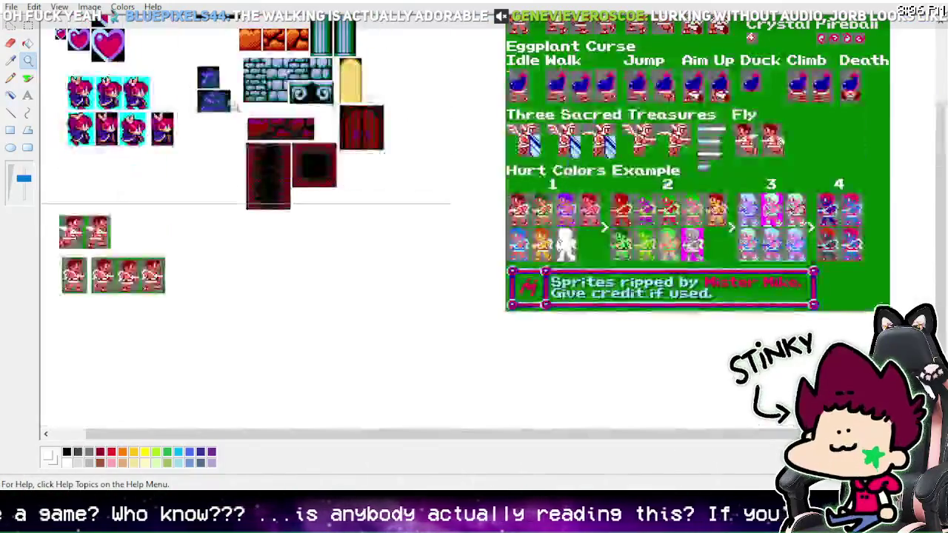
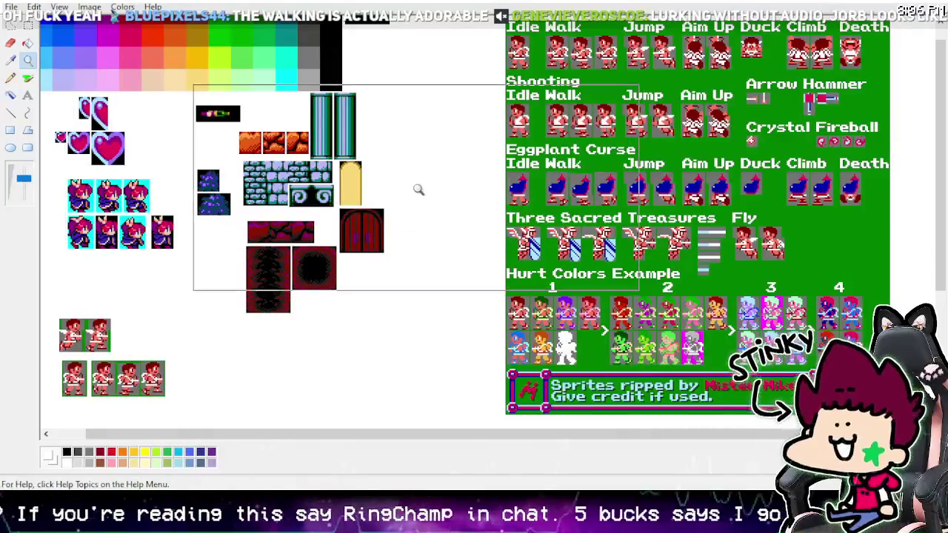
Step: Save the edited sprite sheet in Paint and return to Game Maker
{"action": "scroll", "coordinate": [223, 178], "scroll_direction": "up", "scroll_amount": 1}
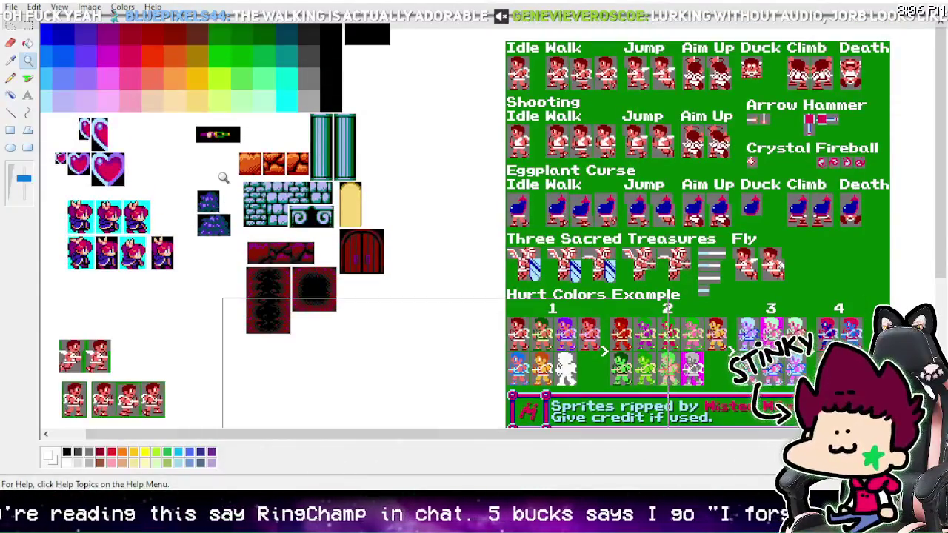
{"action": "left_click", "coordinate": [11, 7]}
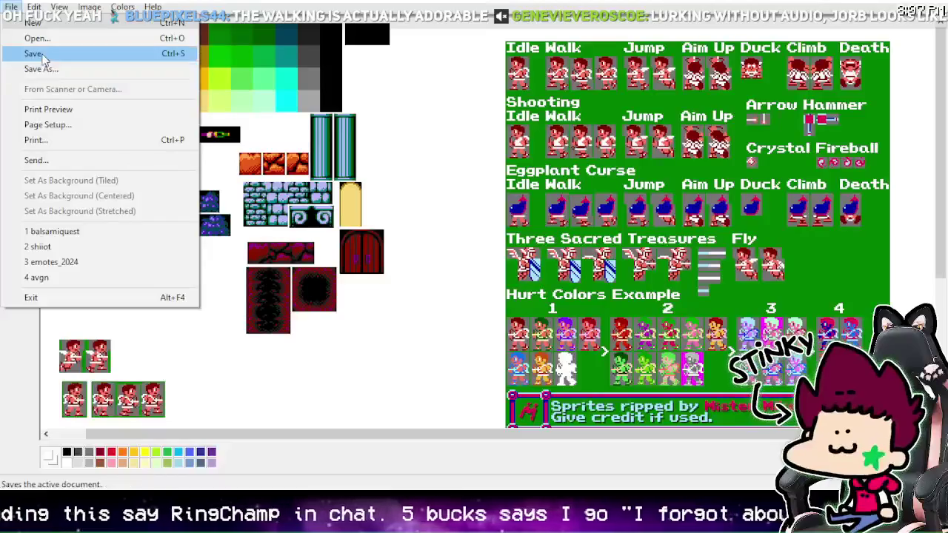
{"action": "left_click", "coordinate": [29, 51]}
{"action": "left_click", "coordinate": [10, 42]}
{"action": "key", "text": "alt+Tab"}
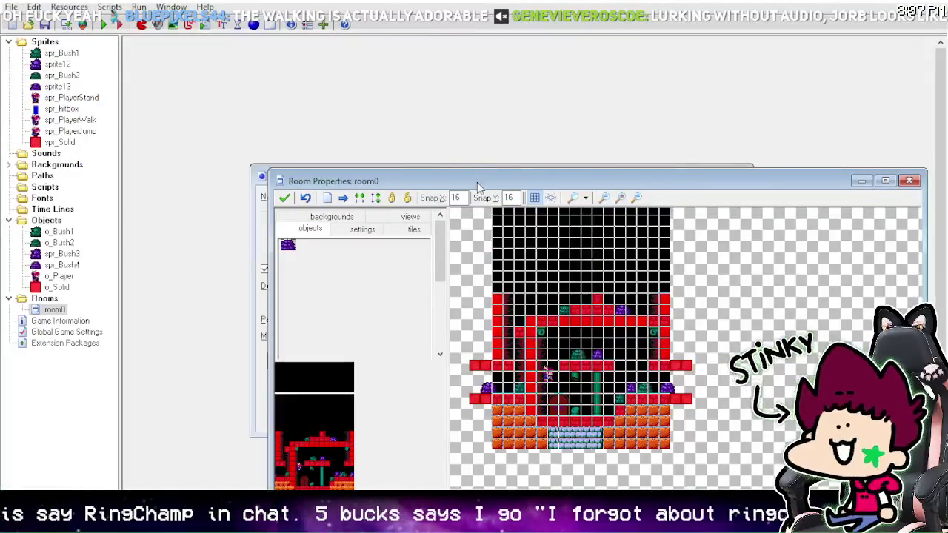
Step: Reopen room0 in the room editor and choose o_Player as the object to place
{"action": "left_click_drag", "start_coordinate": [469, 180], "coordinate": [372, 64]}
{"action": "left_click", "coordinate": [188, 84]}
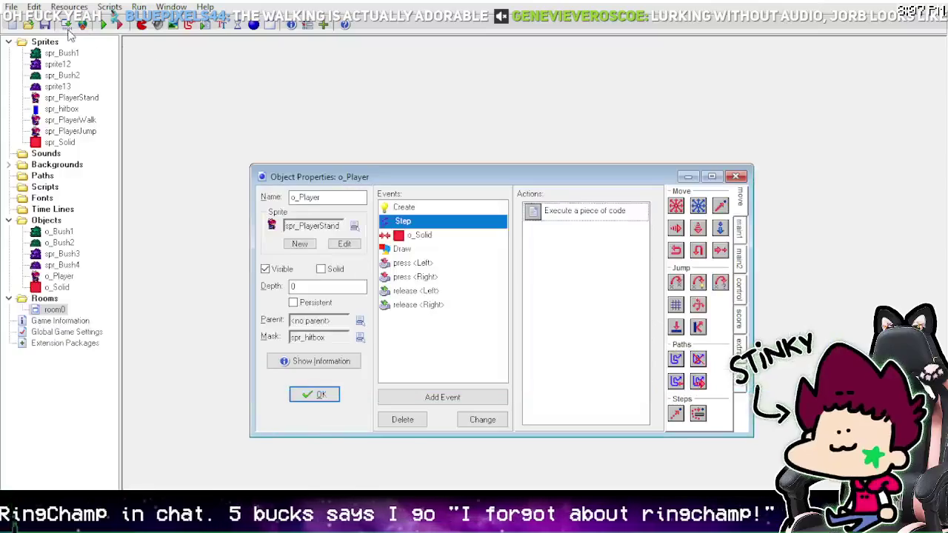
{"action": "double_click", "coordinate": [55, 310]}
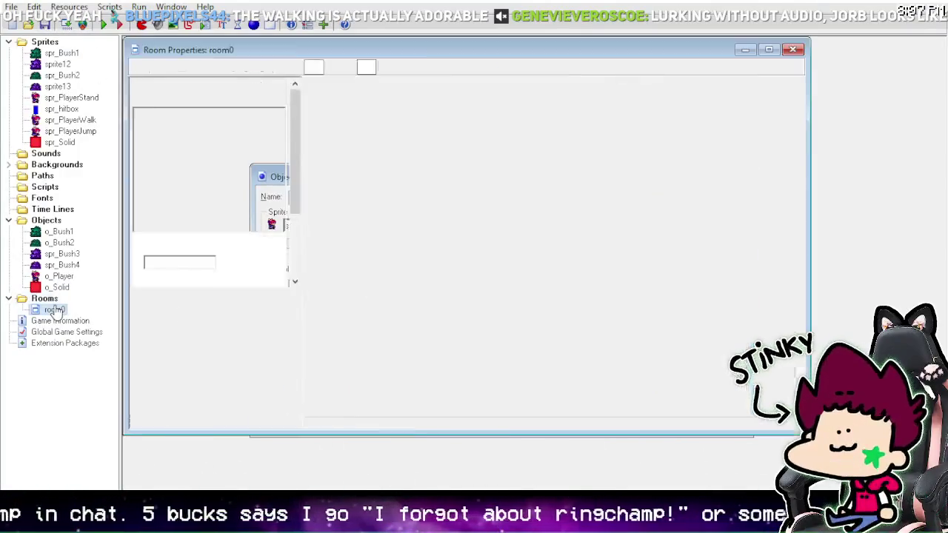
{"action": "left_click", "coordinate": [226, 264]}
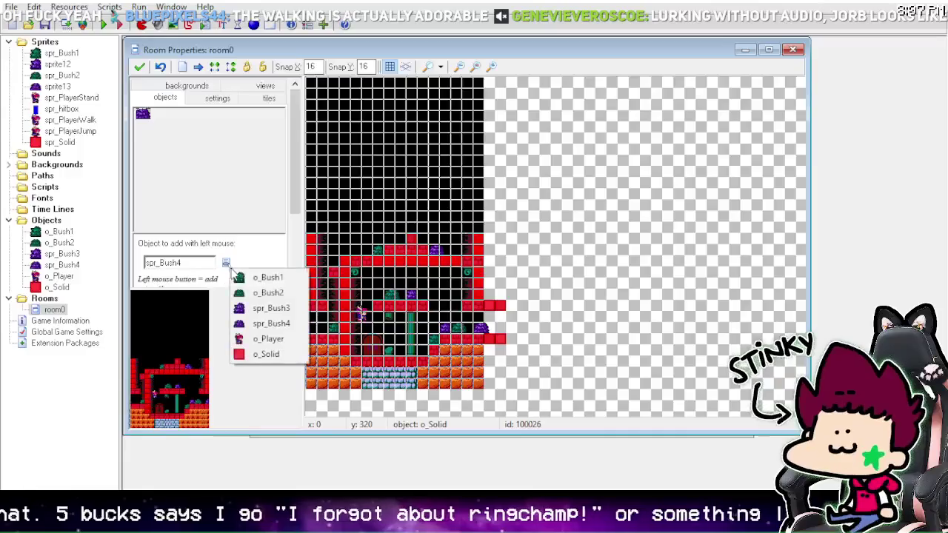
{"action": "left_click", "coordinate": [361, 309]}
{"action": "right_click", "coordinate": [363, 308]}
{"action": "left_click", "coordinate": [226, 263]}
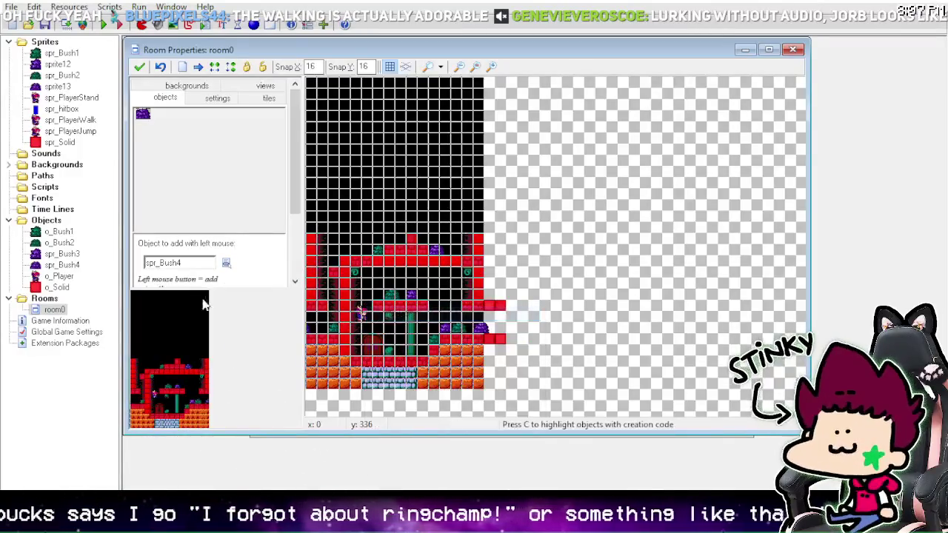
{"action": "left_click", "coordinate": [225, 264]}
{"action": "left_click", "coordinate": [268, 331]}
Step: Delete the old player instance, place a new one higher on the middle platform, and run
{"action": "right_click", "coordinate": [365, 313]}
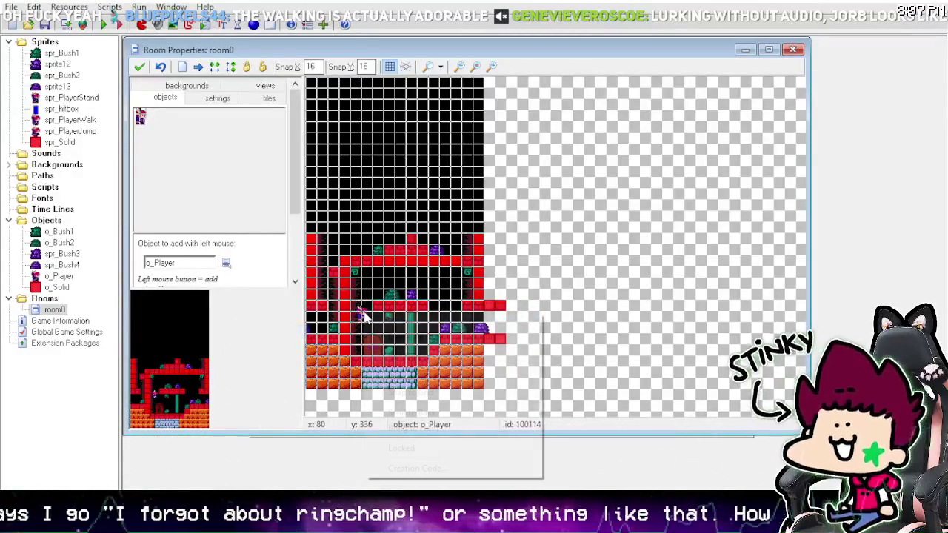
{"action": "left_click", "coordinate": [393, 320]}
{"action": "left_click", "coordinate": [384, 279]}
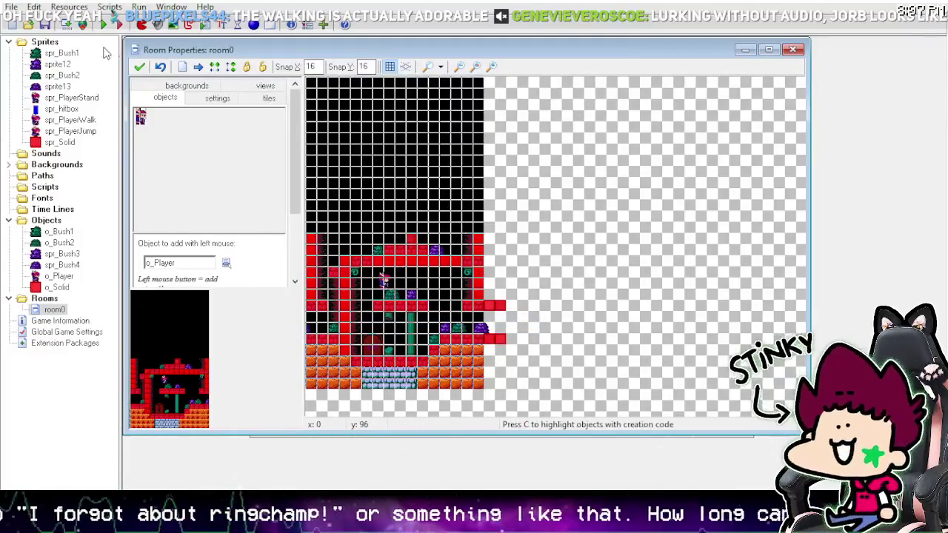
{"action": "left_click", "coordinate": [102, 25]}
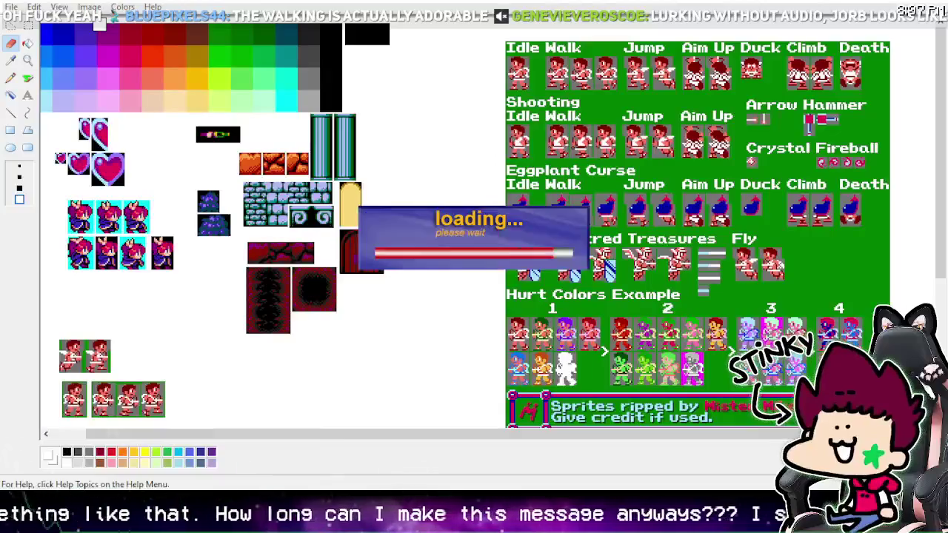
Step: Test-walk the heroine right and left and up into the red doorway
{"action": "key", "text": "Right"}
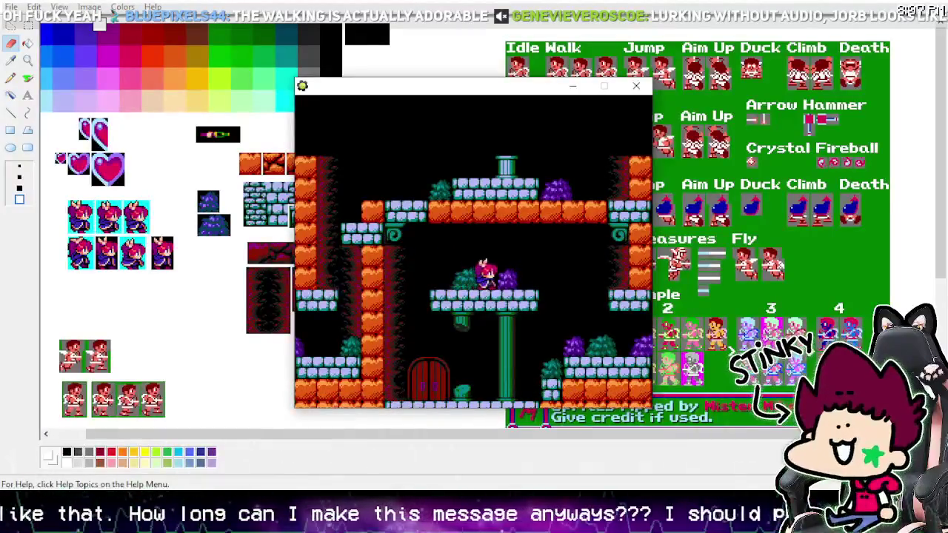
{"action": "key", "text": "Left"}
{"action": "key", "text": "Left"}
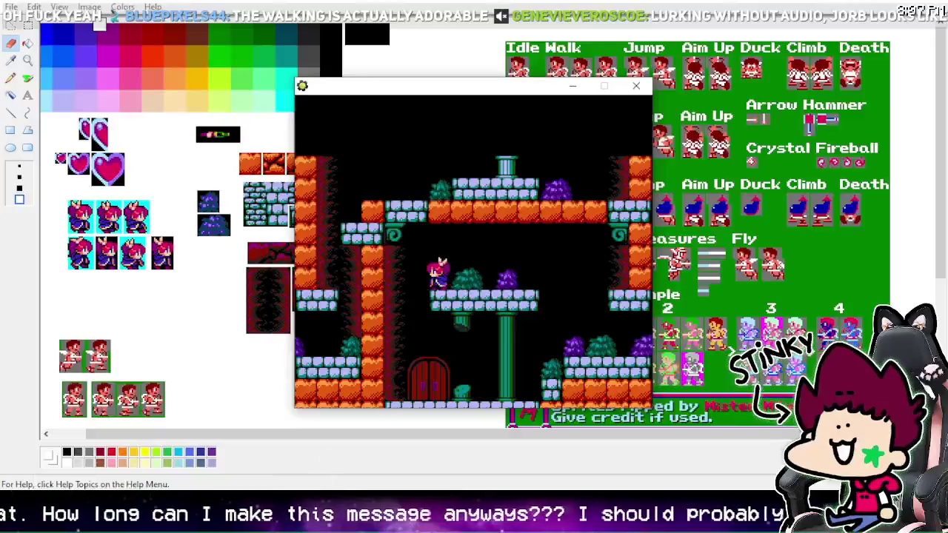
{"action": "key", "text": "Up"}
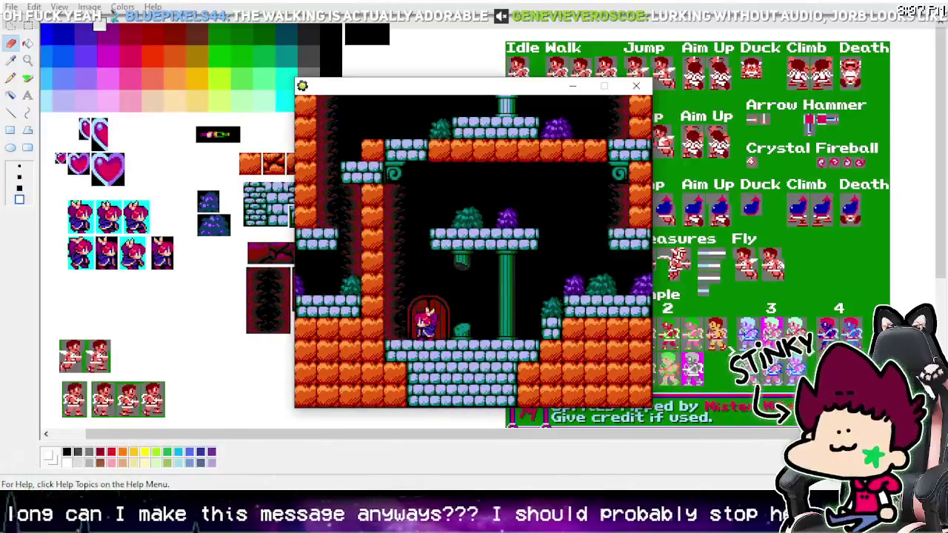
{"action": "key", "text": "Right"}
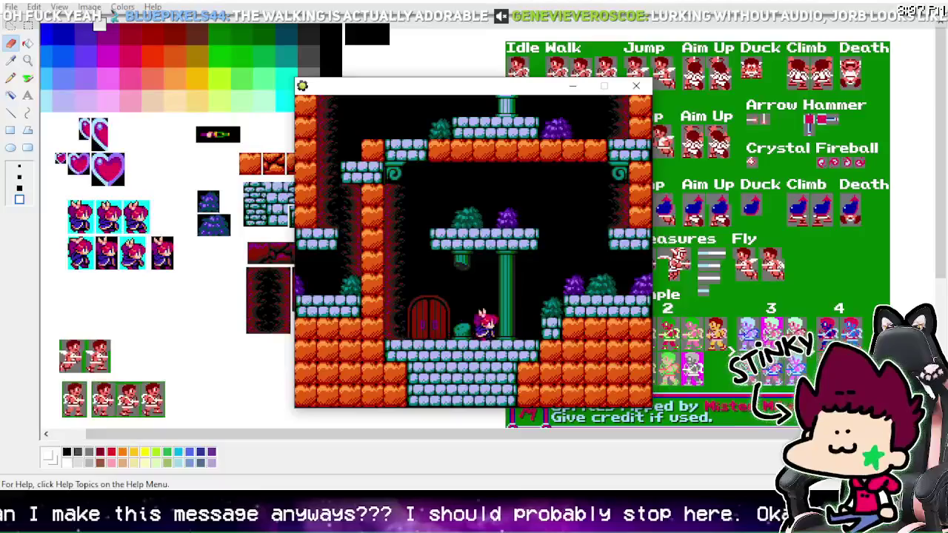
{"action": "key", "text": "Left"}
{"action": "key", "text": "Left"}
{"action": "key", "text": "Right"}
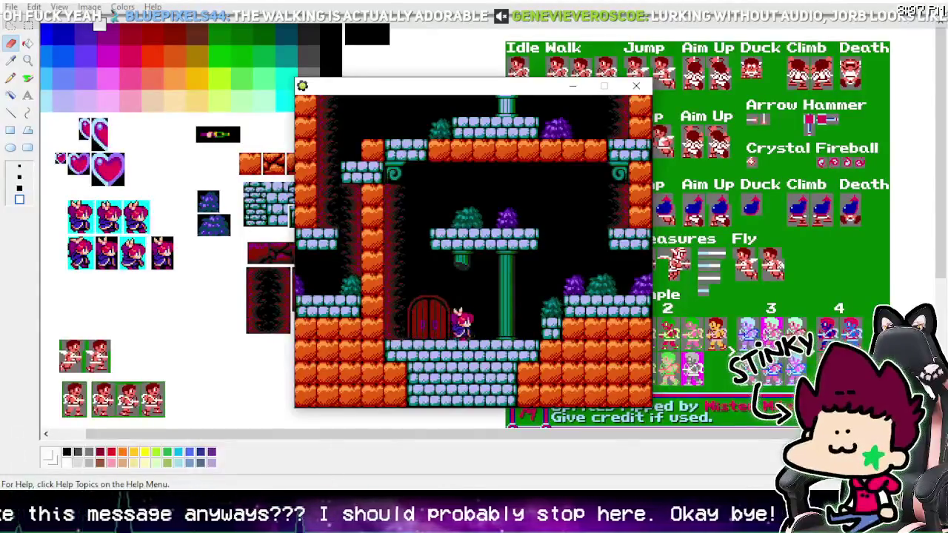
{"action": "key", "text": "Left"}
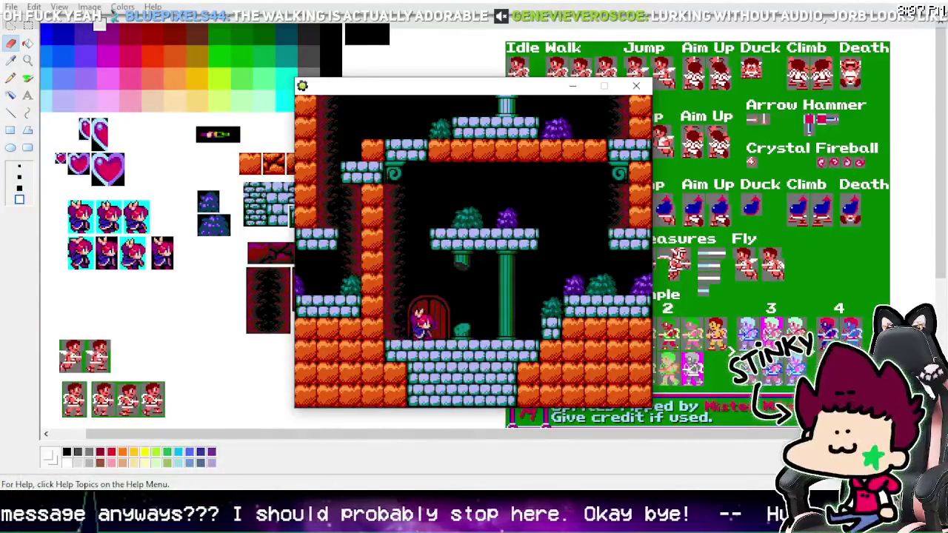
Step: Walk her back and forth beside the door, then place a player instance near the room's top
{"action": "key", "text": "Right"}
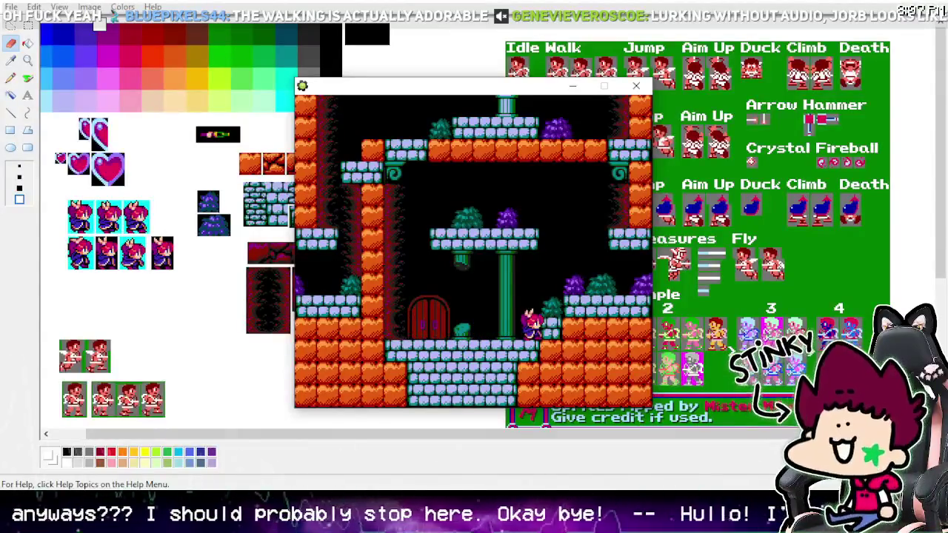
{"action": "key", "text": "Left"}
{"action": "key", "text": "Right"}
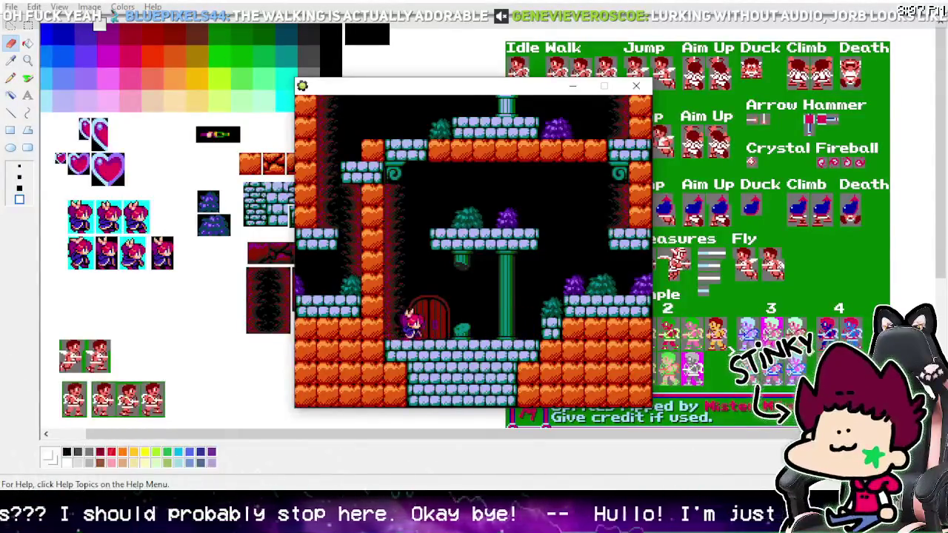
{"action": "key", "text": "Left"}
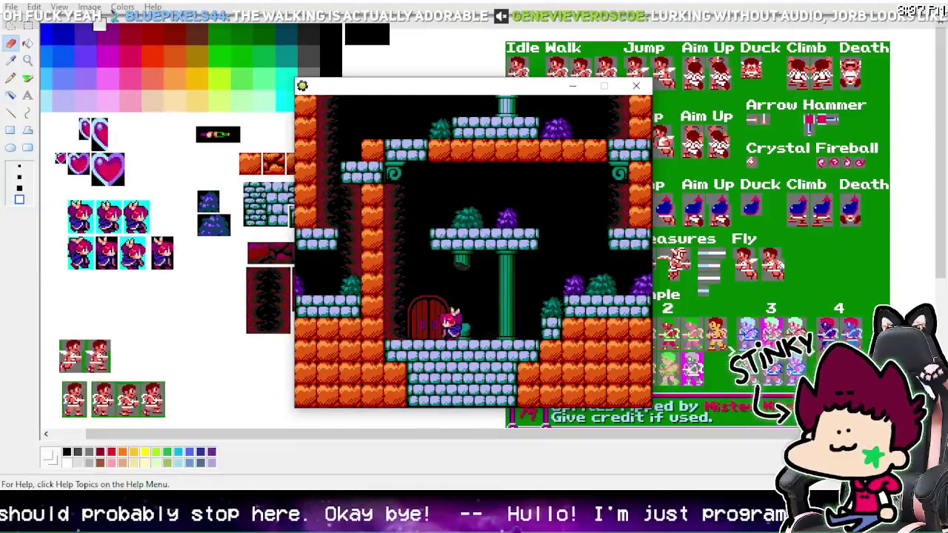
{"action": "key", "text": "Right"}
{"action": "key", "text": "Right"}
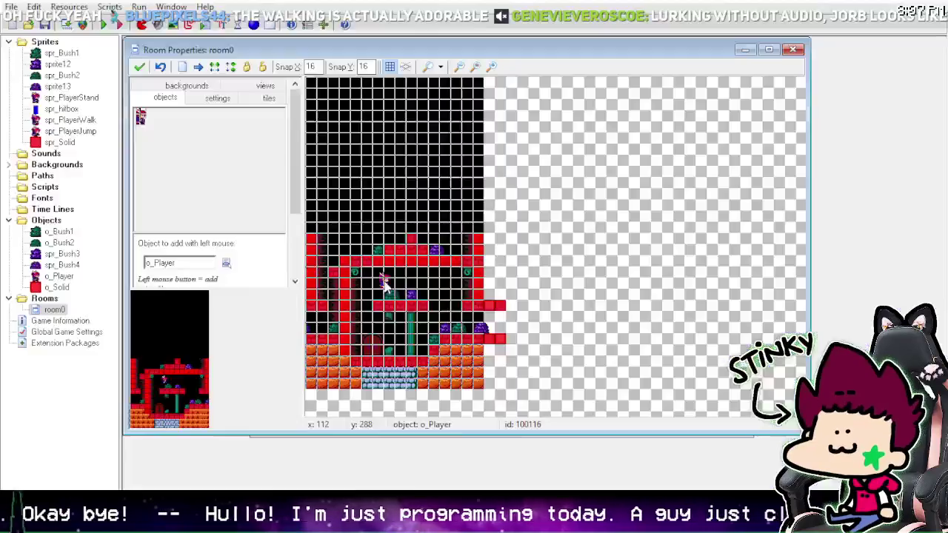
{"action": "right_click", "coordinate": [401, 281]}
{"action": "left_click", "coordinate": [373, 229]}
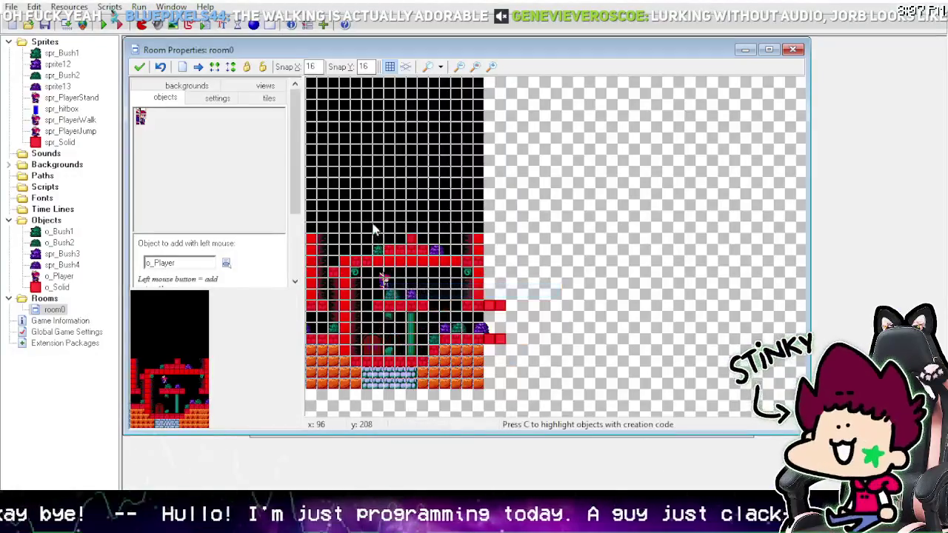
Step: Nudge the new player instance one grid cell lower and run the game twice to test it
{"action": "left_click_drag", "start_coordinate": [363, 219], "coordinate": [363, 228]}
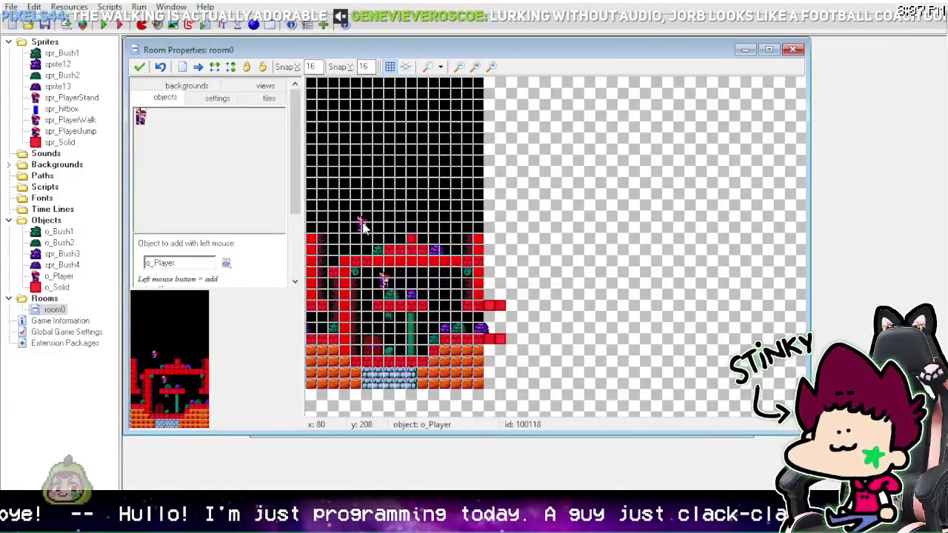
{"action": "left_click", "coordinate": [104, 25]}
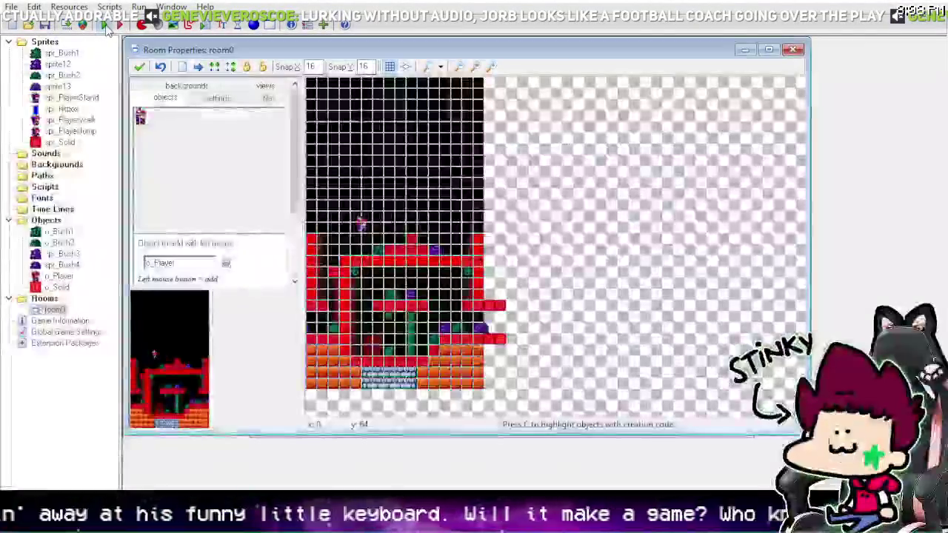
{"action": "left_click", "coordinate": [105, 26]}
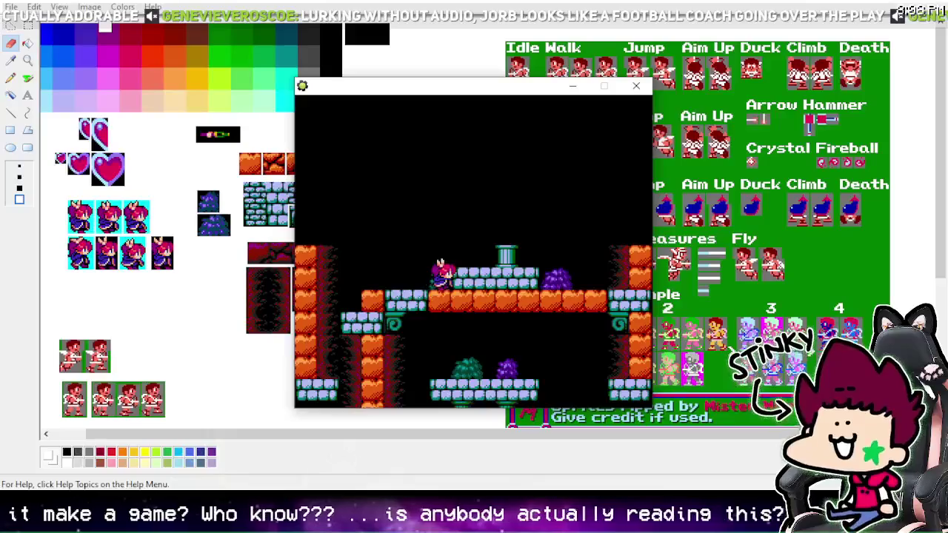
Step: Walk the heroine off the upper ledge, back and forth across the screen edges and past the door
{"action": "key", "text": "Left"}
{"action": "key", "text": "Left"}
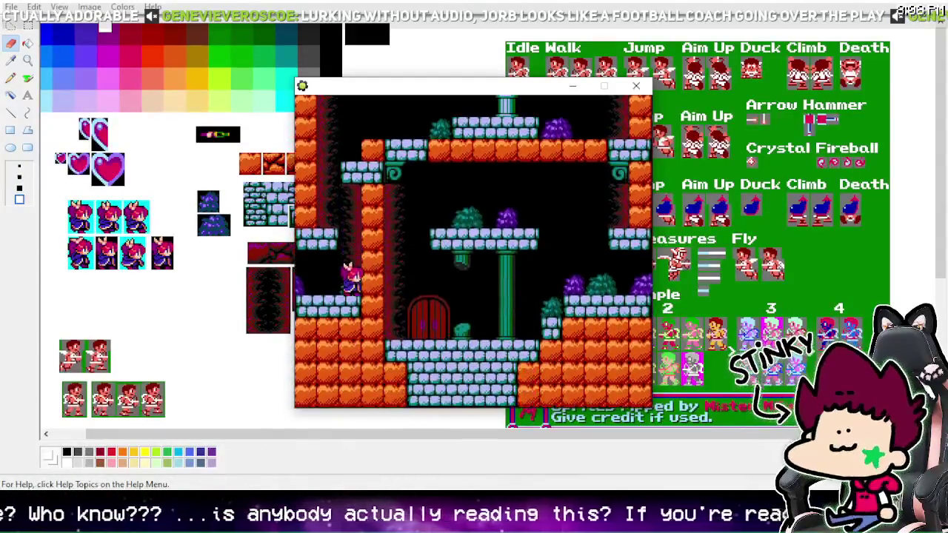
{"action": "key", "text": "Left"}
{"action": "key", "text": "Left"}
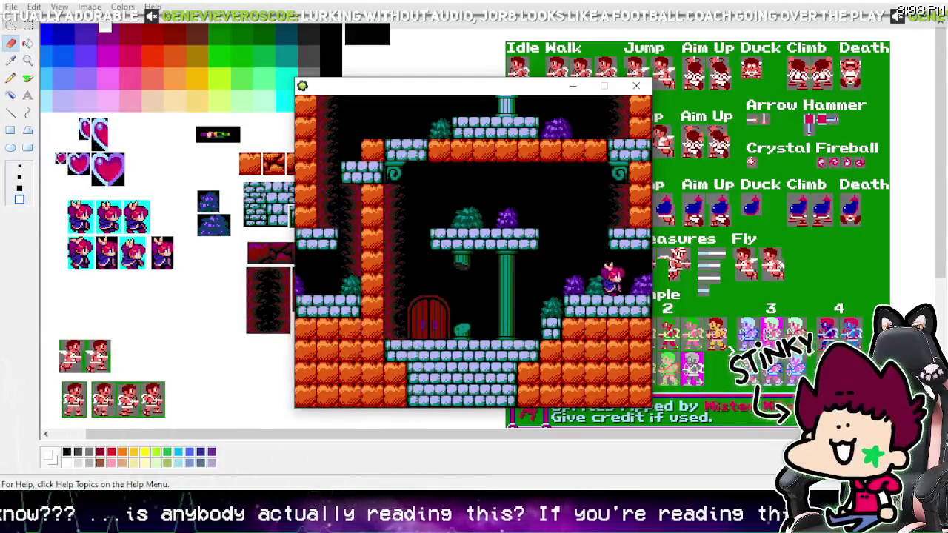
{"action": "key", "text": "Right"}
{"action": "key", "text": "Left"}
{"action": "key", "text": "Right"}
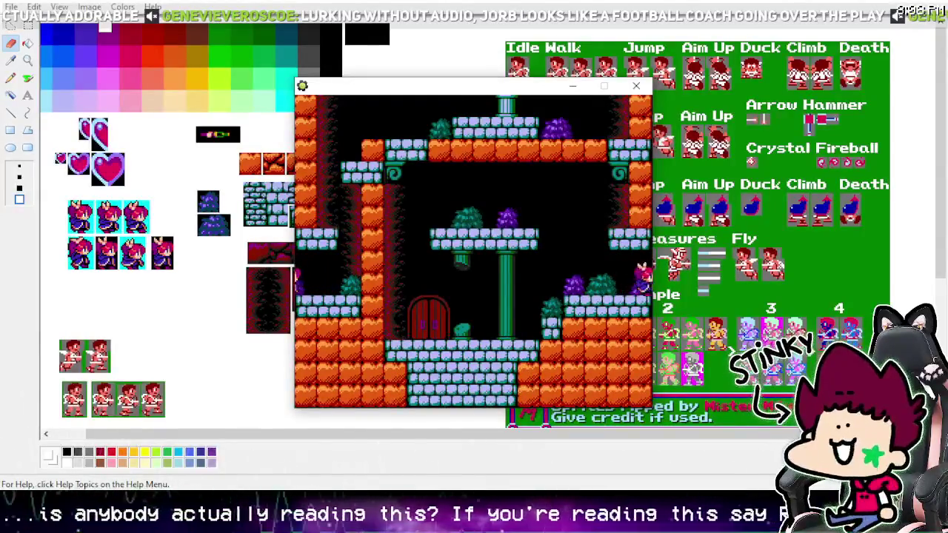
{"action": "key", "text": "Left"}
{"action": "key", "text": "Left"}
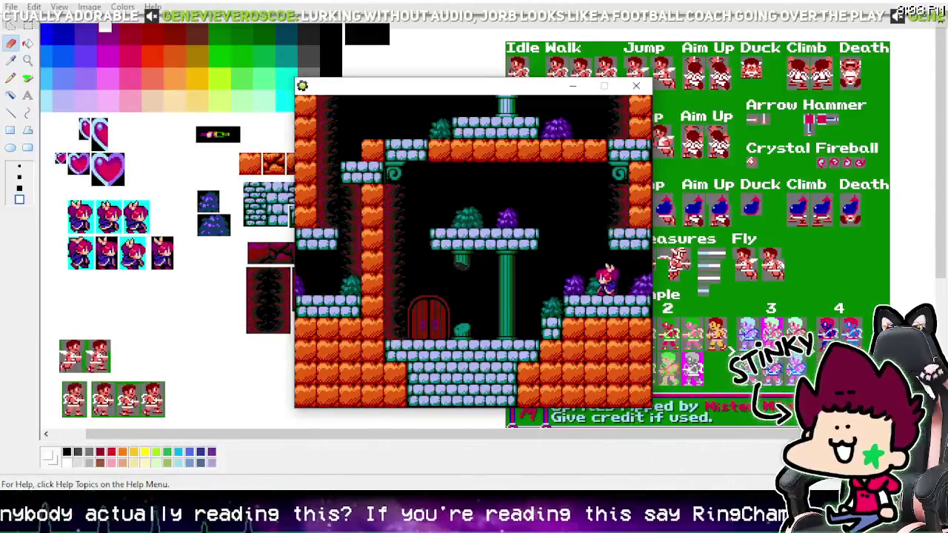
{"action": "key", "text": "Left"}
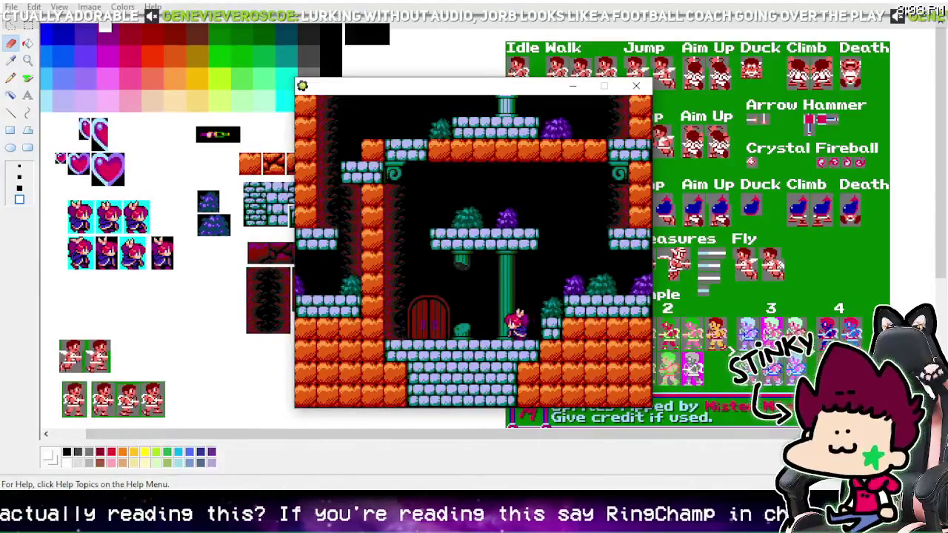
{"action": "key", "text": "Right"}
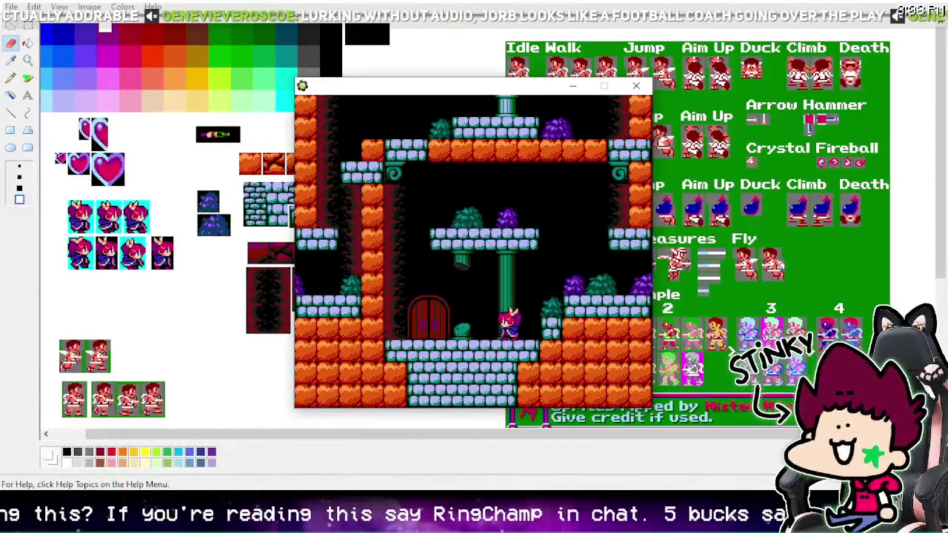
{"action": "key", "text": "Left"}
{"action": "key", "text": "Right"}
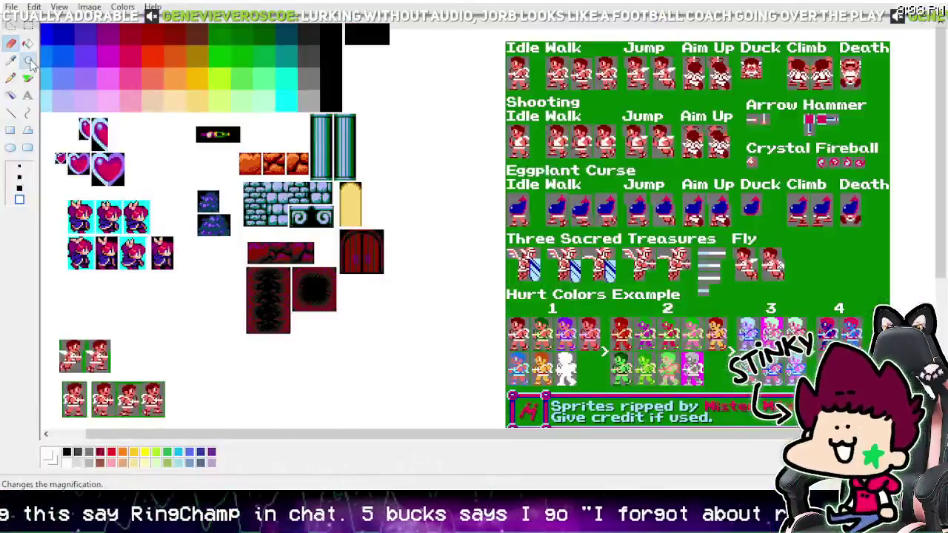
{"action": "left_click", "coordinate": [148, 173]}
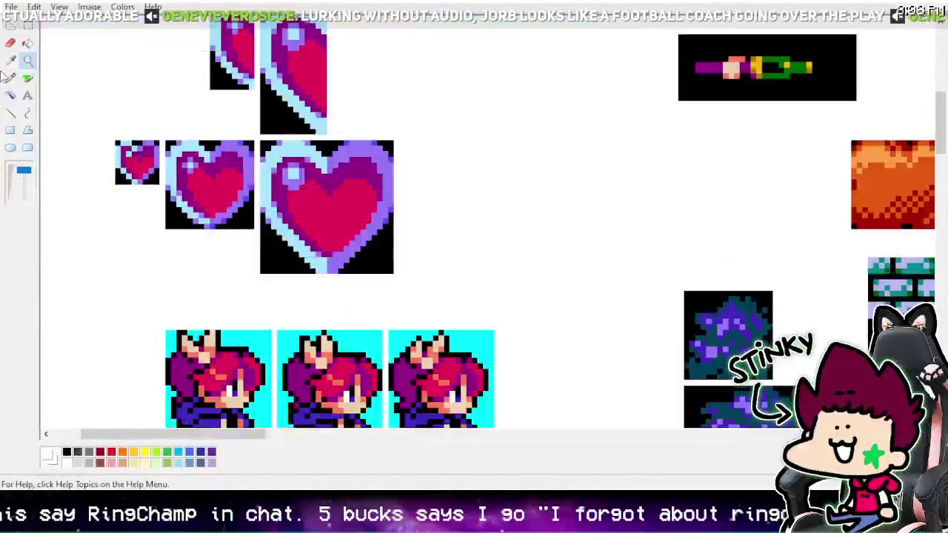
Step: In Paint, copy the small heart and a patch of blue colour swatches
{"action": "left_click", "coordinate": [29, 26]}
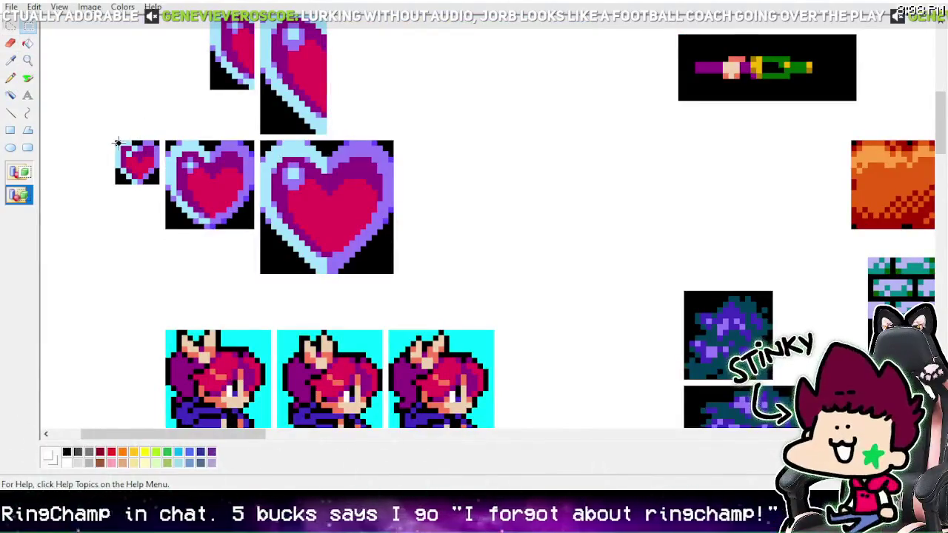
{"action": "left_click_drag", "start_coordinate": [146, 168], "coordinate": [160, 185]}
{"action": "right_click", "coordinate": [137, 158]}
{"action": "left_click", "coordinate": [182, 186]}
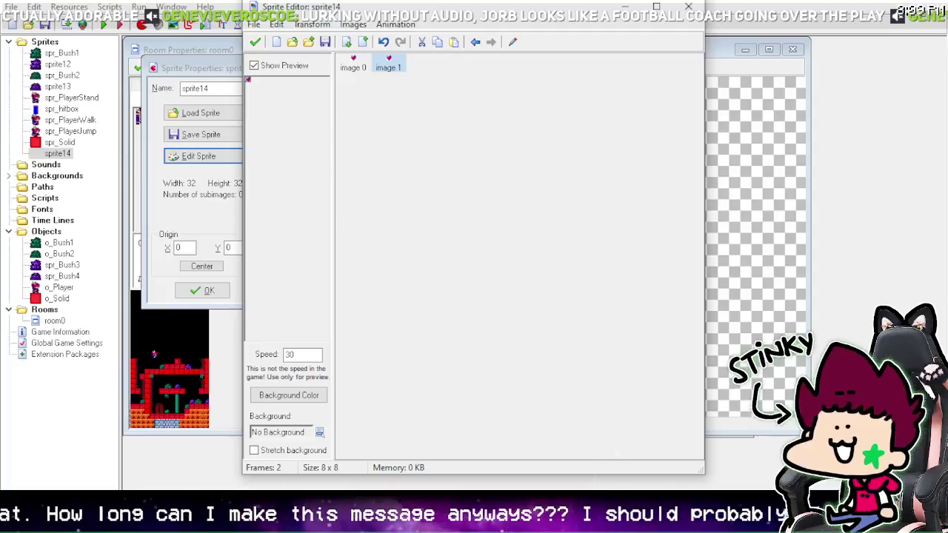
{"action": "scroll", "coordinate": [246, 128], "scroll_direction": "up", "scroll_amount": 5}
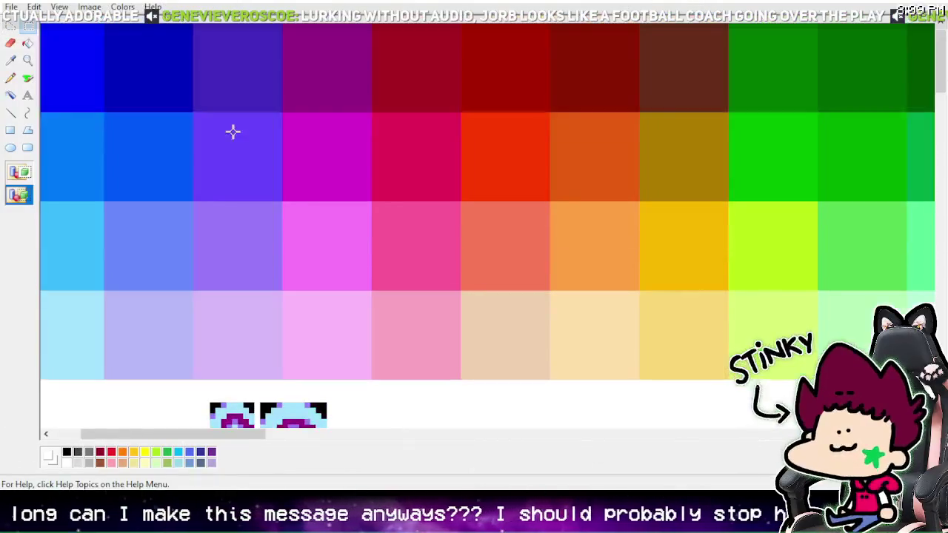
{"action": "left_click_drag", "start_coordinate": [66, 151], "coordinate": [143, 241]}
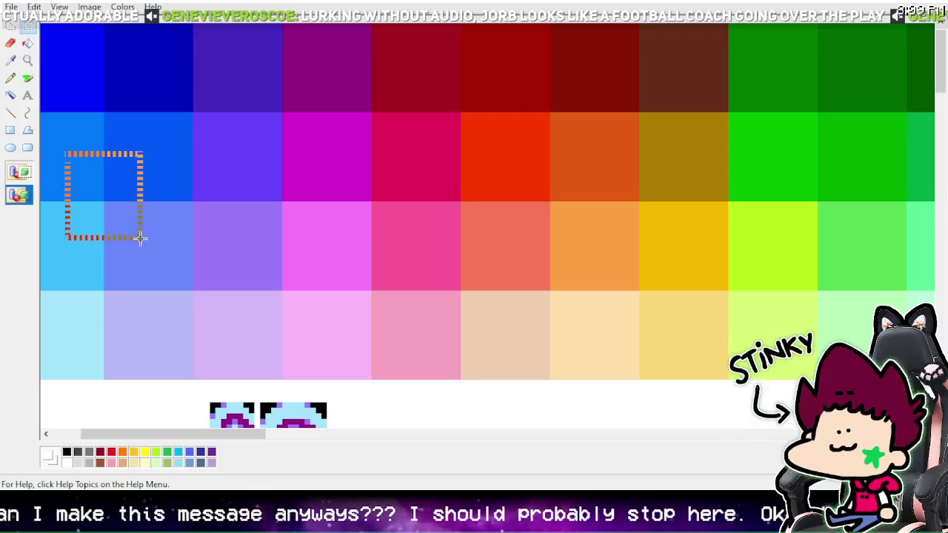
{"action": "right_click", "coordinate": [128, 208]}
{"action": "left_click", "coordinate": [148, 233]}
{"action": "key", "text": "alt+Tab"}
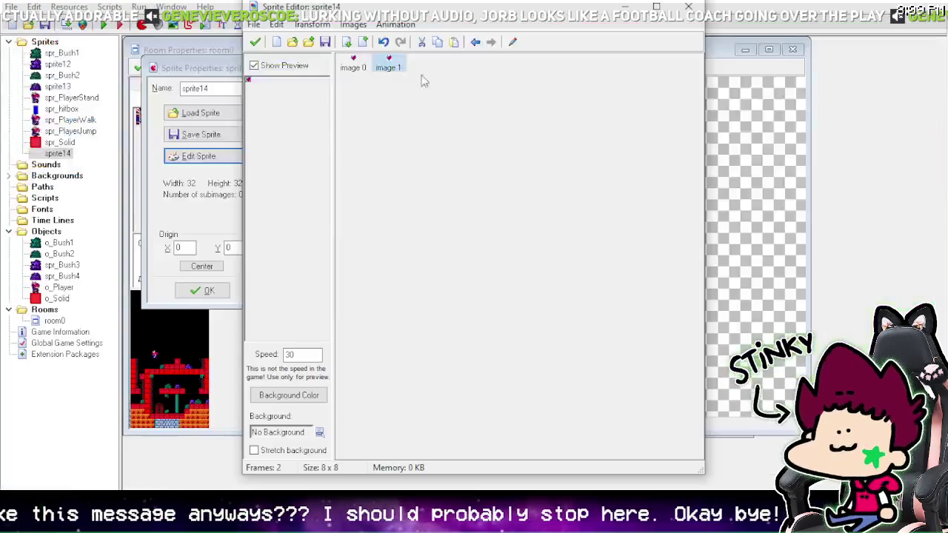
Step: Open the heart sprite's second frame, zoom in, and paste the blue patch over it
{"action": "double_click", "coordinate": [391, 68]}
{"action": "left_click", "coordinate": [483, 31]}
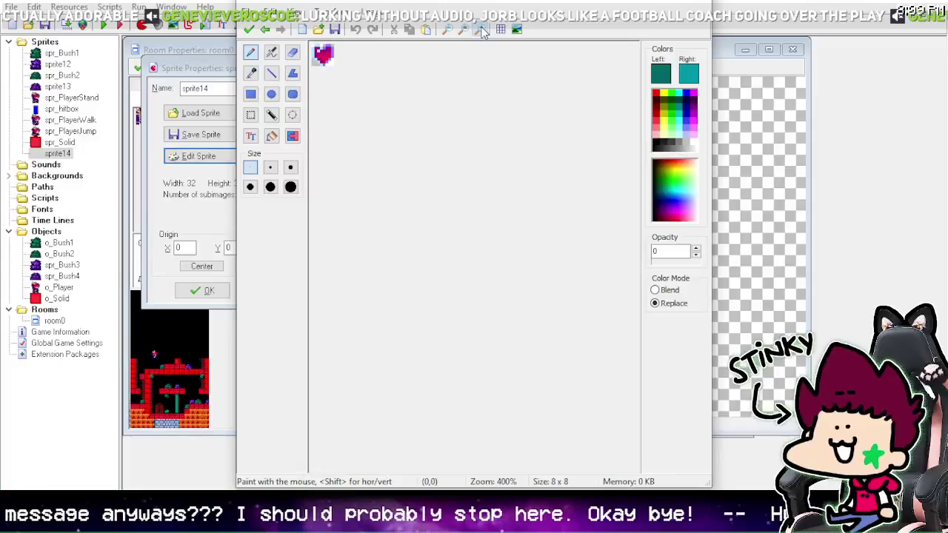
{"action": "left_click", "coordinate": [482, 31]}
{"action": "left_click", "coordinate": [482, 31]}
{"action": "left_click", "coordinate": [482, 31]}
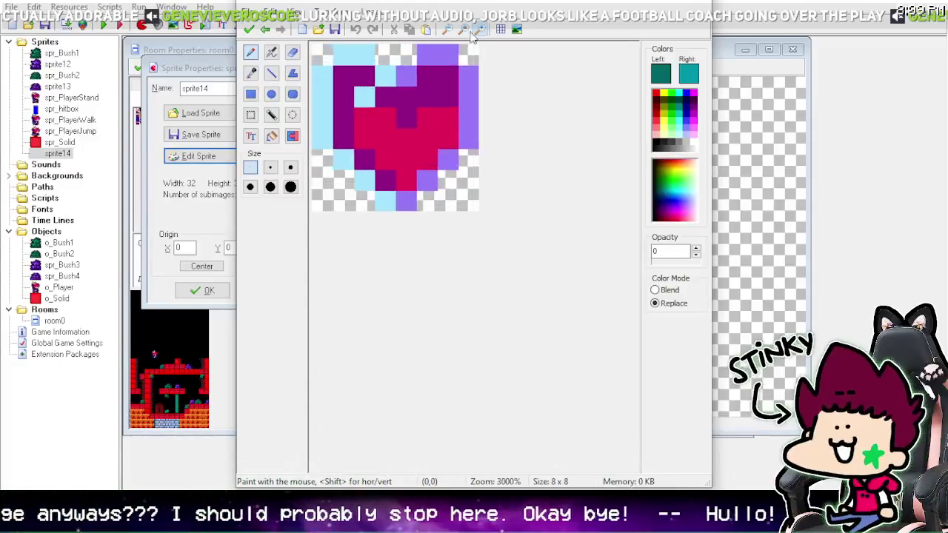
{"action": "left_click", "coordinate": [428, 29]}
{"action": "mouse_move", "coordinate": [440, 111]}
{"action": "left_mouse_down"}
{"action": "mouse_move", "coordinate": [444, 141]}
{"action": "mouse_move", "coordinate": [432, 153]}
{"action": "mouse_move", "coordinate": [415, 108]}
{"action": "mouse_move", "coordinate": [331, 81]}
{"action": "mouse_move", "coordinate": [470, 84]}
{"action": "mouse_move", "coordinate": [443, 82]}
{"action": "left_mouse_up"}
Step: Sample the blue colours, remove the patch, and fill the heart's red interior blue
{"action": "left_click", "coordinate": [443, 82]}
{"action": "right_click", "coordinate": [432, 91]}
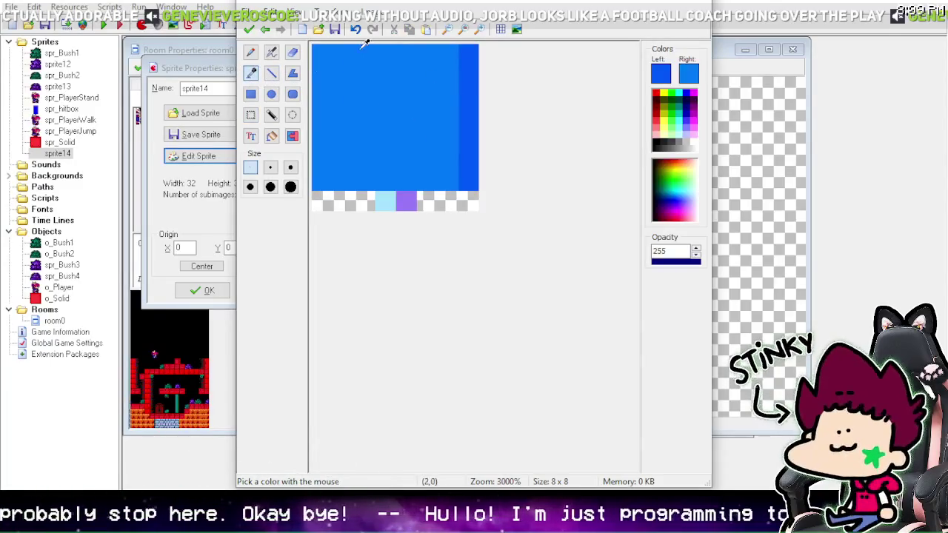
{"action": "left_click", "coordinate": [356, 30]}
{"action": "left_click", "coordinate": [292, 135]}
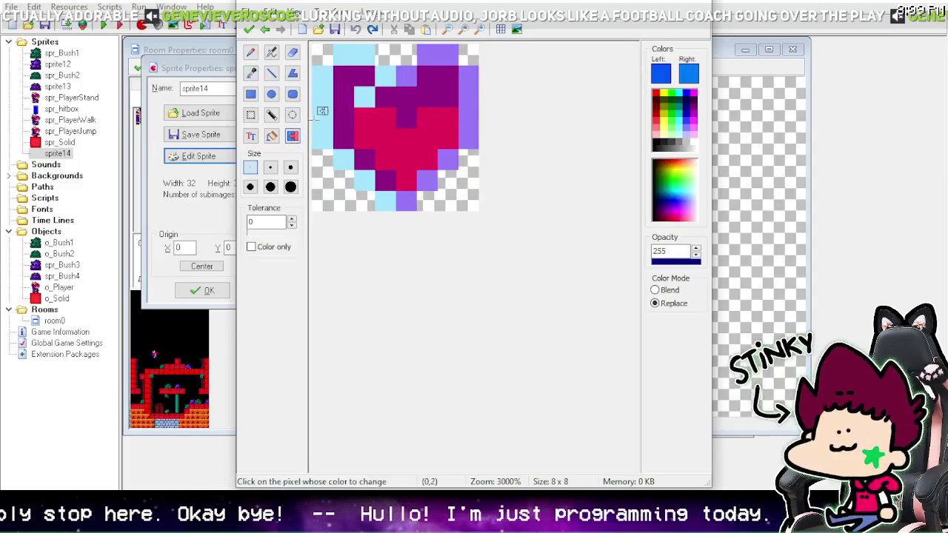
{"action": "left_click", "coordinate": [363, 74]}
{"action": "left_click", "coordinate": [390, 135]}
{"action": "left_click", "coordinate": [249, 30]}
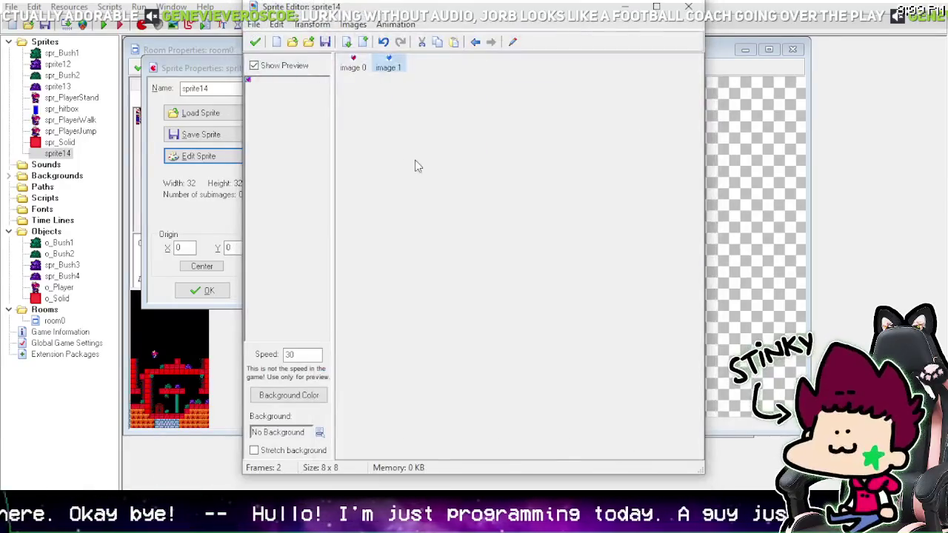
{"action": "left_click", "coordinate": [391, 93]}
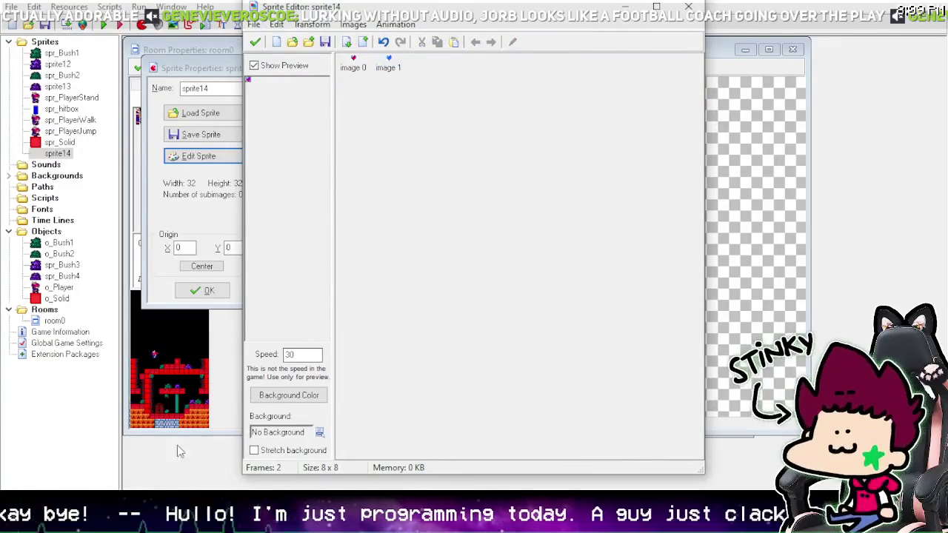
Step: Copy a small dark blue swatch from the Paint sheet
{"action": "key", "text": "alt+Tab"}
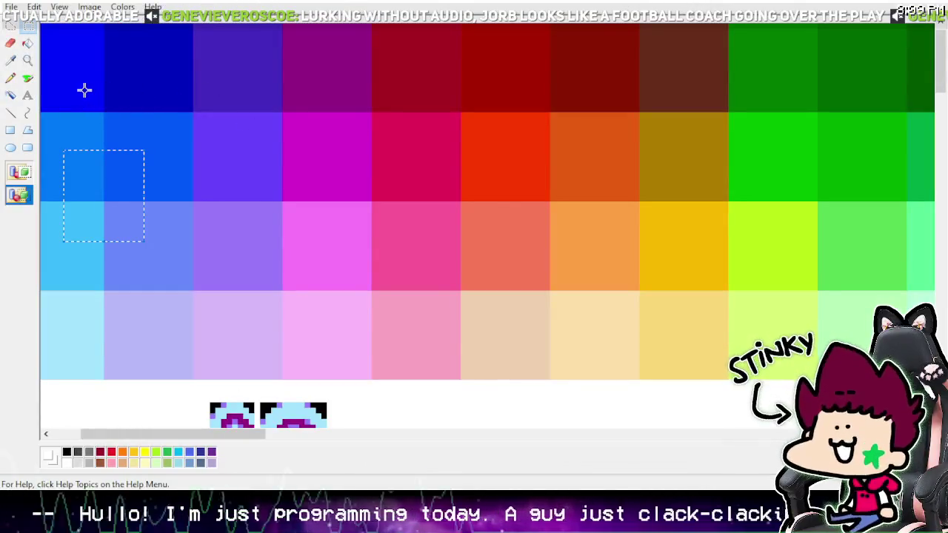
{"action": "left_click_drag", "start_coordinate": [92, 97], "coordinate": [128, 126]}
{"action": "right_click", "coordinate": [115, 117]}
{"action": "left_click", "coordinate": [149, 145]}
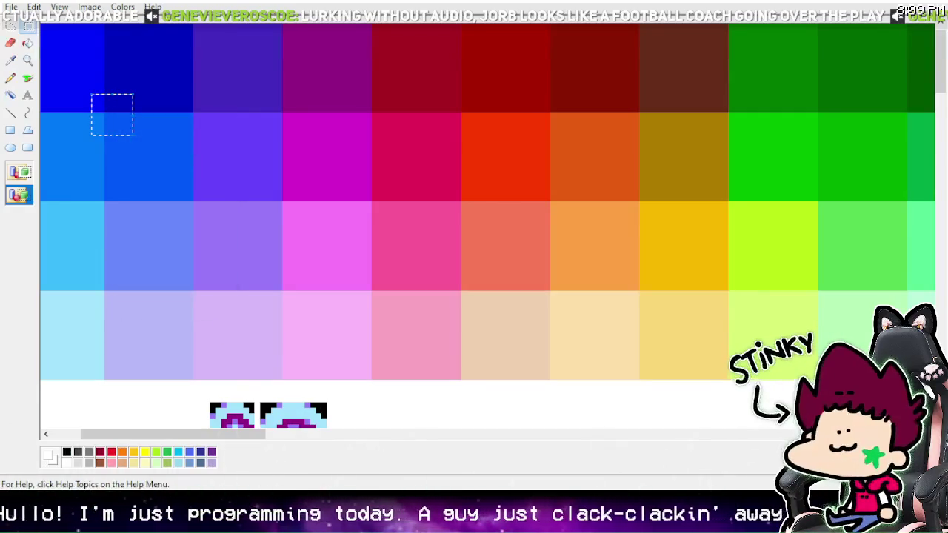
{"action": "key", "text": "alt+Tab"}
Step: Reopen the second frame, paste the dark blue swatch, and zoom in
{"action": "double_click", "coordinate": [378, 65]}
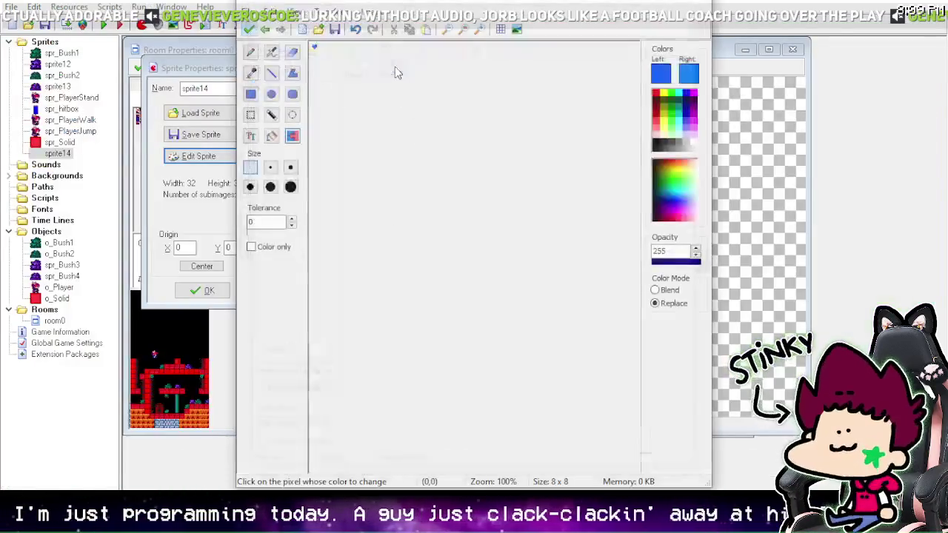
{"action": "key", "text": "ctrl+v"}
{"action": "left_click", "coordinate": [480, 34]}
{"action": "left_click", "coordinate": [480, 33]}
{"action": "left_click", "coordinate": [480, 33]}
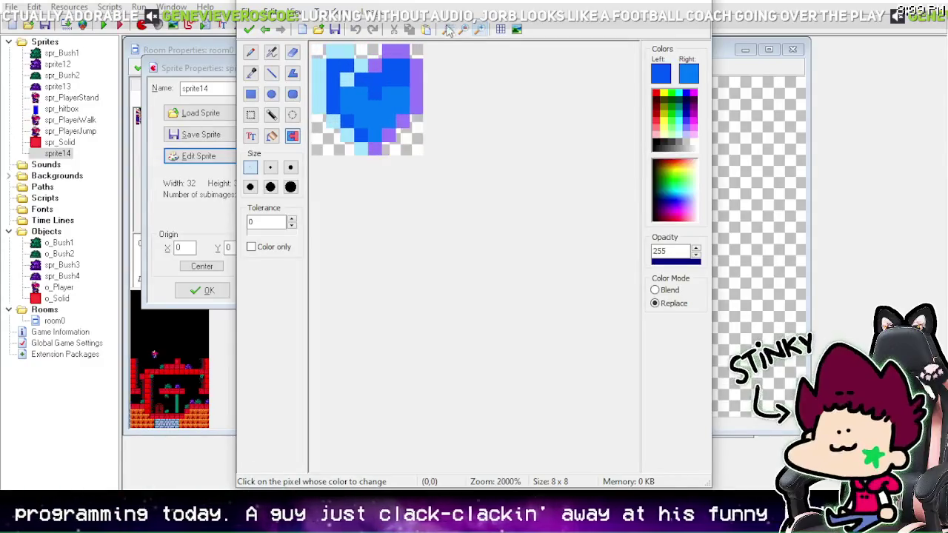
Step: Recolour the heart pixels dark blue and set the preview speed to 5
{"action": "left_click", "coordinate": [251, 73]}
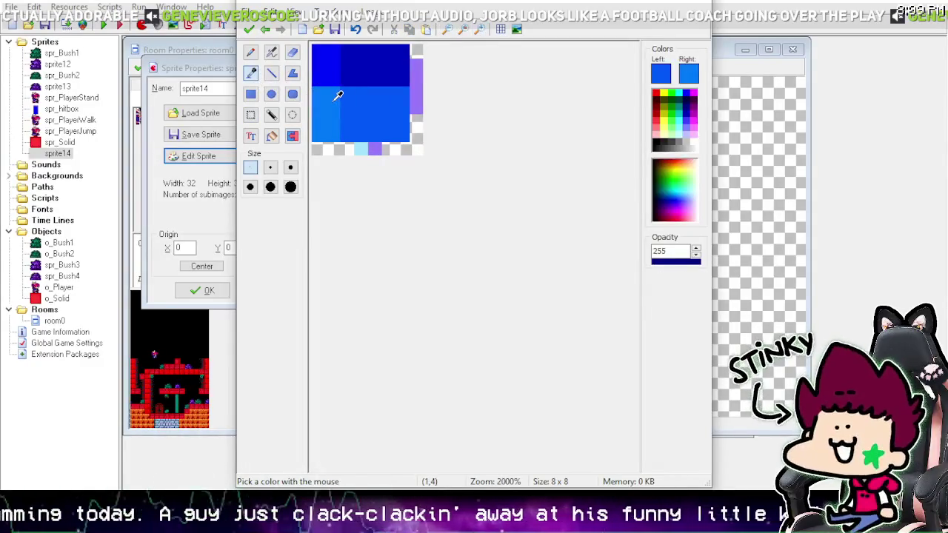
{"action": "right_click", "coordinate": [332, 65]}
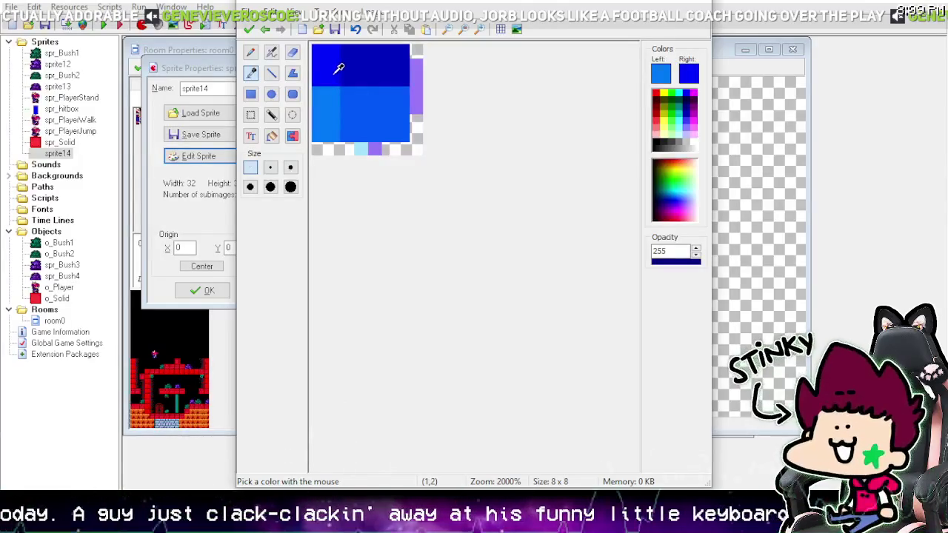
{"action": "left_click", "coordinate": [339, 67]}
{"action": "left_click", "coordinate": [355, 29]}
{"action": "left_click", "coordinate": [292, 136]}
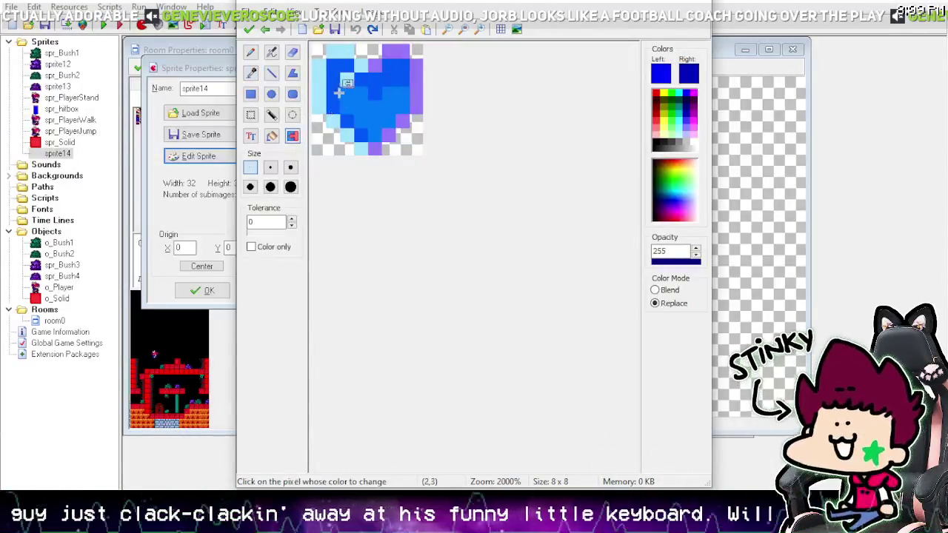
{"action": "left_click", "coordinate": [355, 100]}
{"action": "left_click", "coordinate": [249, 29]}
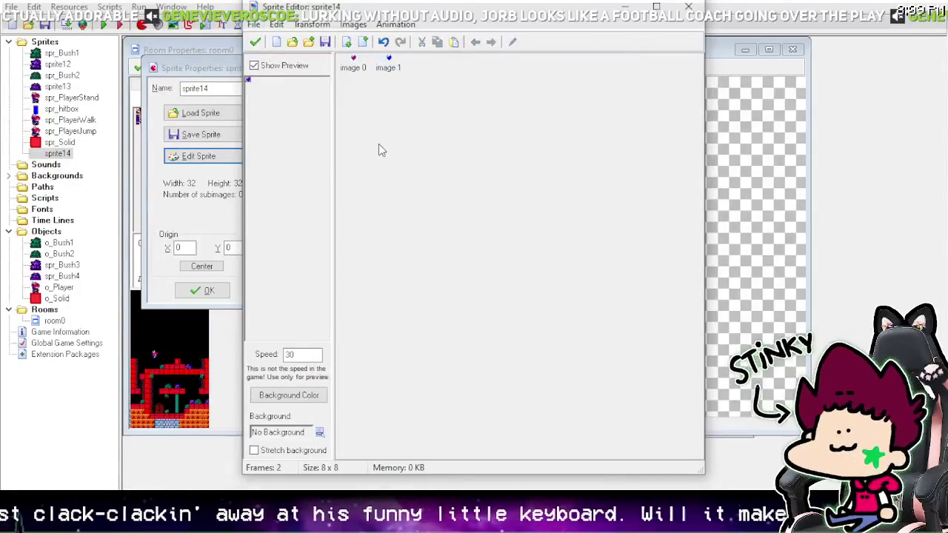
{"action": "type", "text": "5"}
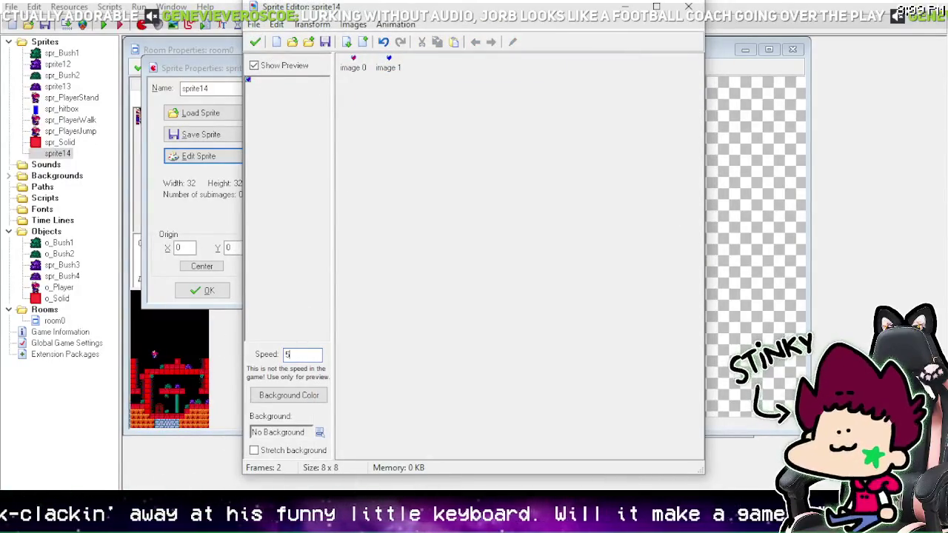
Step: Reopen the second frame and compare it with the first frame's original colours
{"action": "double_click", "coordinate": [387, 69]}
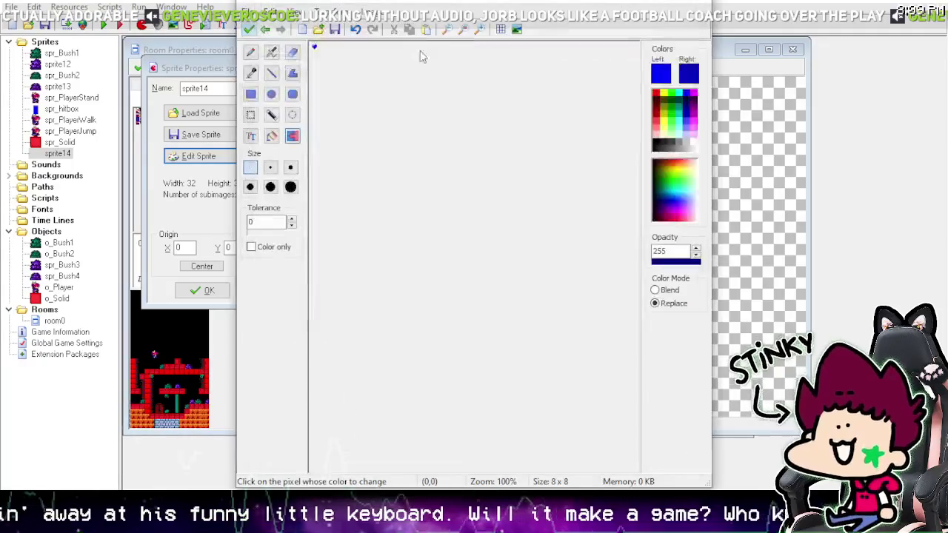
{"action": "left_click", "coordinate": [480, 30]}
{"action": "left_click", "coordinate": [480, 29]}
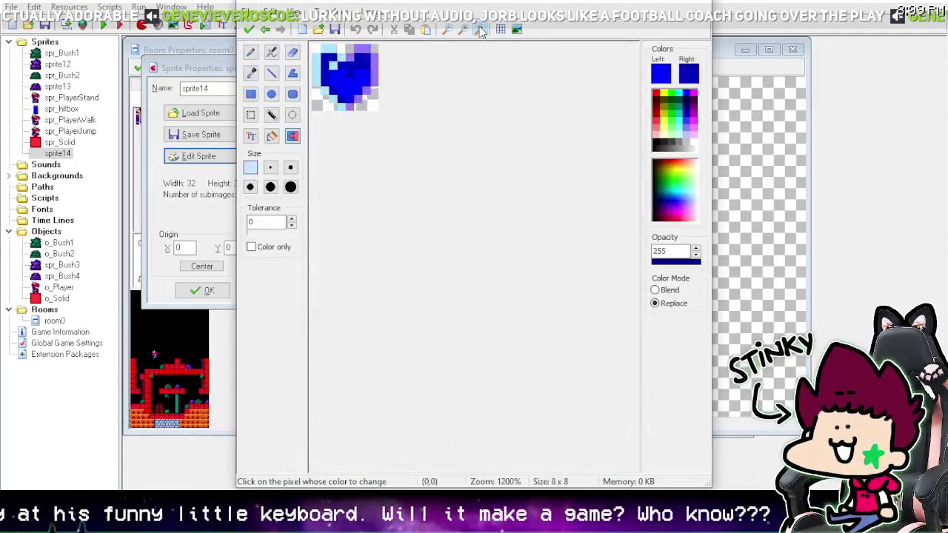
{"action": "left_click", "coordinate": [480, 29]}
{"action": "left_click", "coordinate": [480, 30]}
{"action": "left_click", "coordinate": [265, 30]}
{"action": "left_click", "coordinate": [251, 72]}
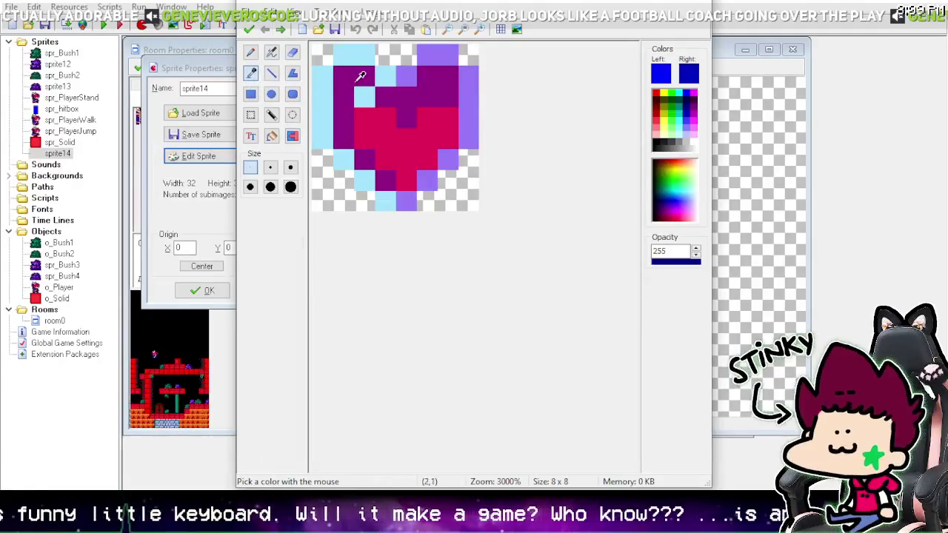
{"action": "left_click", "coordinate": [282, 30]}
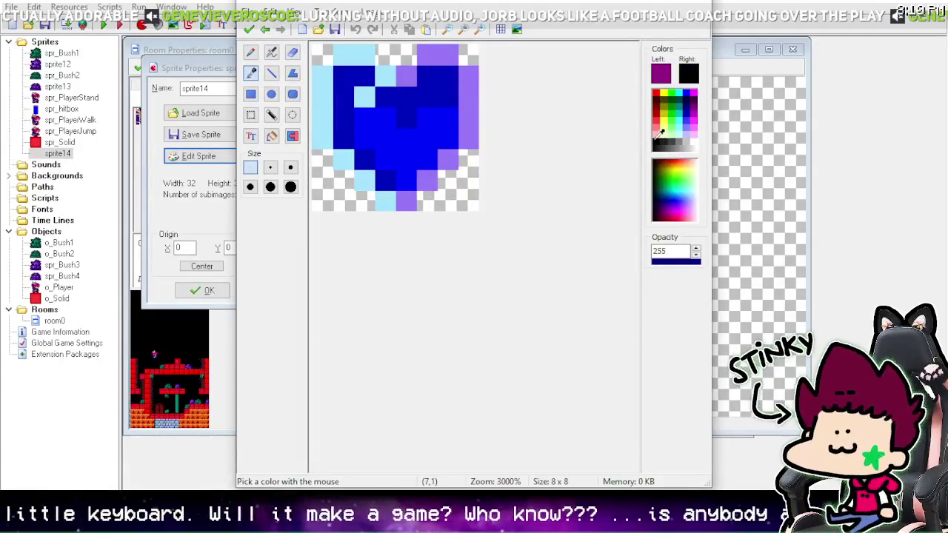
Step: Turn the dark blue areas black and the blue centre purple, then accept the sprite
{"action": "left_click", "coordinate": [292, 136]}
{"action": "right_click", "coordinate": [344, 78]}
{"action": "left_click", "coordinate": [389, 130]}
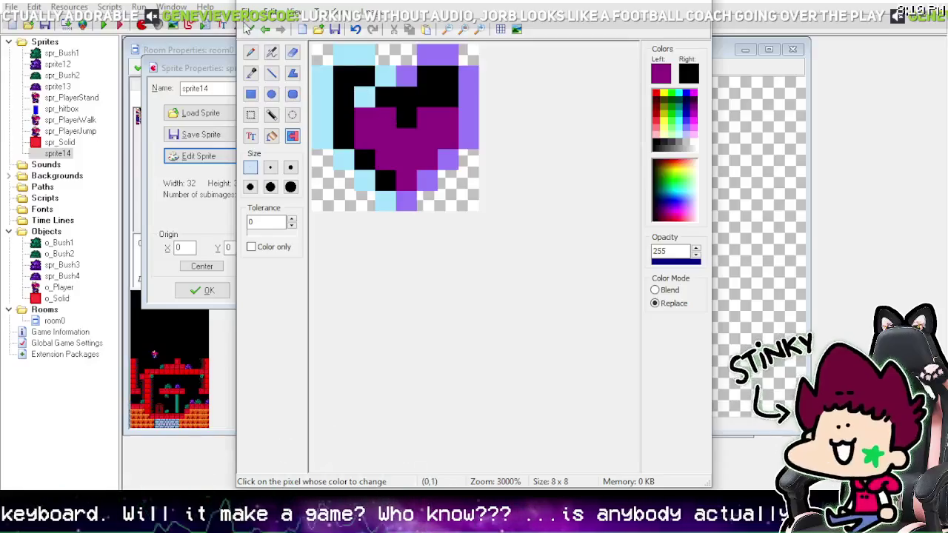
{"action": "left_click", "coordinate": [250, 30]}
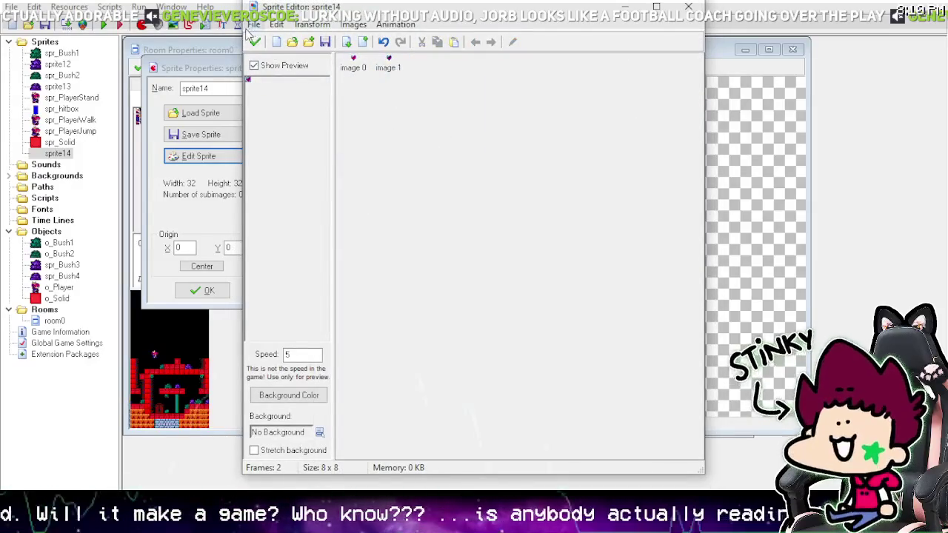
{"action": "left_click", "coordinate": [259, 43]}
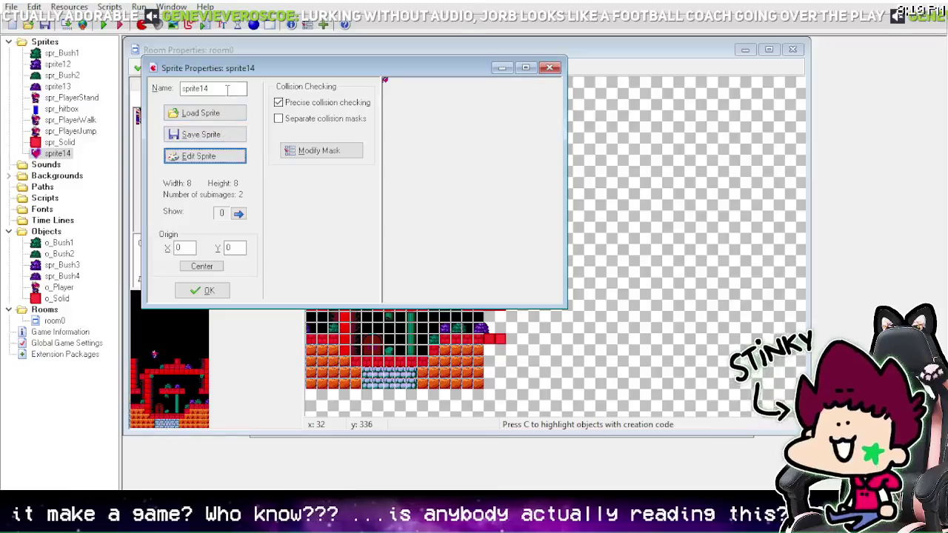
Step: Edit the open sprite's name and close it, then rename sprite12 to spr_Bush3
{"action": "double_click", "coordinate": [228, 89]}
{"action": "type", "text": "s"}
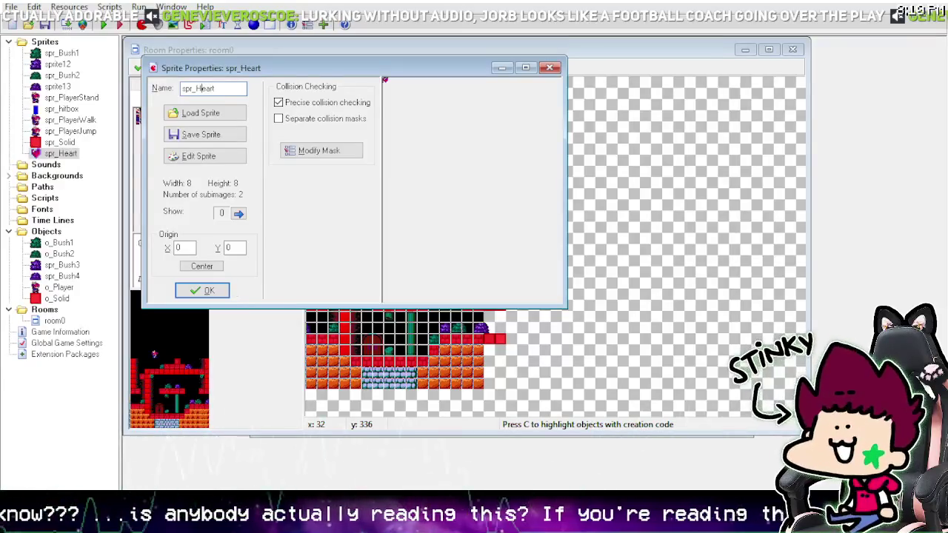
{"action": "left_click", "coordinate": [209, 290]}
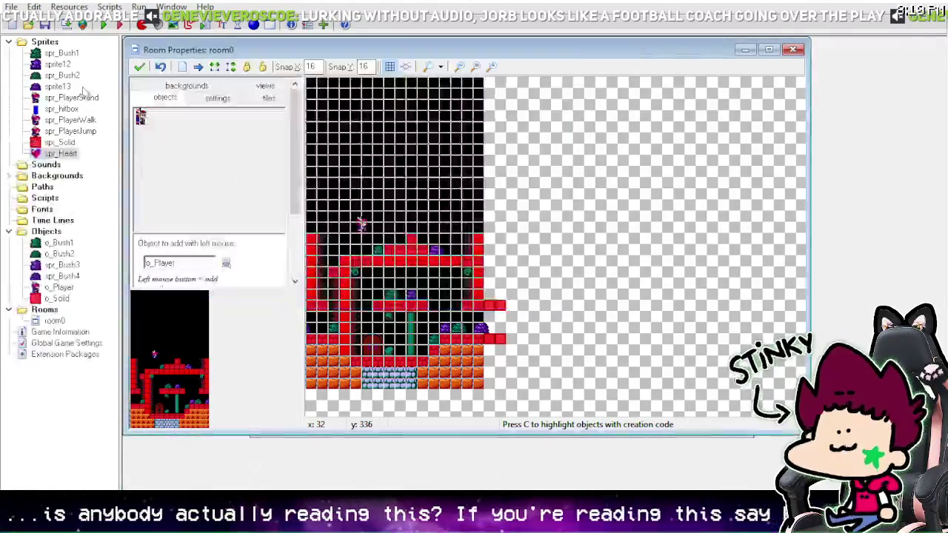
{"action": "right_click", "coordinate": [64, 64]}
{"action": "left_click", "coordinate": [103, 163]}
{"action": "type", "text": "spr_Bush3"}
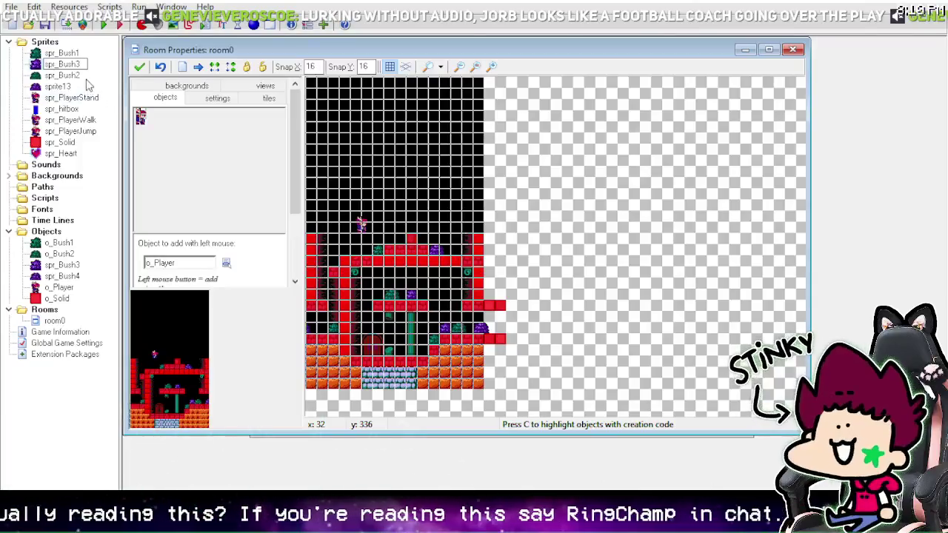
{"action": "key", "text": "Return"}
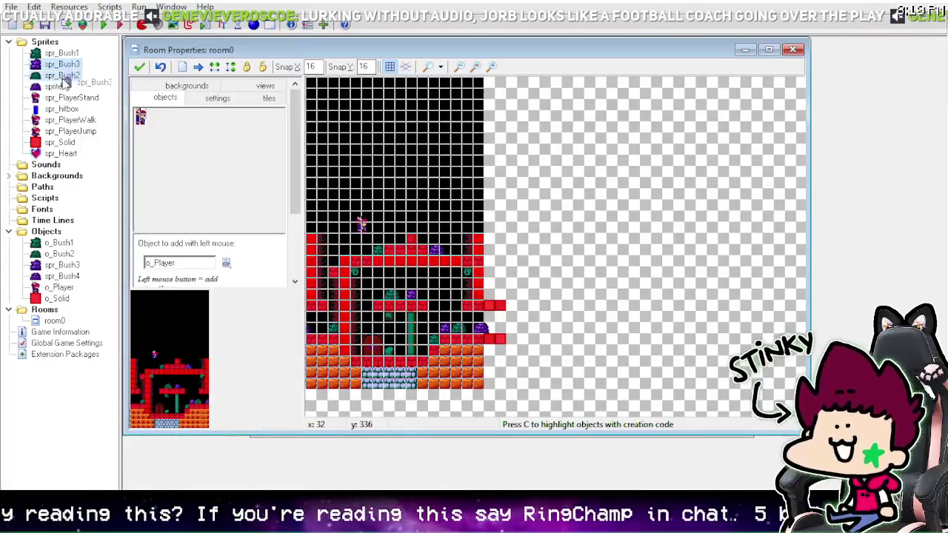
Step: Rename sprite13 to spr_Bush4 in the resource tree
{"action": "right_click", "coordinate": [57, 86]}
{"action": "left_click", "coordinate": [90, 192]}
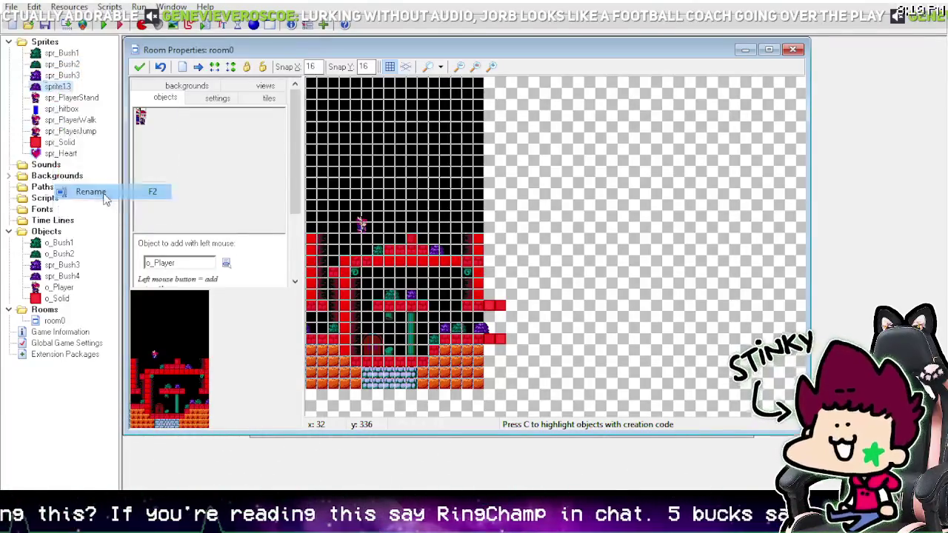
{"action": "type", "text": "spr_Bush4"}
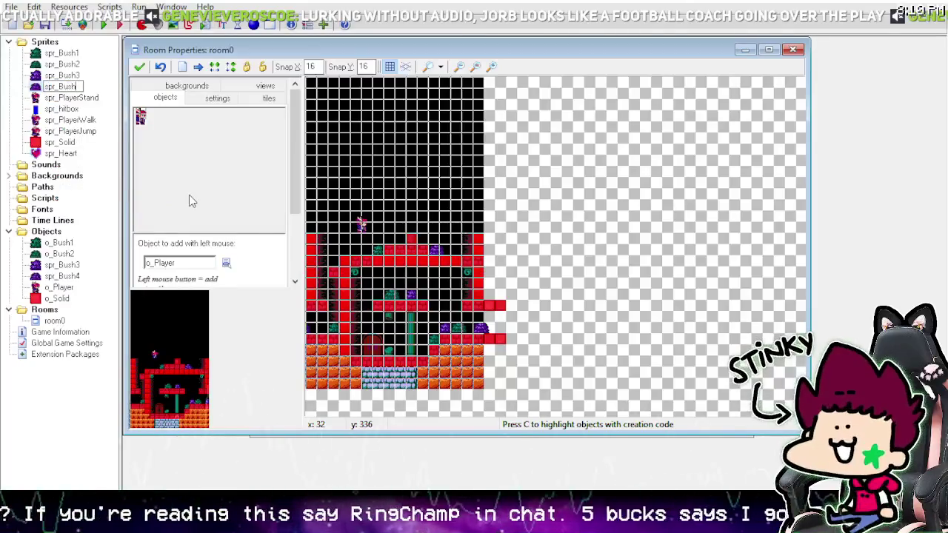
{"action": "key", "text": "Return"}
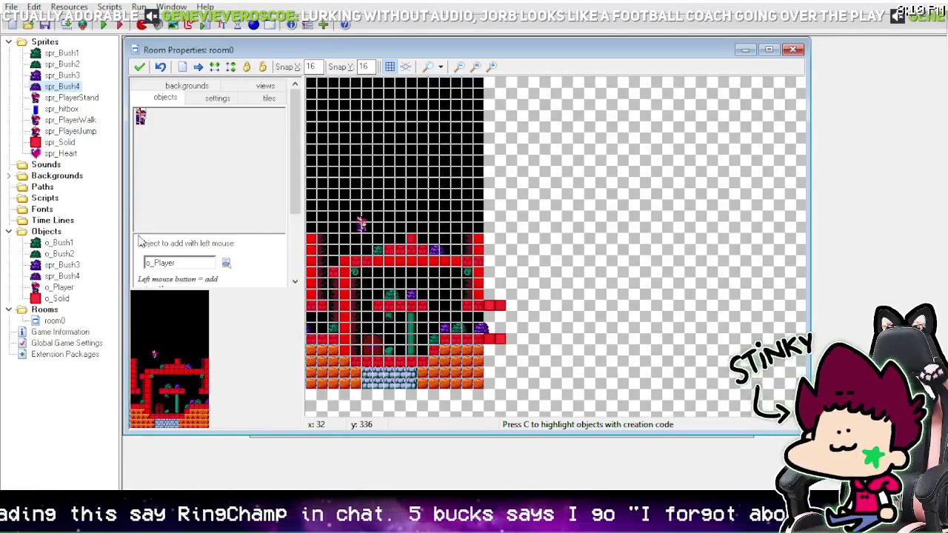
{"action": "right_click", "coordinate": [52, 154]}
Step: Add a new empty sprite and copy the middle heart from the Paint artwork
{"action": "left_click", "coordinate": [74, 163]}
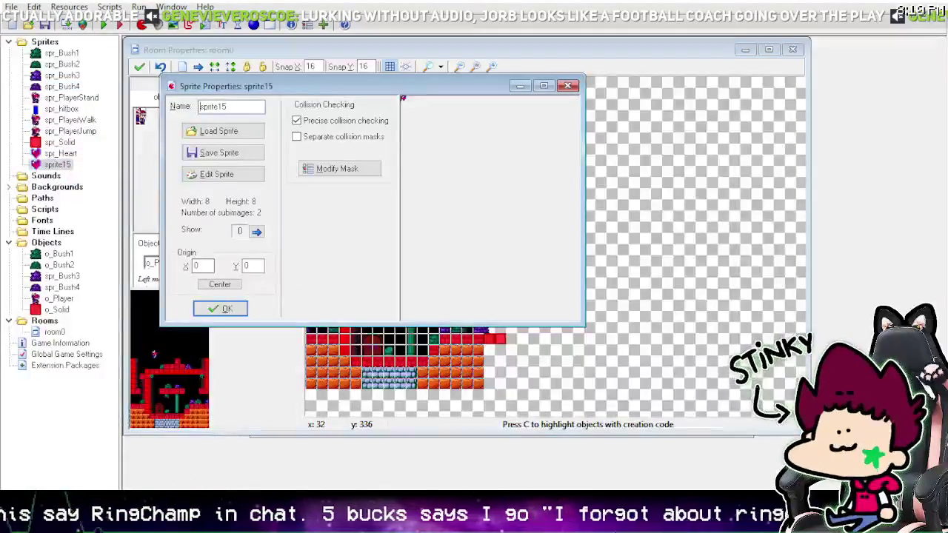
{"action": "key", "text": "alt+Tab"}
{"action": "scroll", "coordinate": [227, 203], "scroll_direction": "down", "scroll_amount": 4}
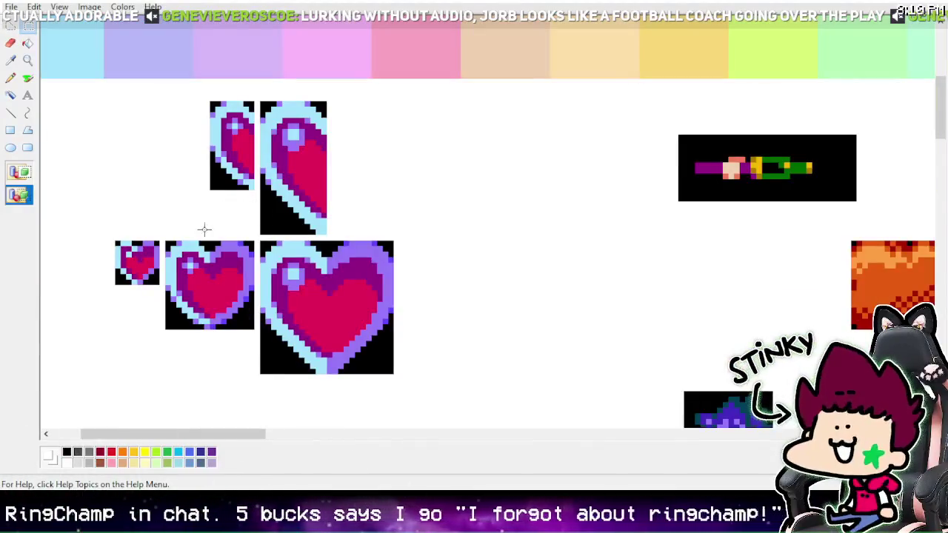
{"action": "left_click_drag", "start_coordinate": [164, 241], "coordinate": [256, 331]}
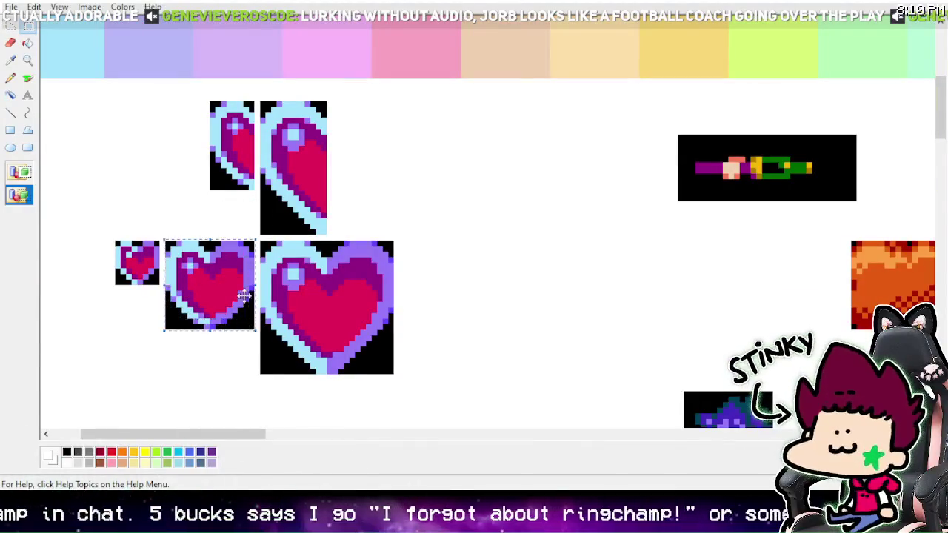
{"action": "right_click", "coordinate": [244, 296]}
{"action": "left_click", "coordinate": [267, 317]}
{"action": "key", "text": "alt+Tab"}
Step: Paste the heart into the sprite's frames at the new 16x16 size, removing the old frame
{"action": "left_click", "coordinate": [344, 172]}
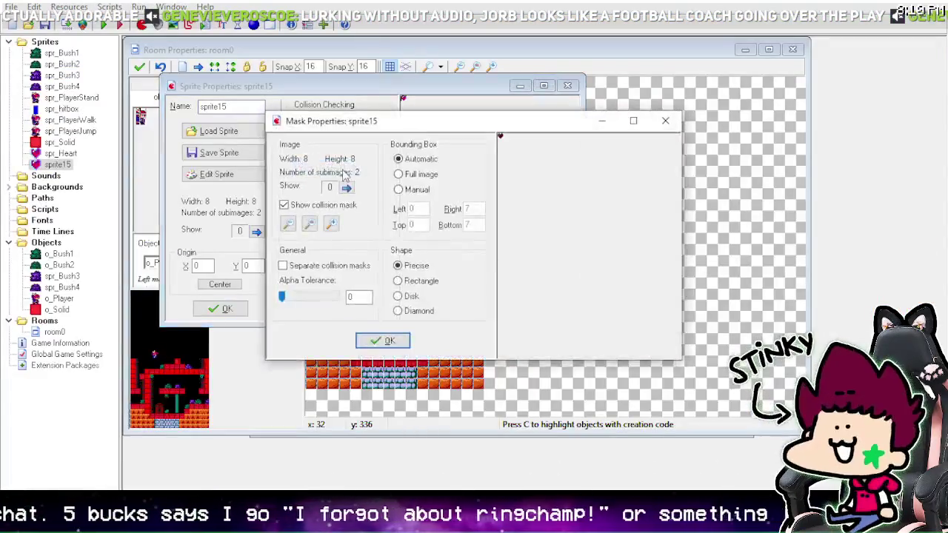
{"action": "left_click", "coordinate": [381, 341]}
{"action": "left_click", "coordinate": [217, 174]}
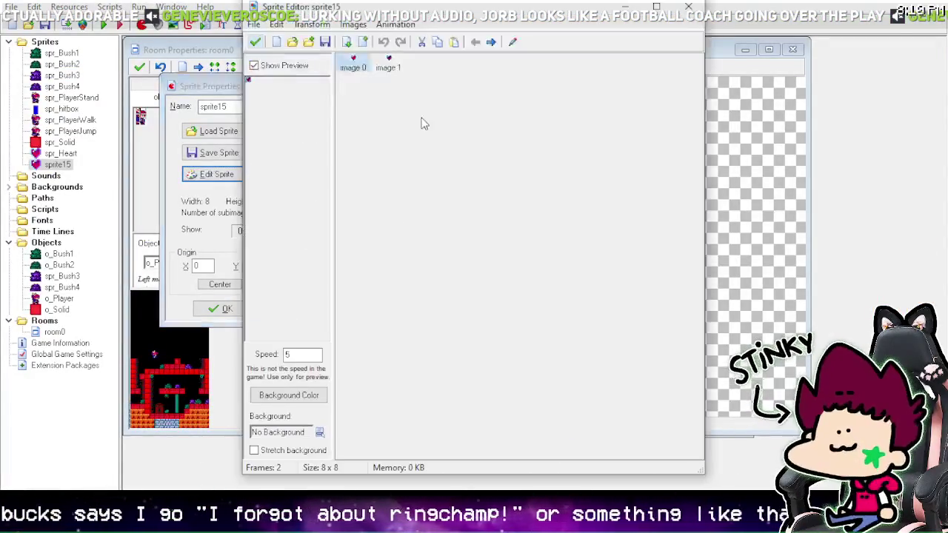
{"action": "left_click", "coordinate": [449, 43]}
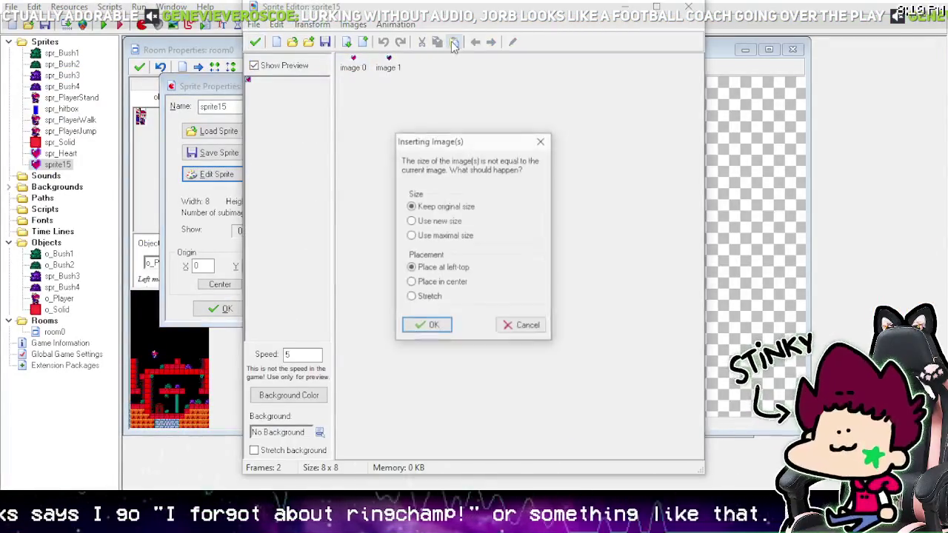
{"action": "left_click", "coordinate": [436, 226]}
{"action": "left_click", "coordinate": [426, 326]}
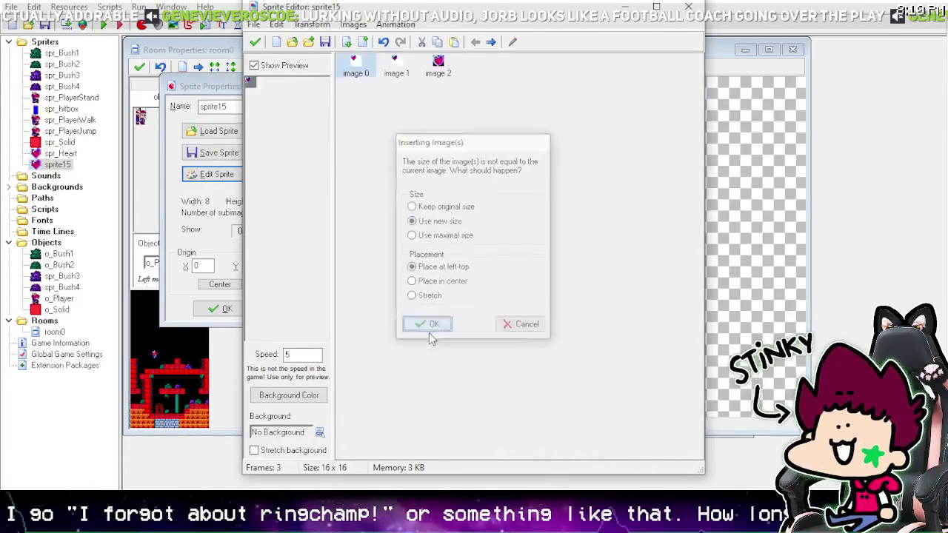
{"action": "left_click", "coordinate": [404, 69]}
{"action": "left_click", "coordinate": [422, 42]}
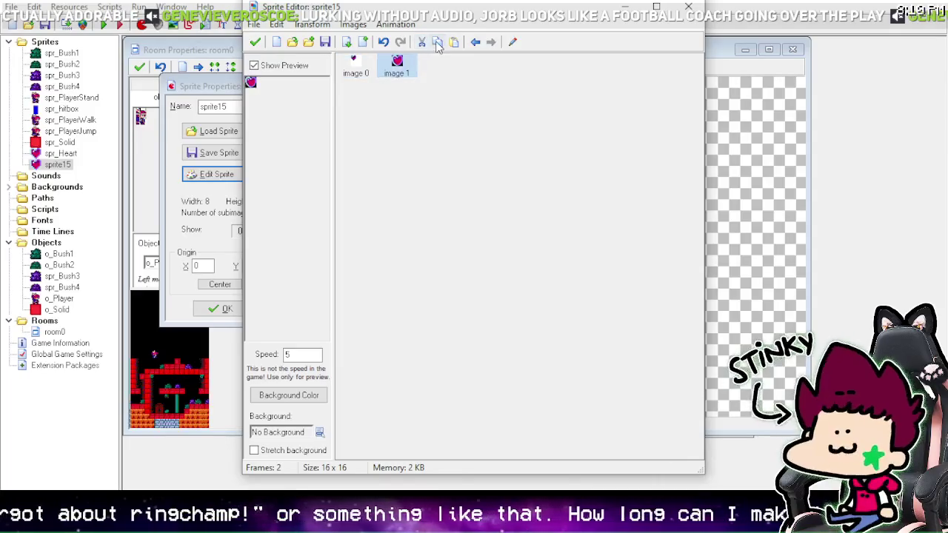
{"action": "left_click", "coordinate": [454, 43]}
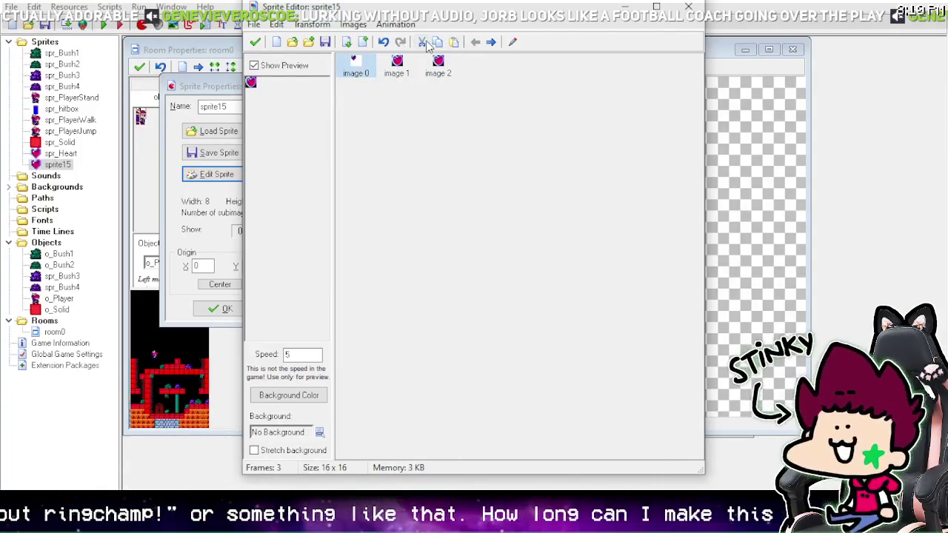
{"action": "left_click", "coordinate": [421, 43]}
Step: Zoom in on the heart frame and make its black background transparent
{"action": "double_click", "coordinate": [356, 65]}
{"action": "left_click", "coordinate": [480, 30]}
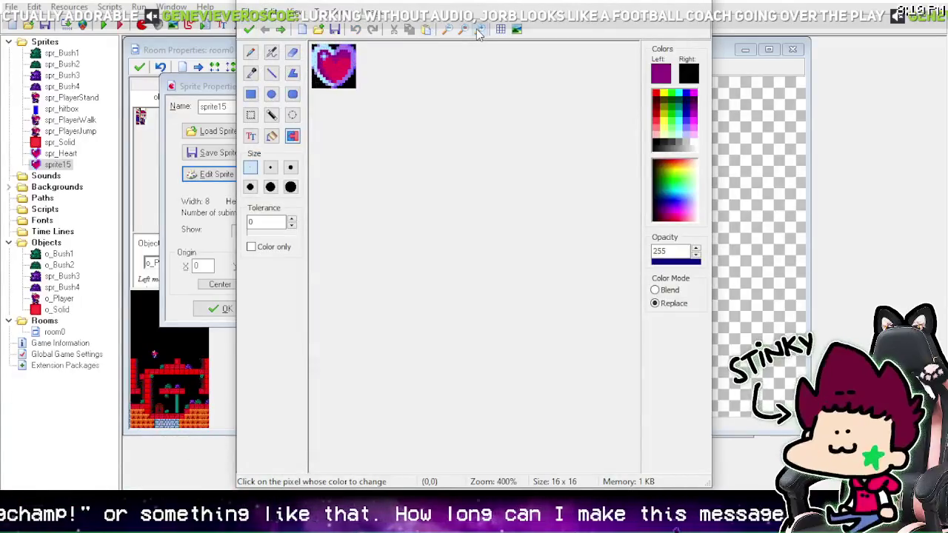
{"action": "left_click", "coordinate": [480, 30]}
{"action": "left_click", "coordinate": [479, 29]}
{"action": "left_click", "coordinate": [479, 29]}
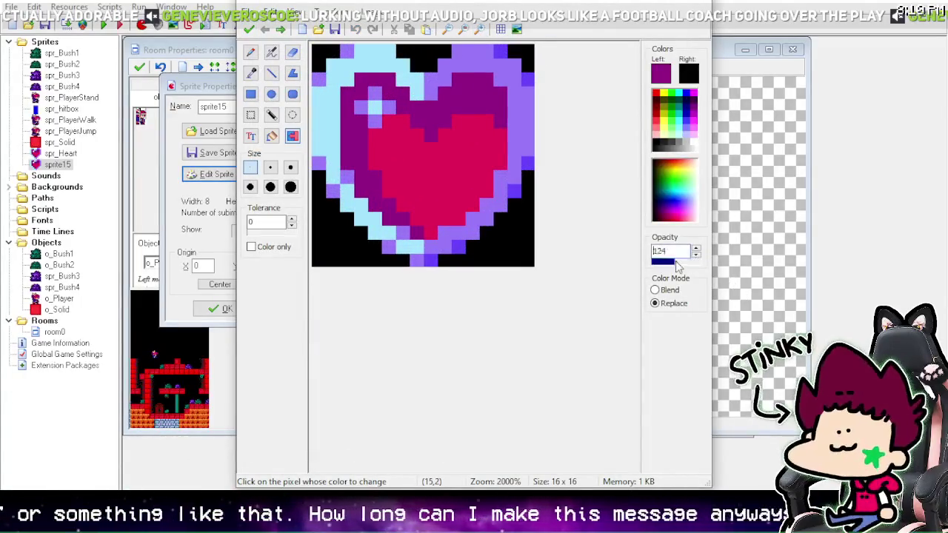
{"action": "left_click", "coordinate": [320, 229]}
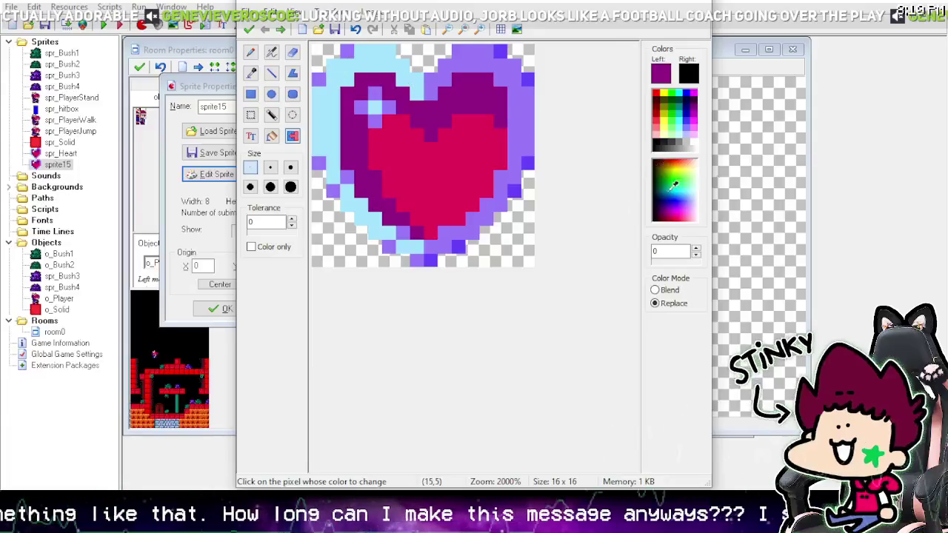
{"action": "left_click", "coordinate": [355, 29]}
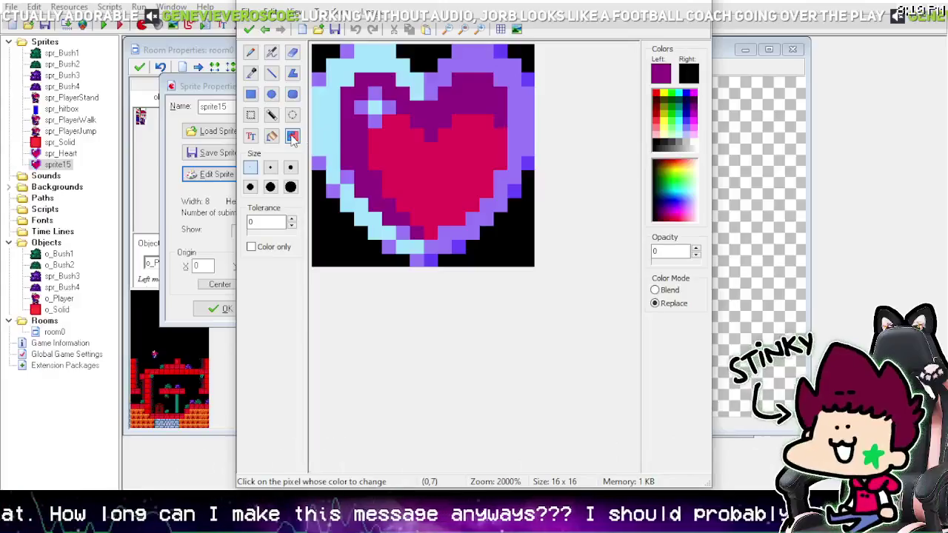
{"action": "left_click", "coordinate": [365, 216]}
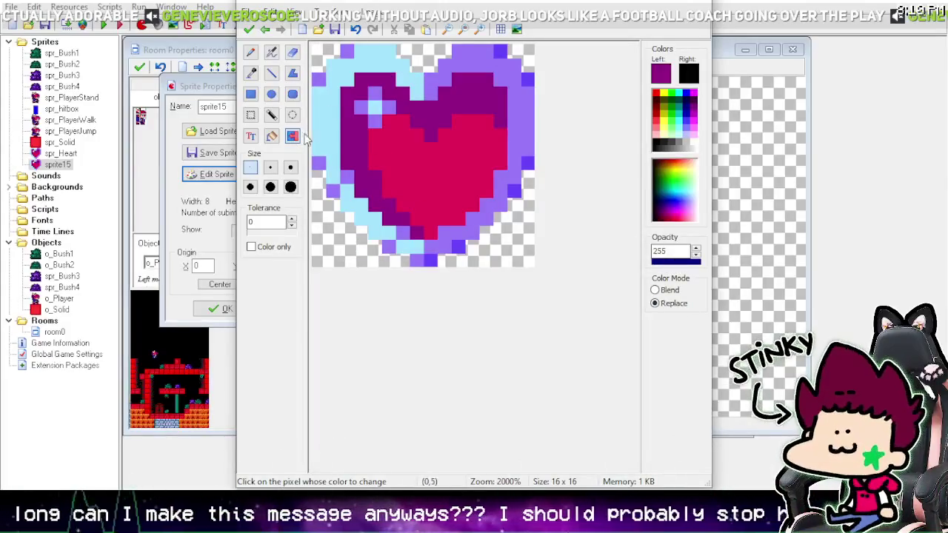
Step: Accept the edited heart frames and confirm the new sprite's properties
{"action": "right_click", "coordinate": [344, 143]}
{"action": "left_click", "coordinate": [391, 145]}
{"action": "left_click", "coordinate": [249, 29]}
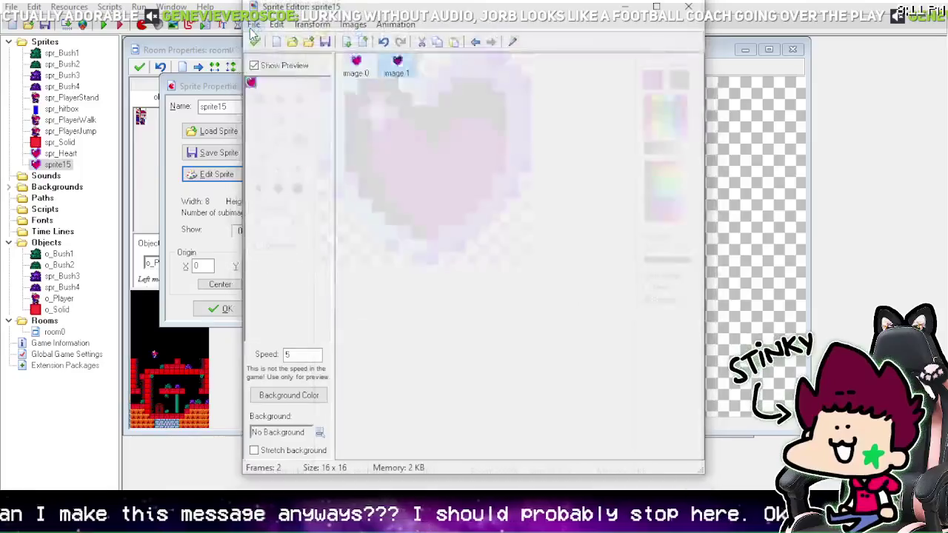
{"action": "left_click", "coordinate": [256, 43]}
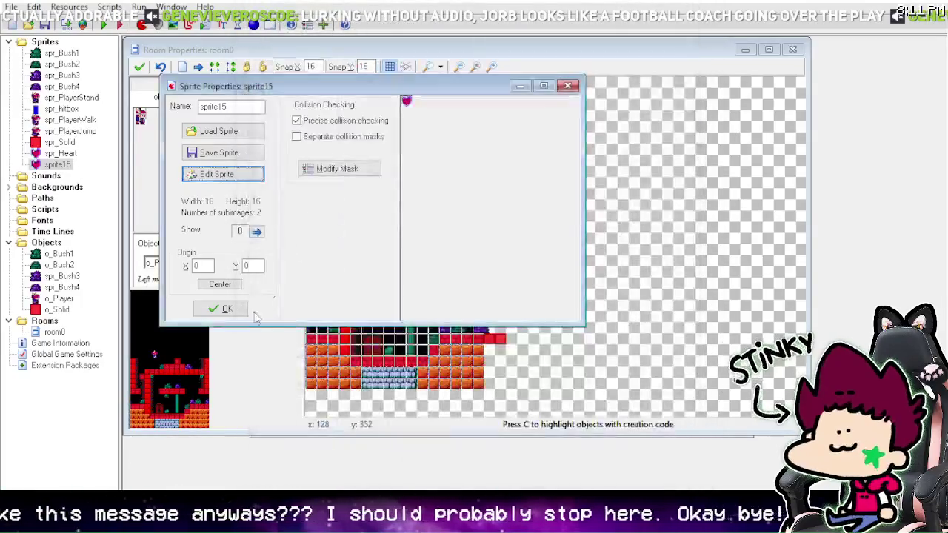
{"action": "left_click", "coordinate": [227, 309]}
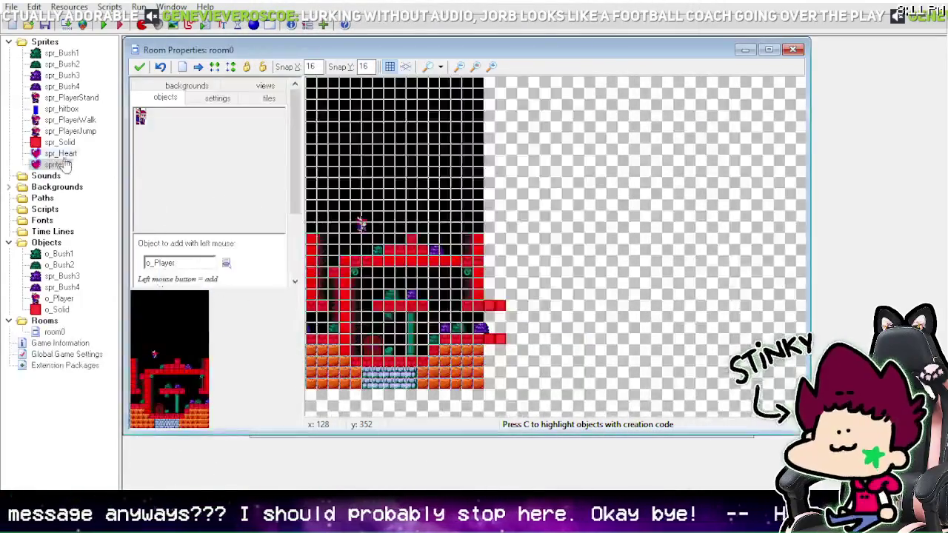
Step: Rename sprite15 to spr_Heart2 and duplicate it as spr_Heart3
{"action": "right_click", "coordinate": [57, 166]}
{"action": "left_click", "coordinate": [109, 269]}
{"action": "type", "text": "spr_Heart2"}
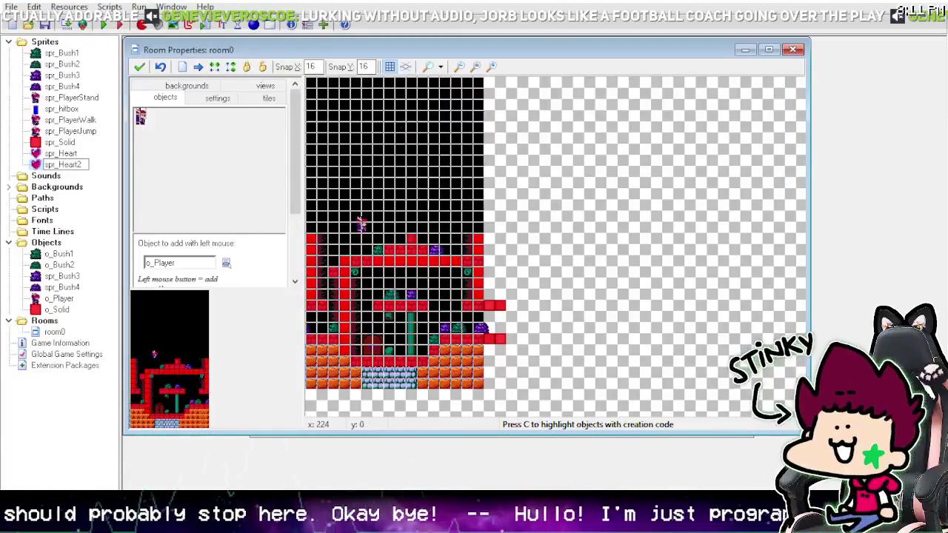
{"action": "key", "text": "Return"}
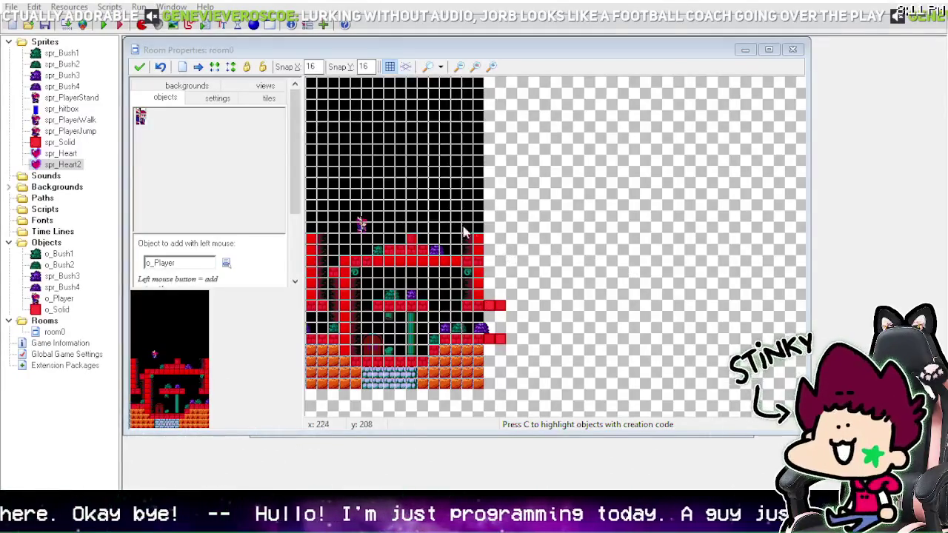
{"action": "right_click", "coordinate": [55, 166]}
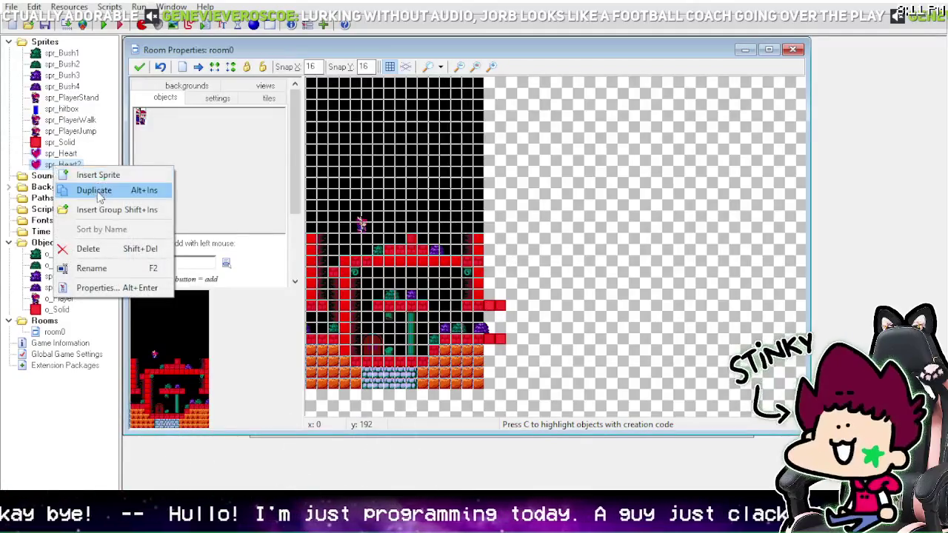
{"action": "left_click", "coordinate": [185, 188]}
{"action": "type", "text": "spr_"}
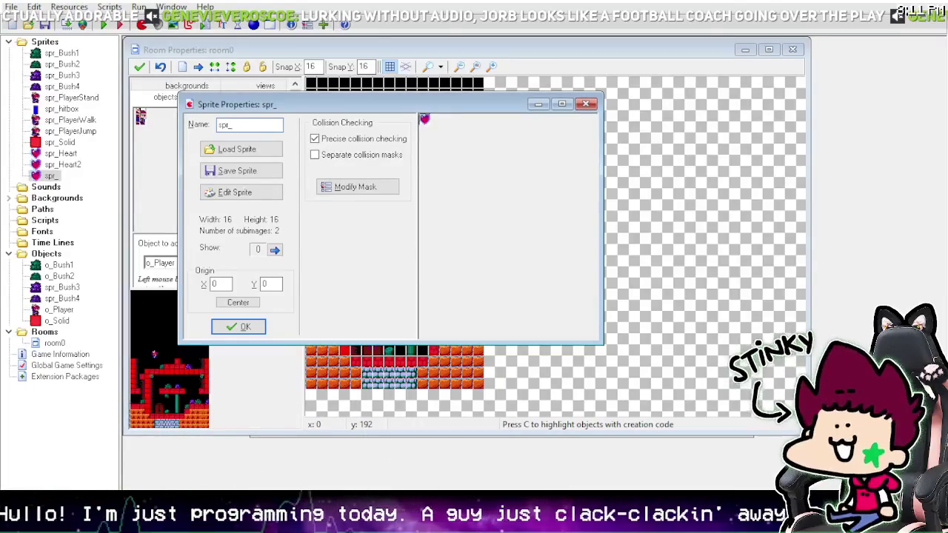
{"action": "type", "text": "Heart3"}
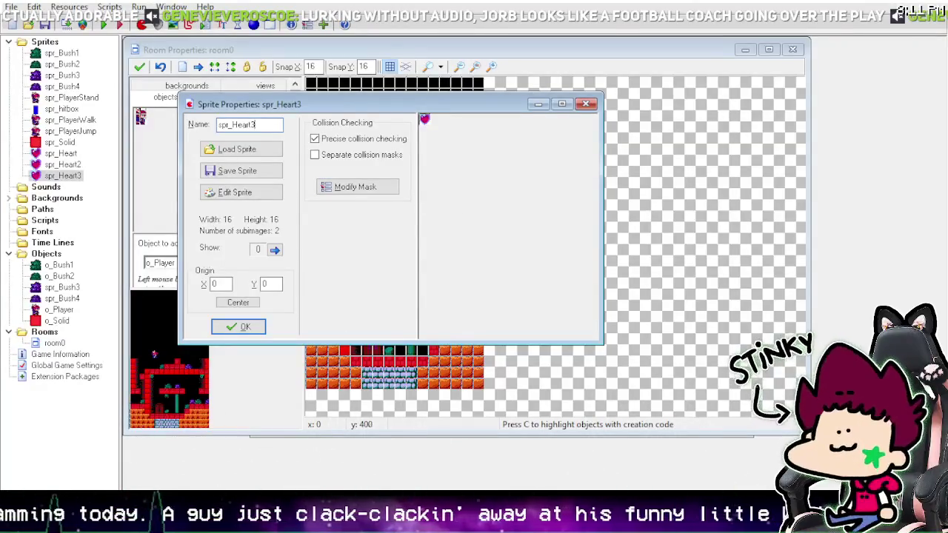
Step: Copy the large heart from Paint into spr_Heart3, resizing frames and deleting the old ones
{"action": "key", "text": "alt+Tab"}
{"action": "mouse_move", "coordinate": [260, 241]}
{"action": "left_mouse_down"}
{"action": "mouse_move", "coordinate": [385, 344]}
{"action": "mouse_move", "coordinate": [393, 374]}
{"action": "left_mouse_up"}
{"action": "right_click", "coordinate": [339, 298]}
{"action": "left_click", "coordinate": [371, 122]}
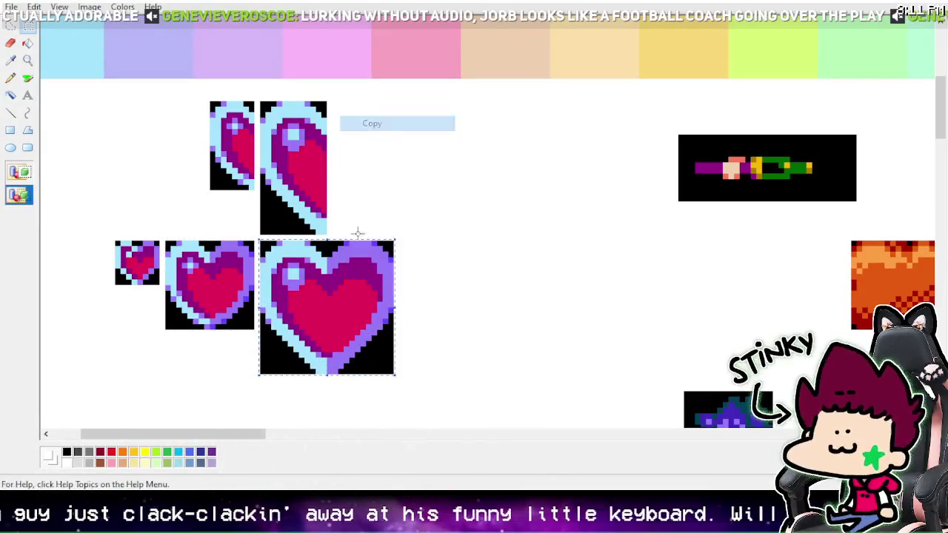
{"action": "key", "text": "alt+Tab"}
{"action": "left_click", "coordinate": [223, 192]}
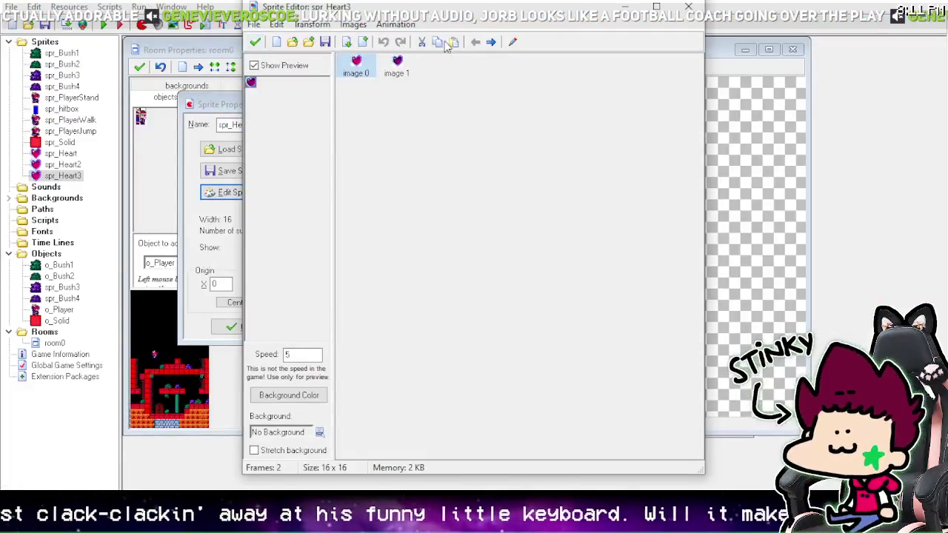
{"action": "left_click", "coordinate": [455, 42]}
{"action": "left_click", "coordinate": [442, 236]}
{"action": "left_click", "coordinate": [429, 326]}
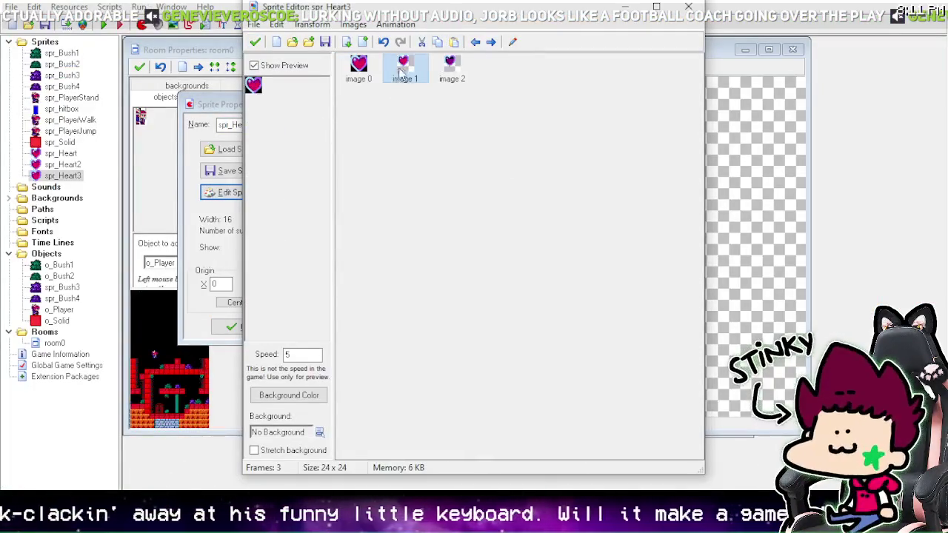
{"action": "left_click", "coordinate": [421, 42]}
{"action": "left_click", "coordinate": [421, 42]}
Step: Set paint opacity to 0 and make the large heart's black background transparent
{"action": "key", "text": "Return"}
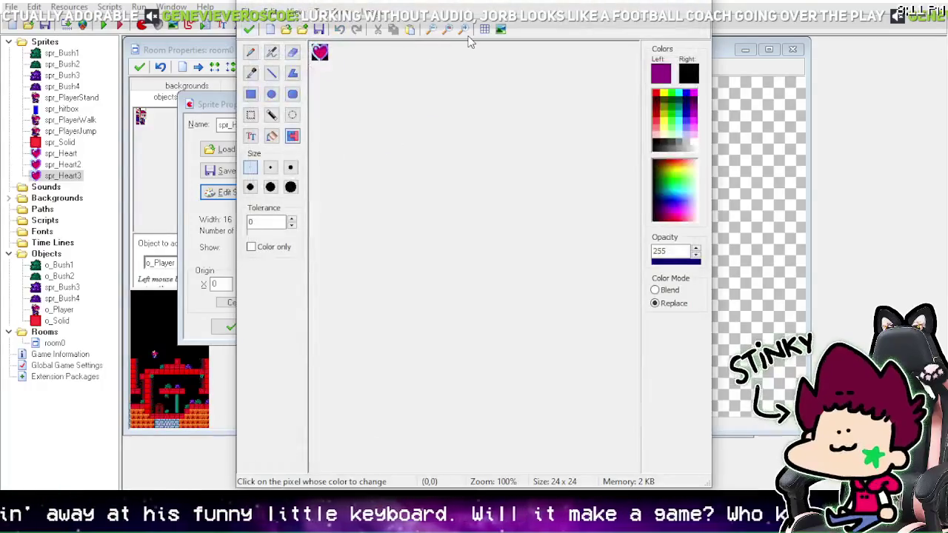
{"action": "left_click", "coordinate": [465, 31]}
{"action": "left_click", "coordinate": [465, 31]}
{"action": "left_click", "coordinate": [465, 32]}
{"action": "left_click", "coordinate": [464, 31]}
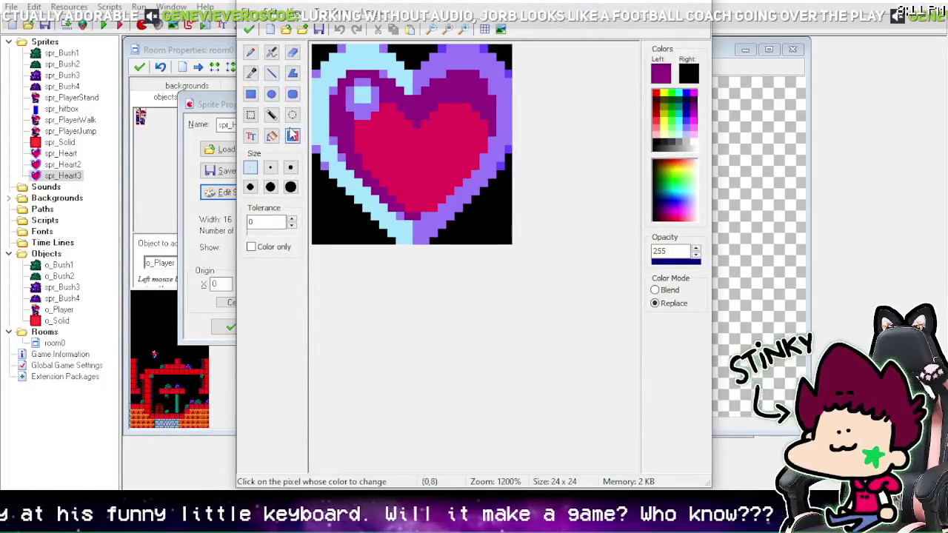
{"action": "double_click", "coordinate": [671, 251]}
{"action": "type", "text": "0"}
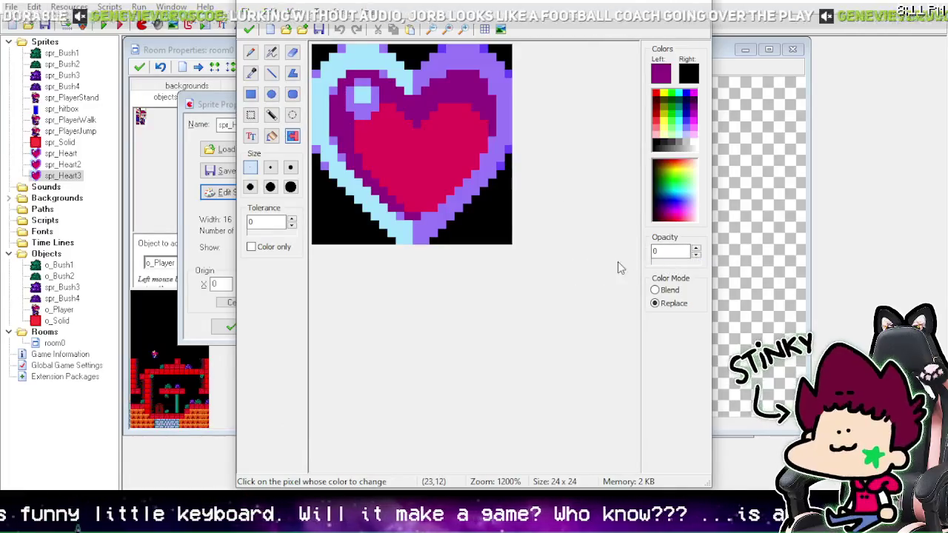
{"action": "left_click", "coordinate": [341, 211]}
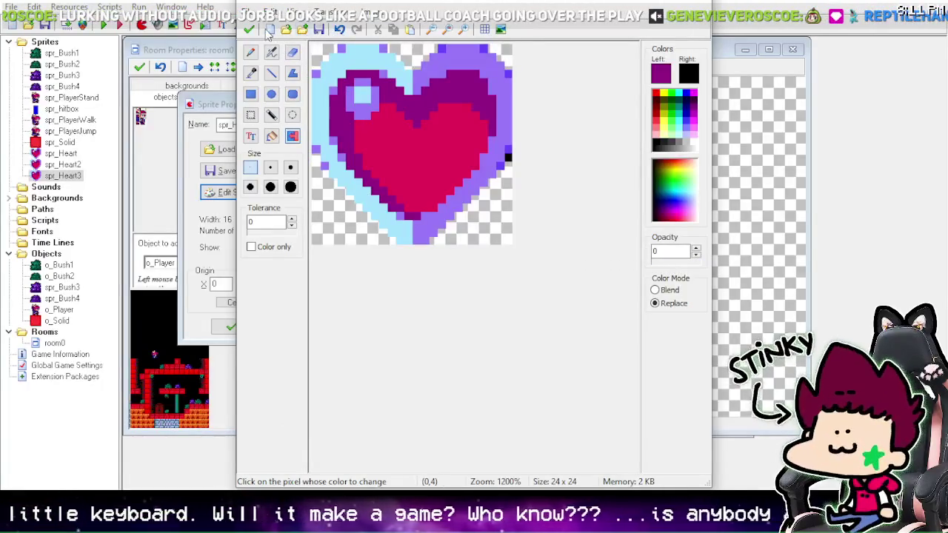
{"action": "left_click", "coordinate": [249, 30]}
Step: Add a second heart frame recoloured with a blue outline and purple fill
{"action": "left_click", "coordinate": [371, 72]}
{"action": "left_click", "coordinate": [437, 43]}
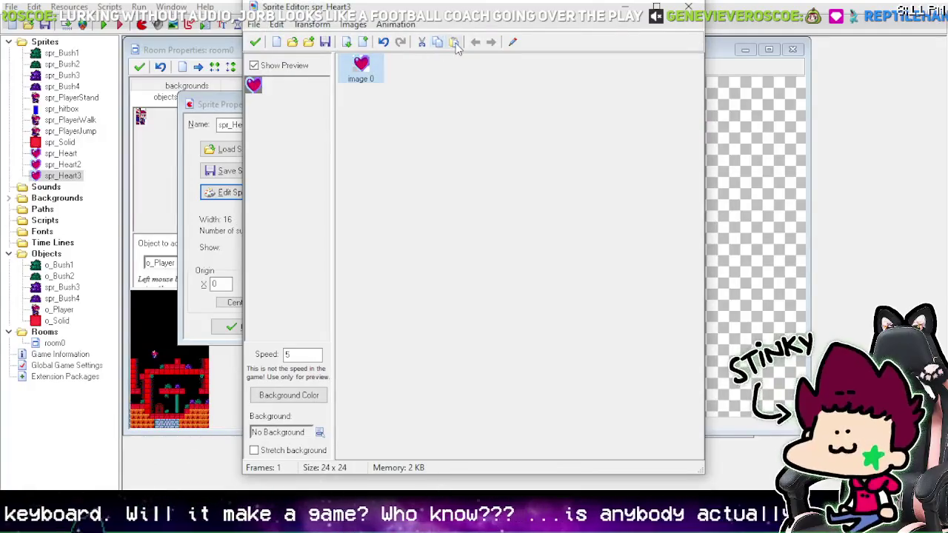
{"action": "left_click", "coordinate": [455, 42]}
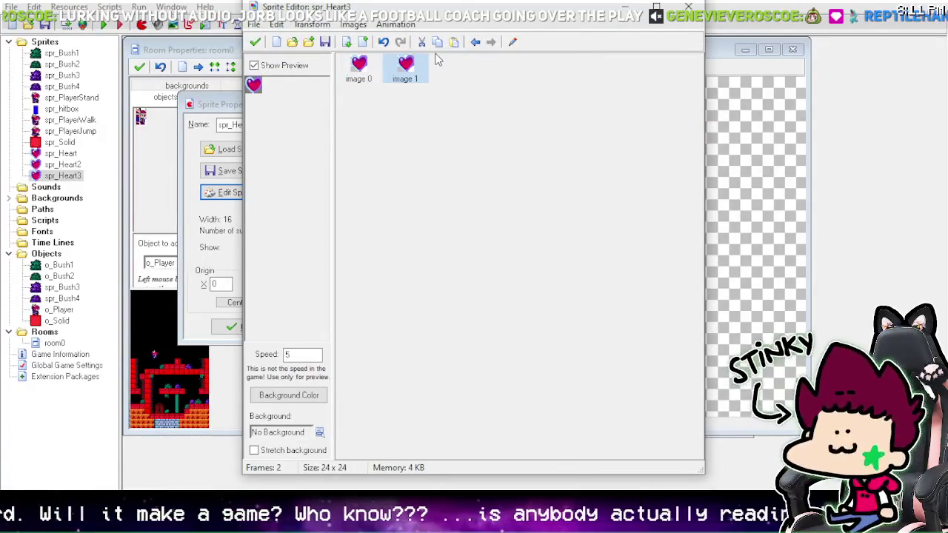
{"action": "double_click", "coordinate": [358, 66]}
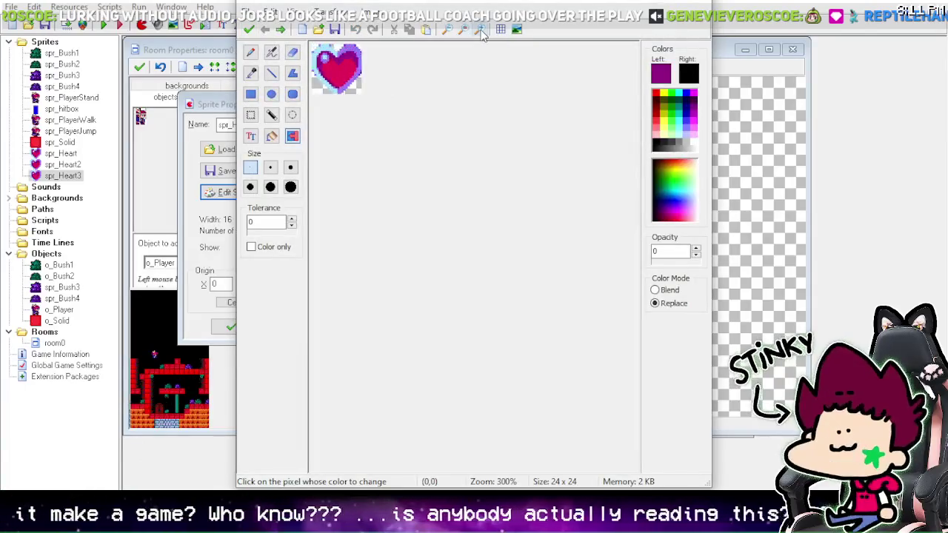
{"action": "left_click", "coordinate": [480, 29]}
{"action": "left_click", "coordinate": [480, 30]}
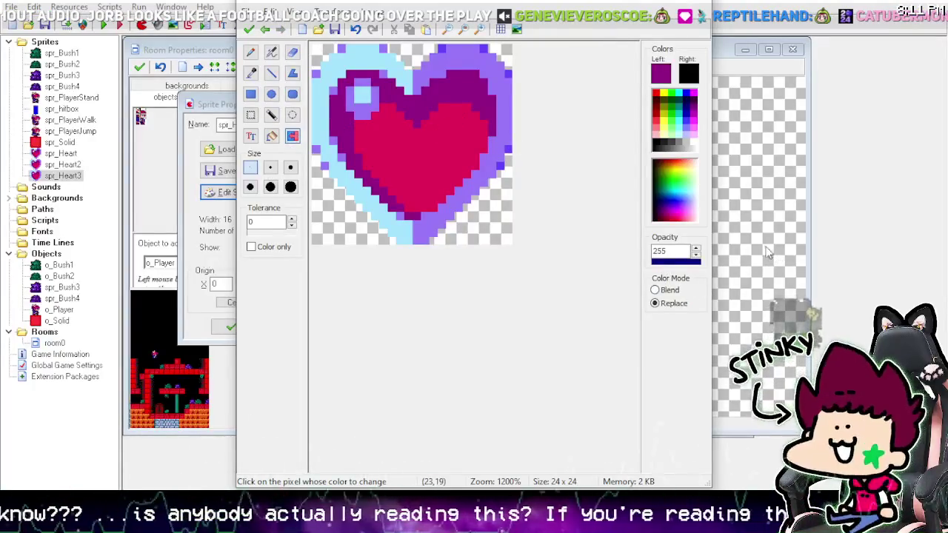
{"action": "right_click", "coordinate": [444, 88]}
{"action": "left_click", "coordinate": [463, 156]}
{"action": "left_click", "coordinate": [249, 29]}
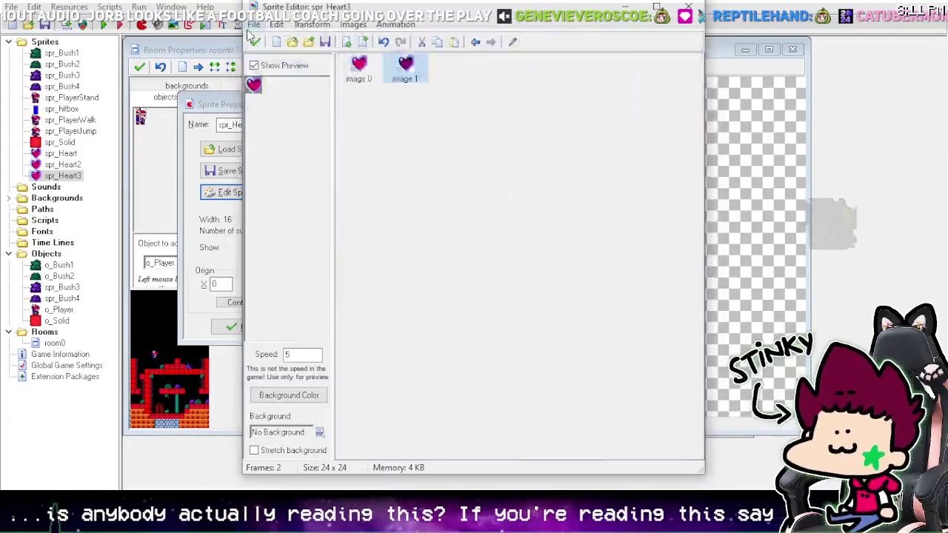
Step: Preview the two-frame heart animation and close spr_Heart3's editor and properties
{"action": "left_click", "coordinate": [255, 66]}
{"action": "left_click", "coordinate": [255, 43]}
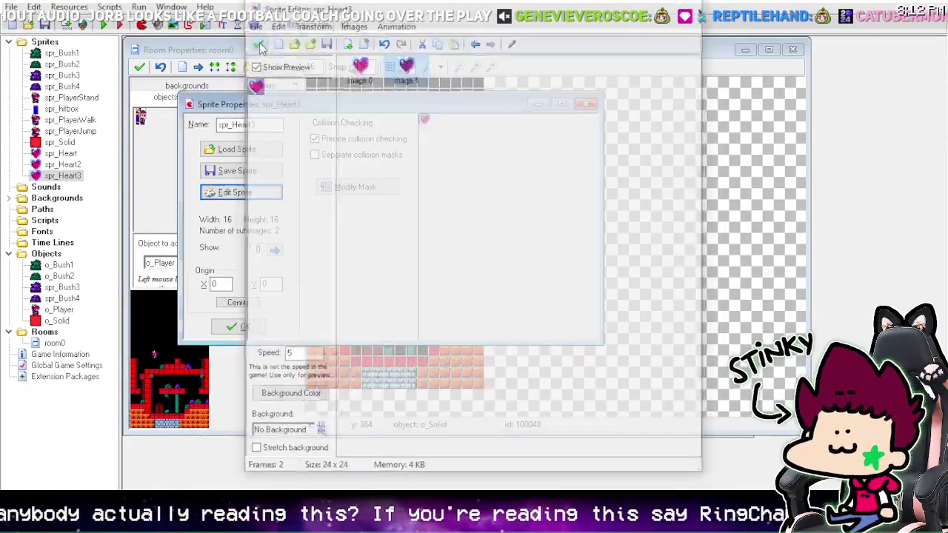
{"action": "left_click", "coordinate": [236, 327]}
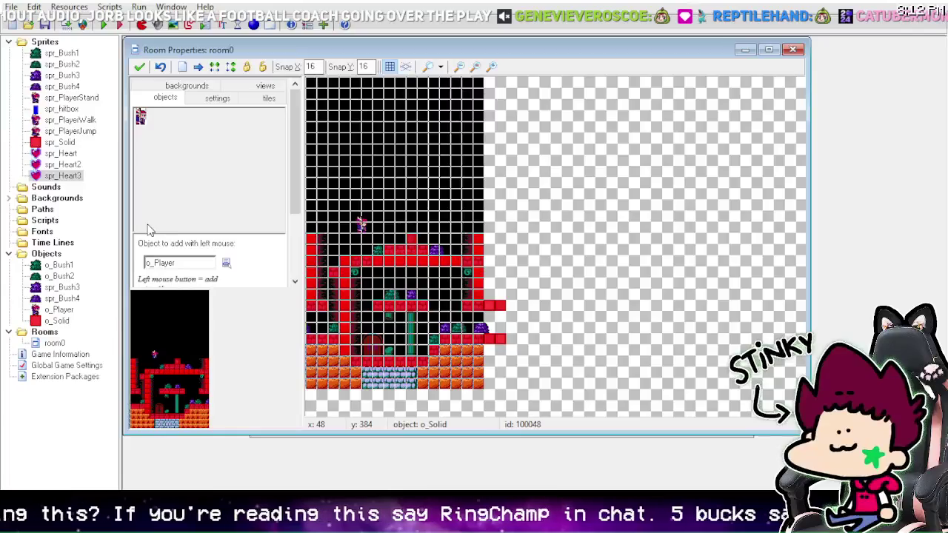
Step: Create object o_Heart with spr_Heart as its sprite, then save the project
{"action": "right_click", "coordinate": [59, 256]}
{"action": "left_click", "coordinate": [91, 265]}
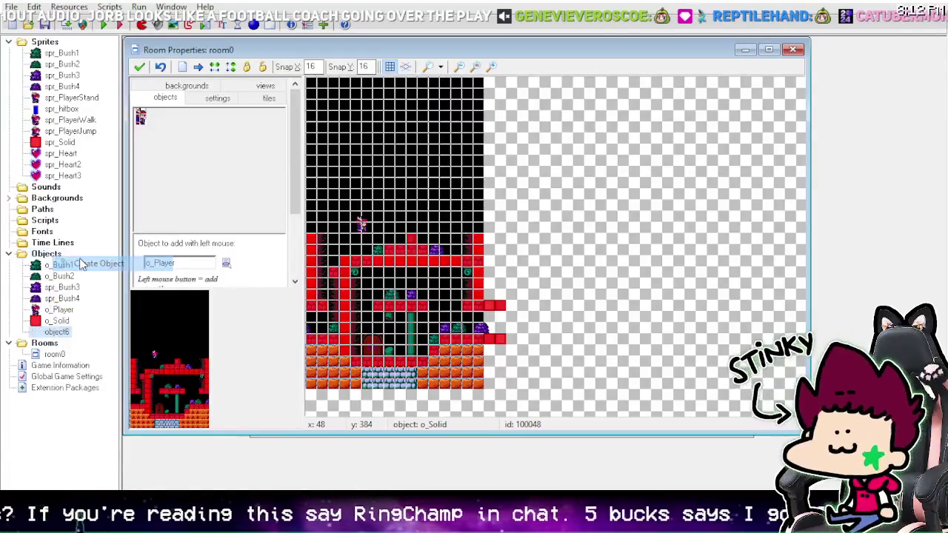
{"action": "left_click", "coordinate": [300, 171]}
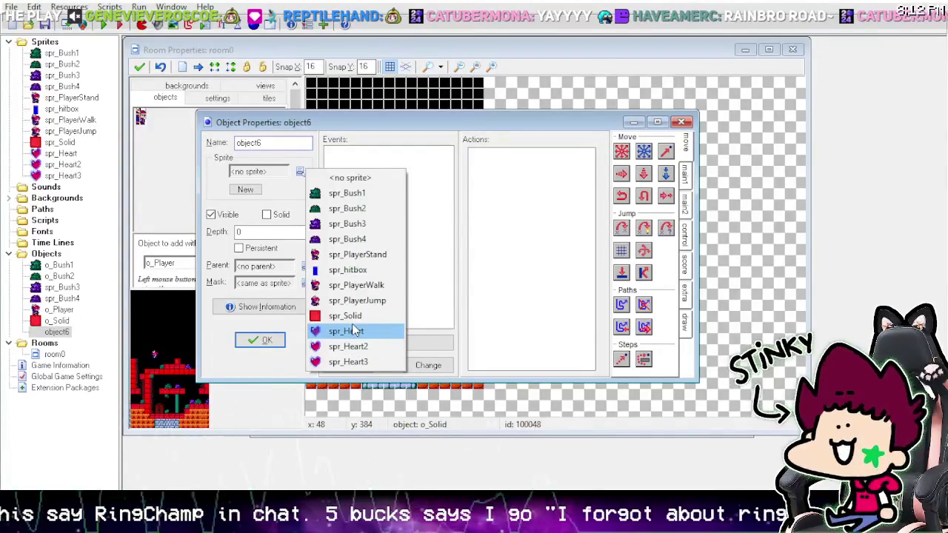
{"action": "left_click", "coordinate": [355, 331]}
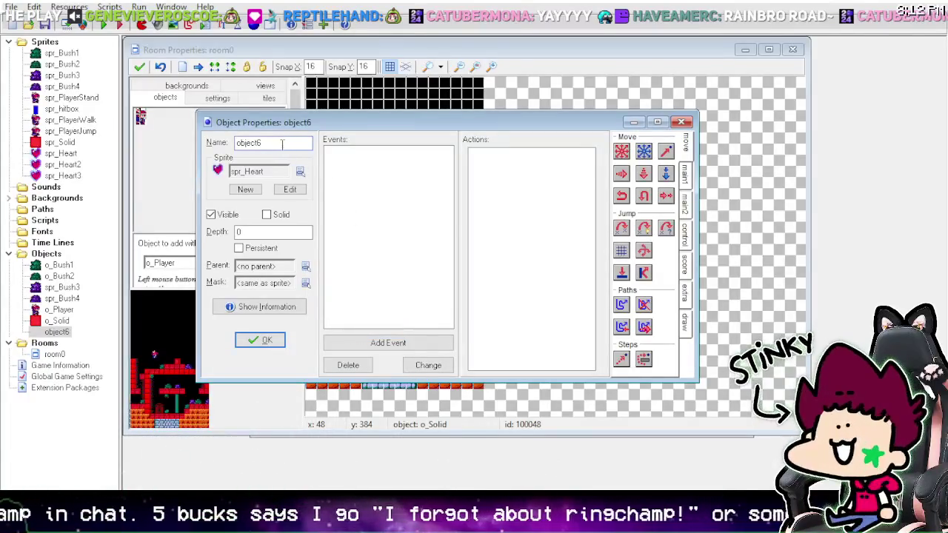
{"action": "double_click", "coordinate": [281, 144]}
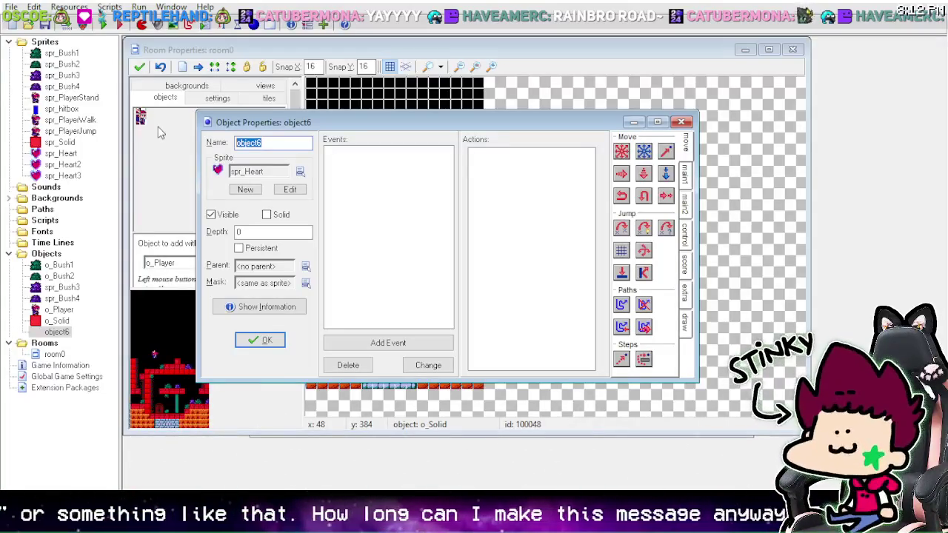
{"action": "type", "text": "o_Heart"}
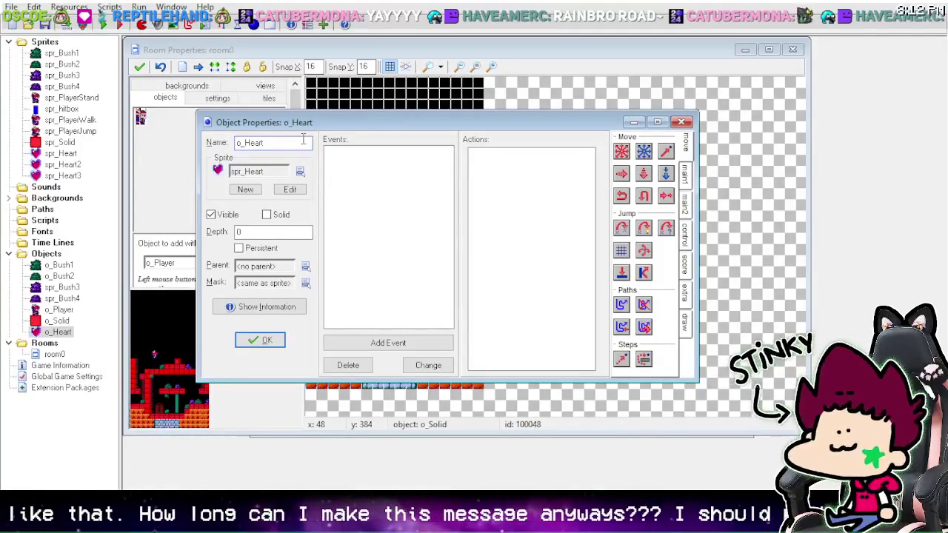
{"action": "left_click", "coordinate": [271, 345]}
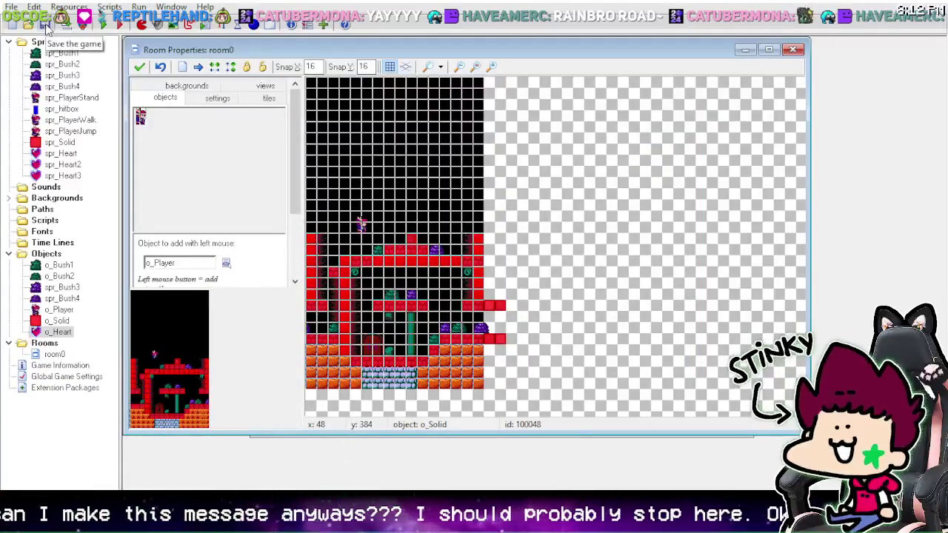
{"action": "double_click", "coordinate": [61, 333]}
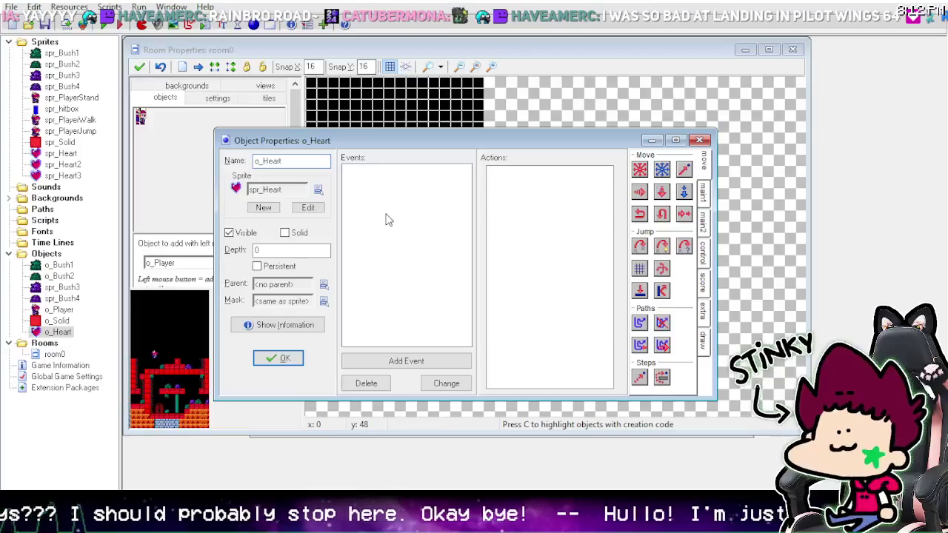
{"action": "left_click", "coordinate": [287, 358]}
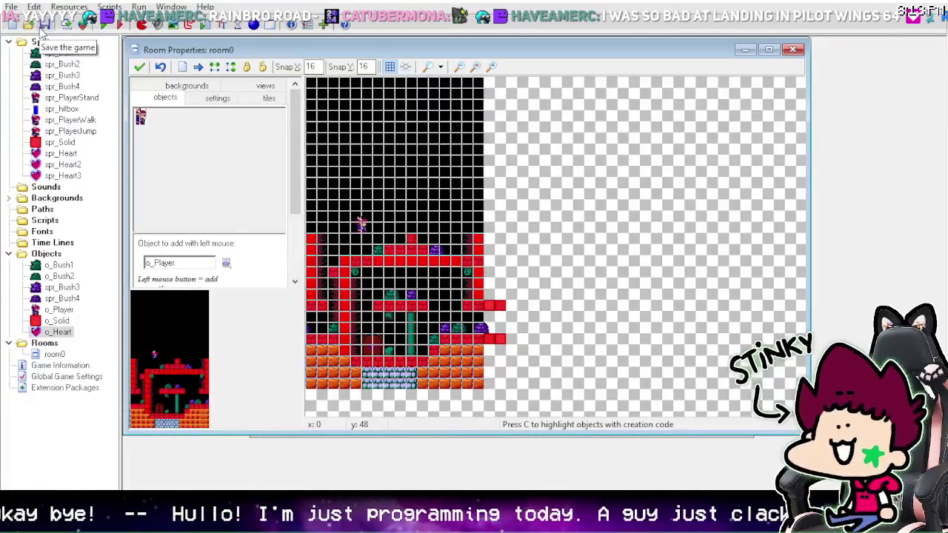
{"action": "left_click", "coordinate": [42, 29]}
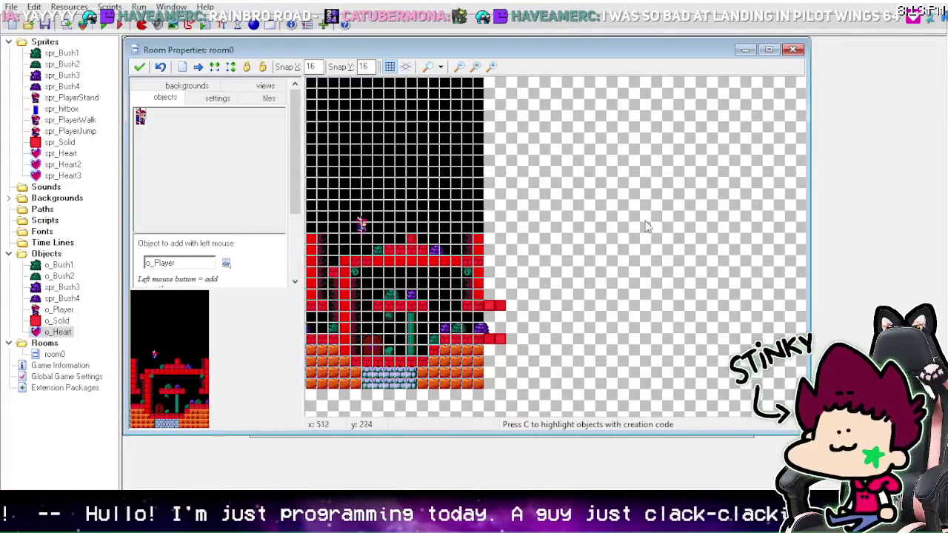
Step: Choose o_Heart as the object to add and set room0's snap to 8 pixels
{"action": "left_click", "coordinate": [226, 263]}
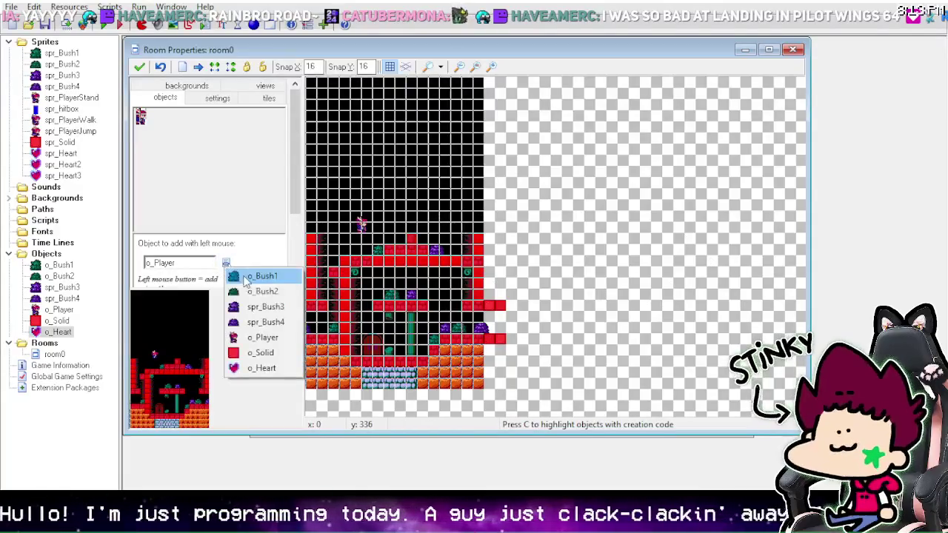
{"action": "left_click", "coordinate": [255, 366]}
{"action": "double_click", "coordinate": [311, 66]}
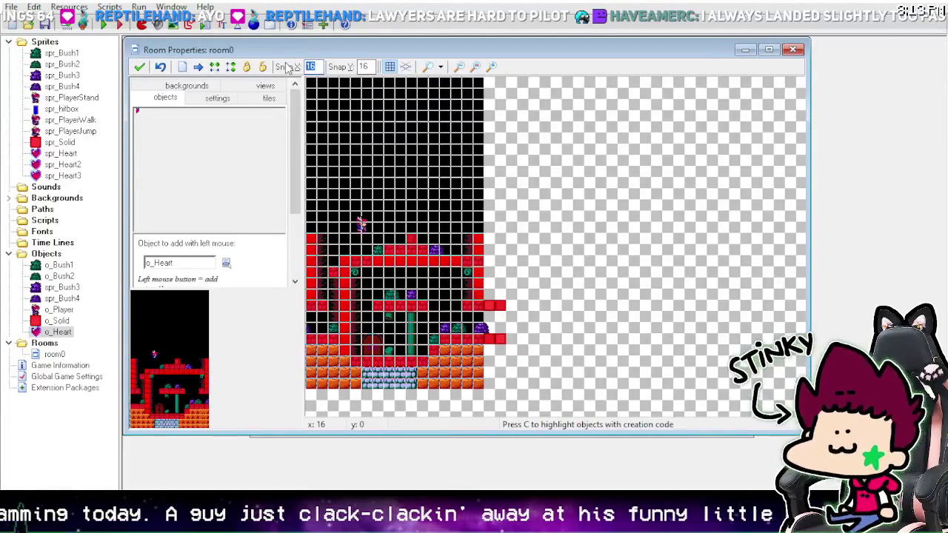
{"action": "type", "text": "88"}
{"action": "left_click", "coordinate": [389, 67]}
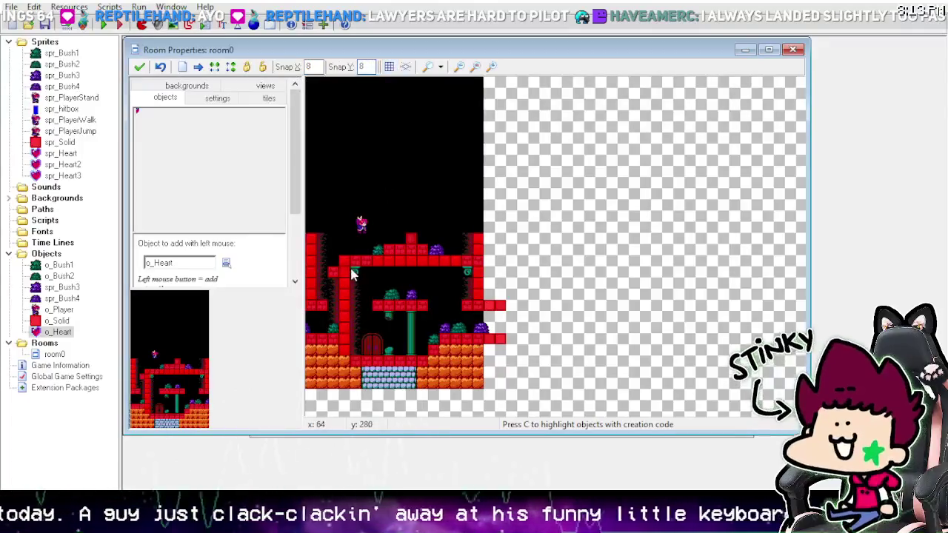
Step: Place trial hearts on the upper-left ledge and delete the misplaced ones
{"action": "left_click", "coordinate": [346, 246]}
{"action": "right_click", "coordinate": [347, 247]}
{"action": "left_click", "coordinate": [374, 252]}
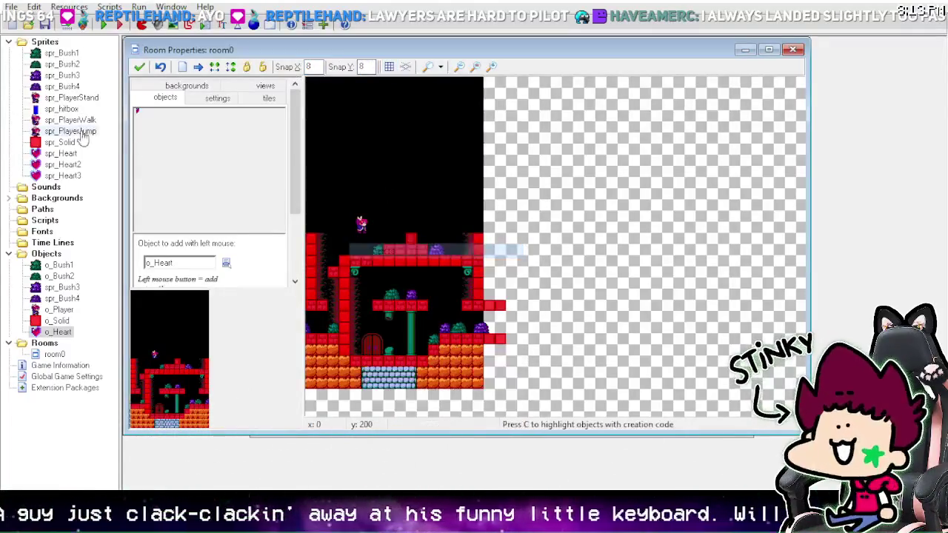
{"action": "double_click", "coordinate": [61, 154]}
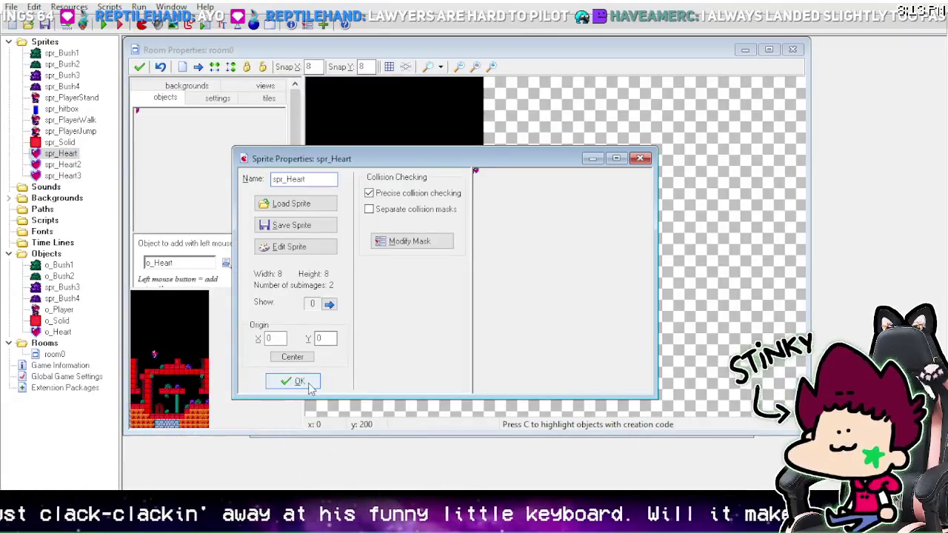
{"action": "left_click", "coordinate": [305, 381]}
{"action": "left_click", "coordinate": [335, 252]}
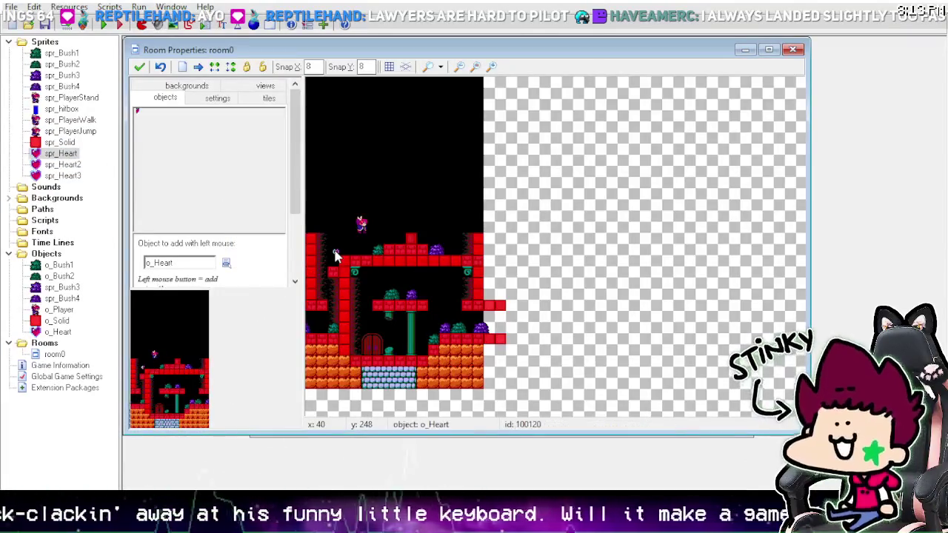
{"action": "right_click", "coordinate": [336, 253]}
{"action": "left_click", "coordinate": [369, 264]}
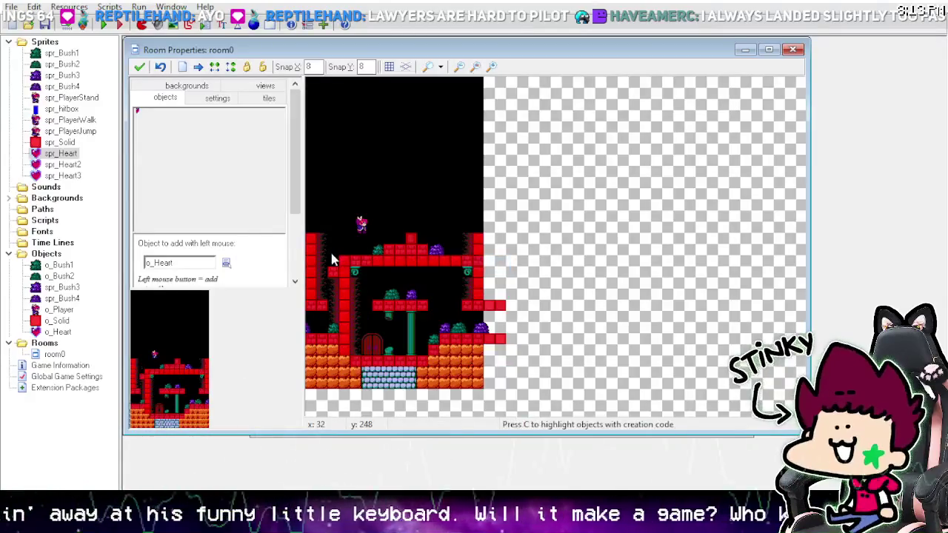
Step: Place a row of hearts along the ledge beside the left wall, removing the extra one
{"action": "left_click", "coordinate": [331, 258]}
{"action": "left_click", "coordinate": [341, 244]}
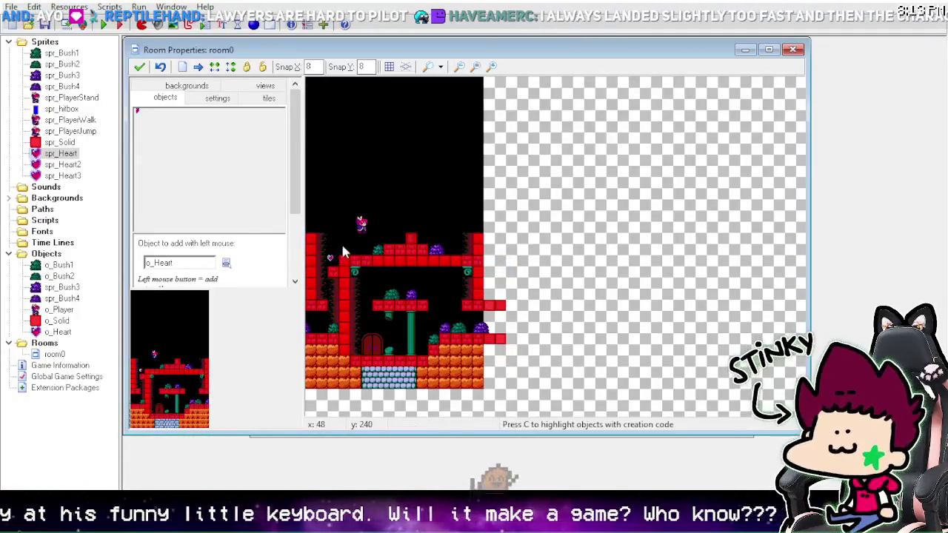
{"action": "left_click_drag", "start_coordinate": [343, 249], "coordinate": [344, 252]}
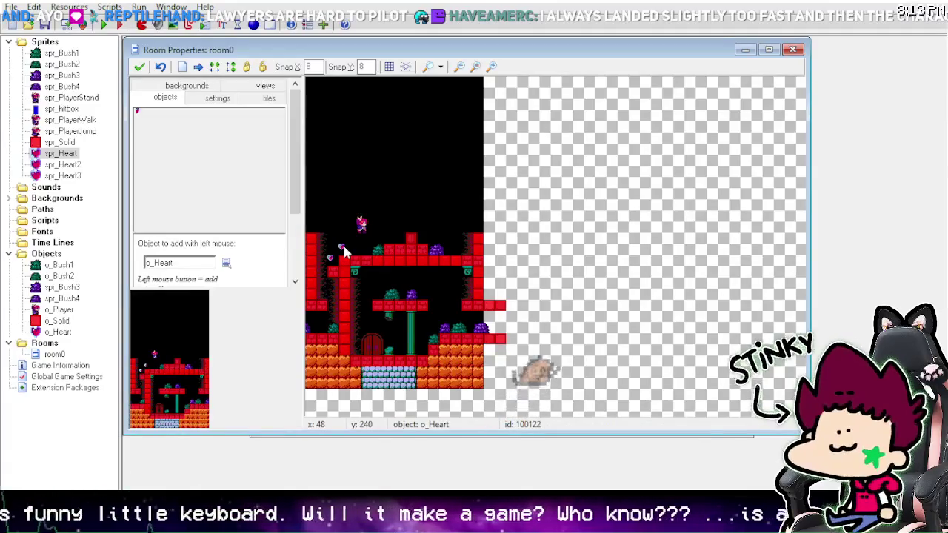
{"action": "left_click", "coordinate": [355, 252]}
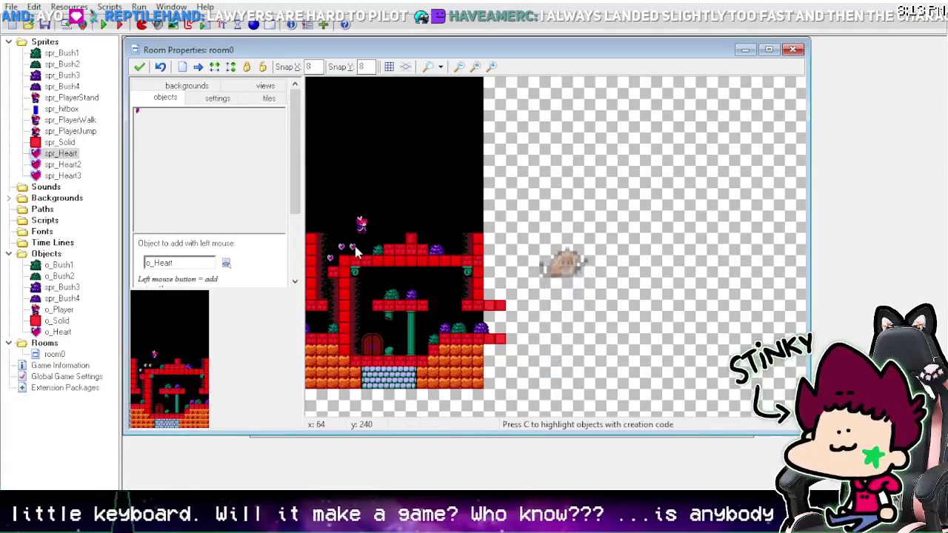
{"action": "mouse_move", "coordinate": [362, 250]}
{"action": "left_mouse_down"}
{"action": "mouse_move", "coordinate": [388, 245]}
{"action": "mouse_move", "coordinate": [359, 252]}
{"action": "left_mouse_up"}
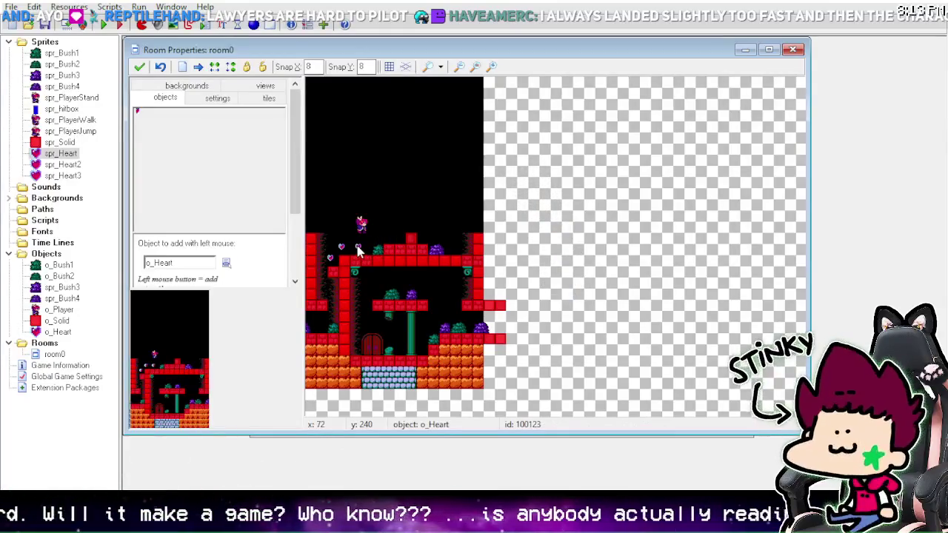
{"action": "right_click", "coordinate": [357, 246]}
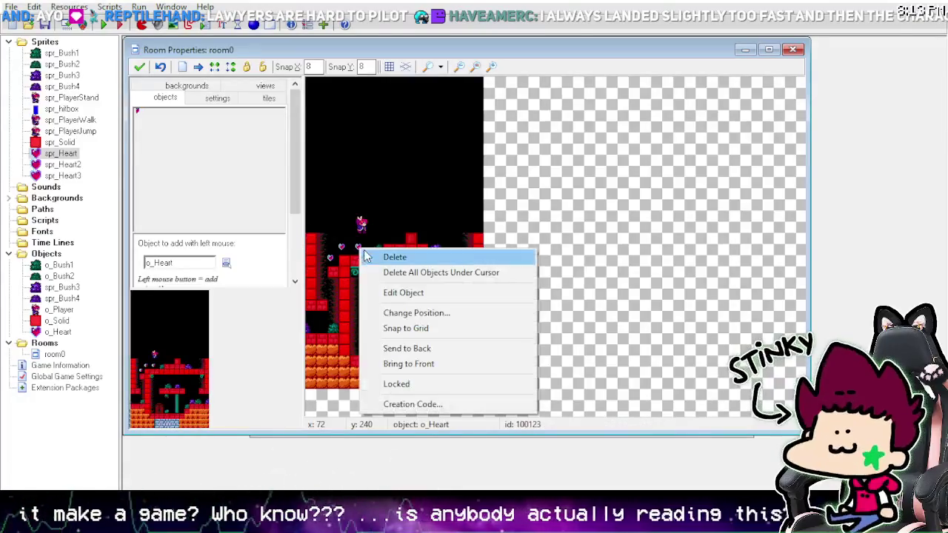
{"action": "left_click", "coordinate": [363, 253]}
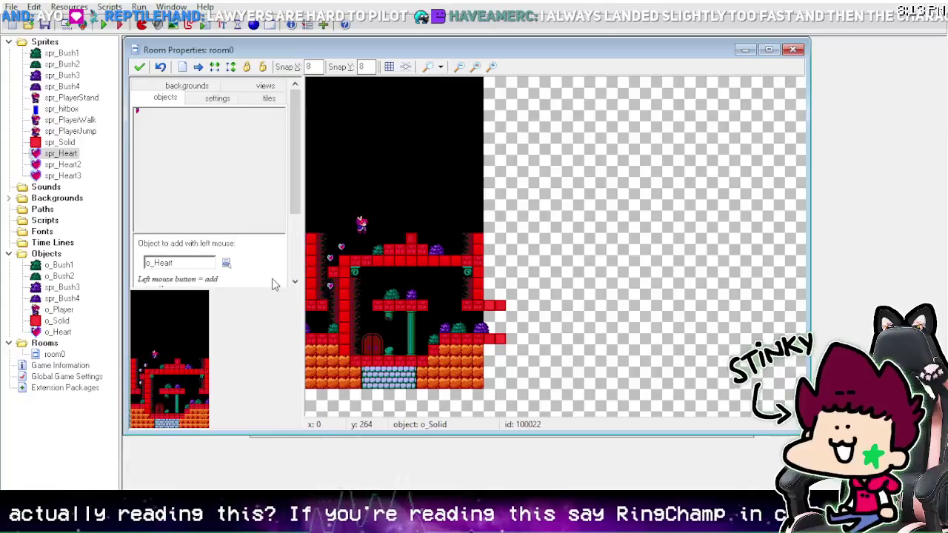
{"action": "double_click", "coordinate": [57, 332]}
Step: Give o_Heart a Create event with code image_speed=0.1, then select o_Player's Create event
{"action": "left_click", "coordinate": [443, 397]}
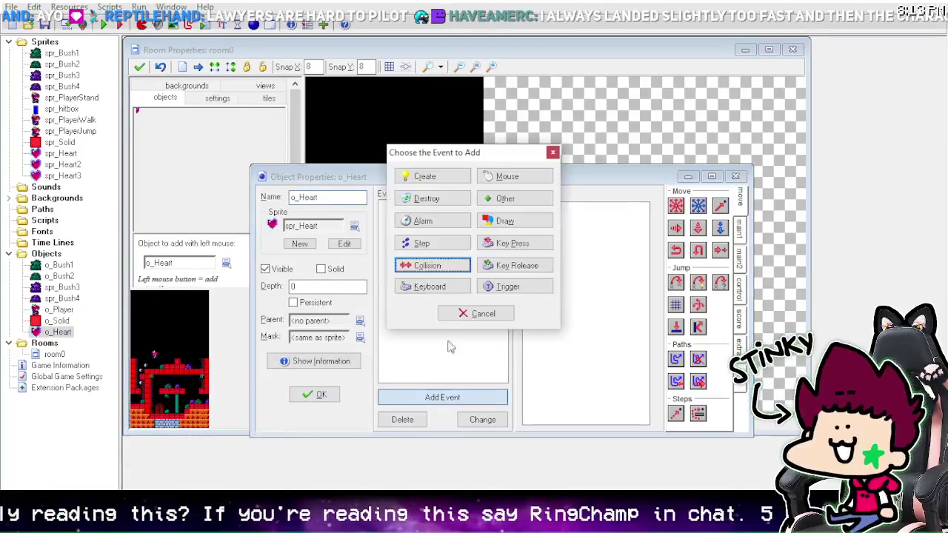
{"action": "left_click", "coordinate": [448, 177]}
{"action": "left_click", "coordinate": [741, 295]}
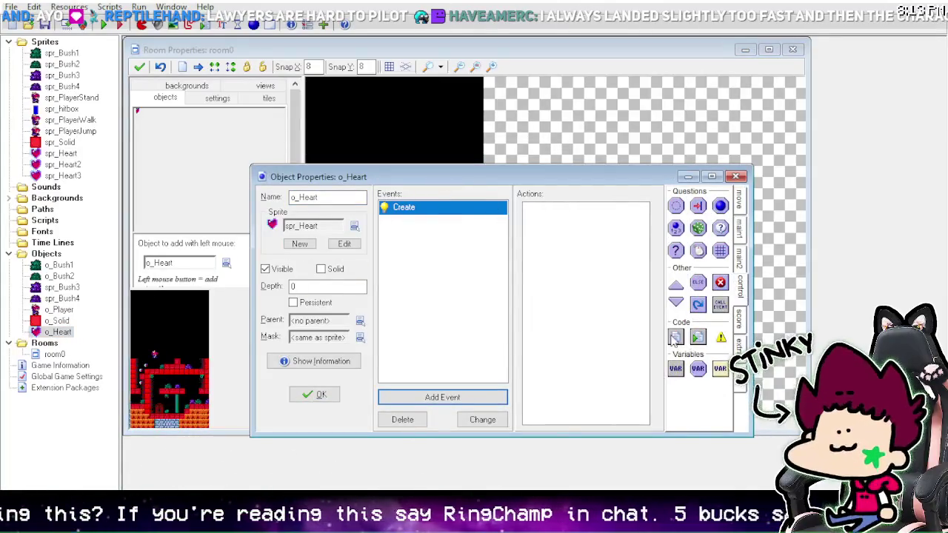
{"action": "left_click_drag", "start_coordinate": [676, 337], "coordinate": [608, 289]}
{"action": "type", "text": "image_s"}
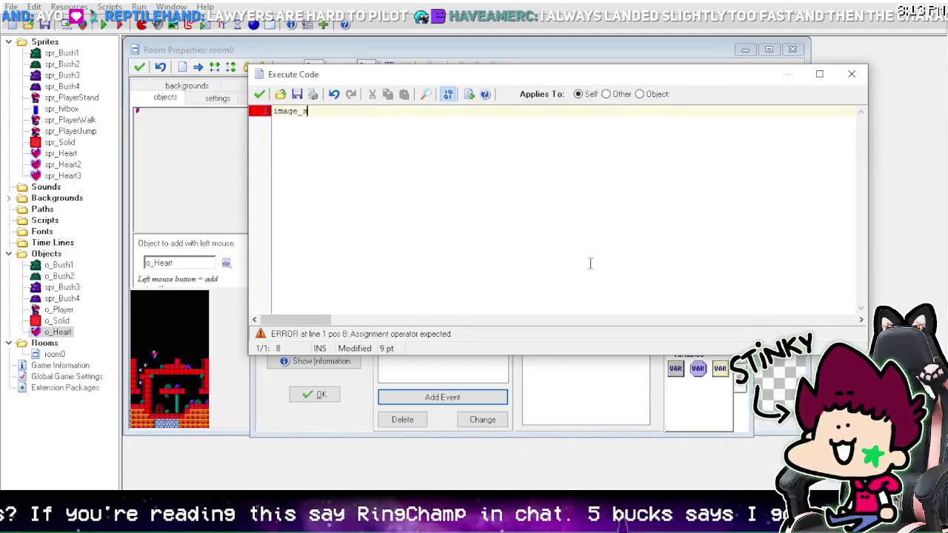
{"action": "type", "text": "peed=0.1"}
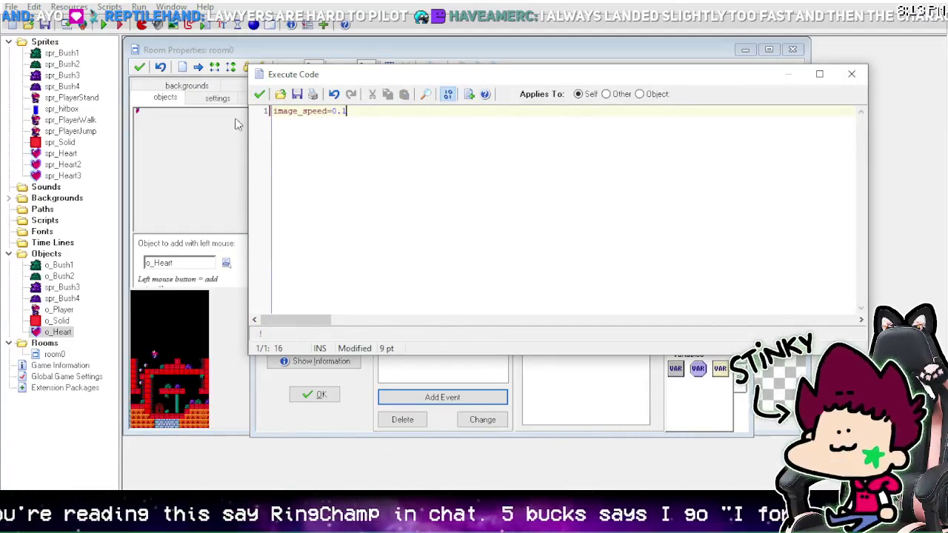
{"action": "left_click", "coordinate": [259, 94]}
{"action": "left_click", "coordinate": [315, 395]}
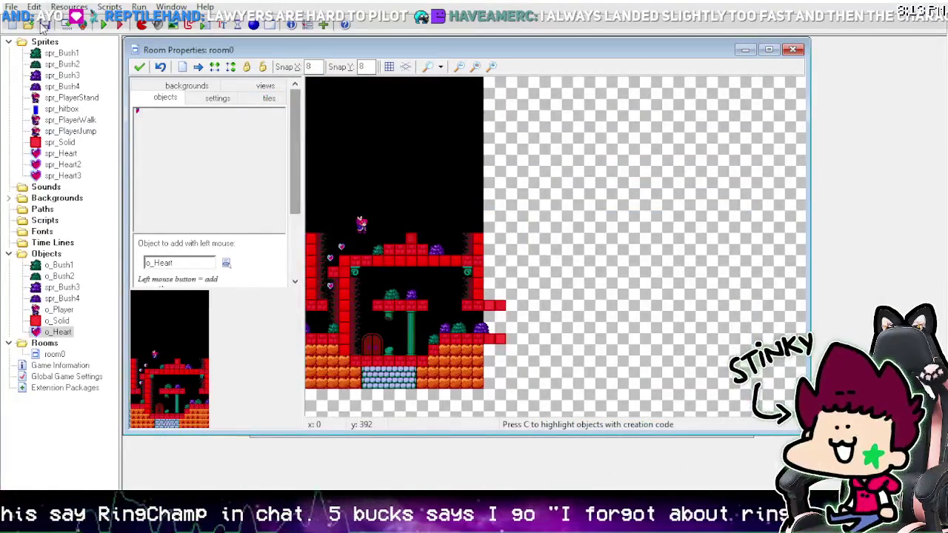
{"action": "double_click", "coordinate": [62, 310]}
{"action": "left_click", "coordinate": [404, 208]}
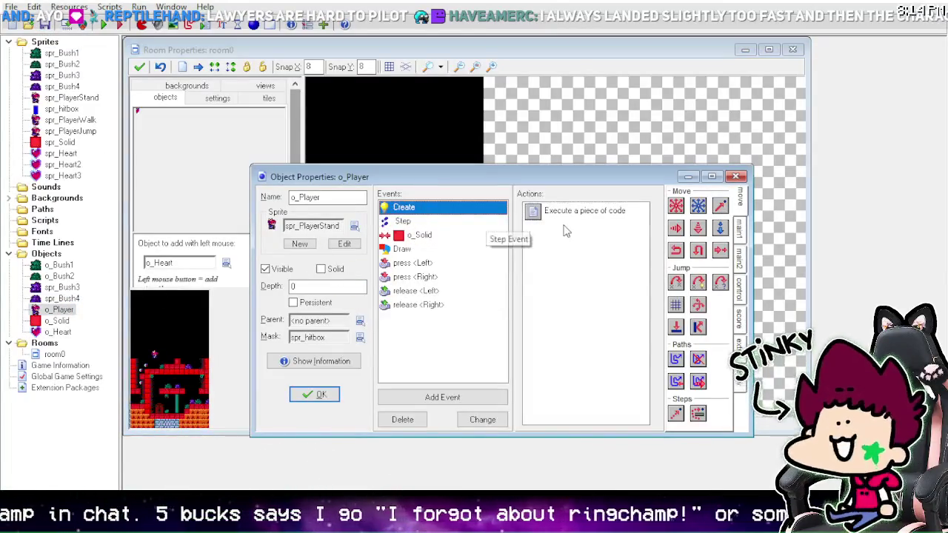
Step: Append hearts=0 to o_Player's Create event code
{"action": "double_click", "coordinate": [537, 211]}
{"action": "left_click", "coordinate": [483, 199]}
{"action": "key", "text": "Return"}
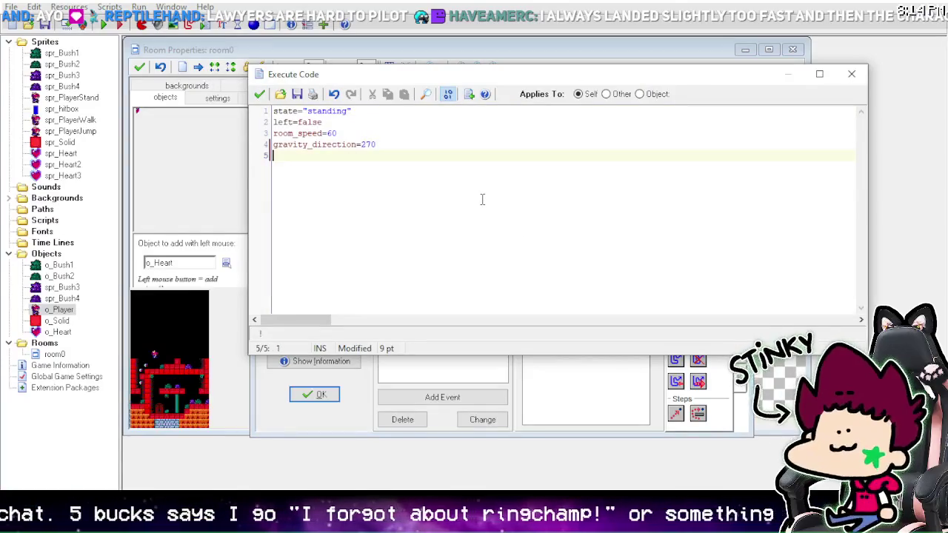
{"action": "type", "text": "hearts"}
{"action": "key", "text": "BackSpace"}
{"action": "key", "text": "BackSpace"}
{"action": "key", "text": "BackSpace"}
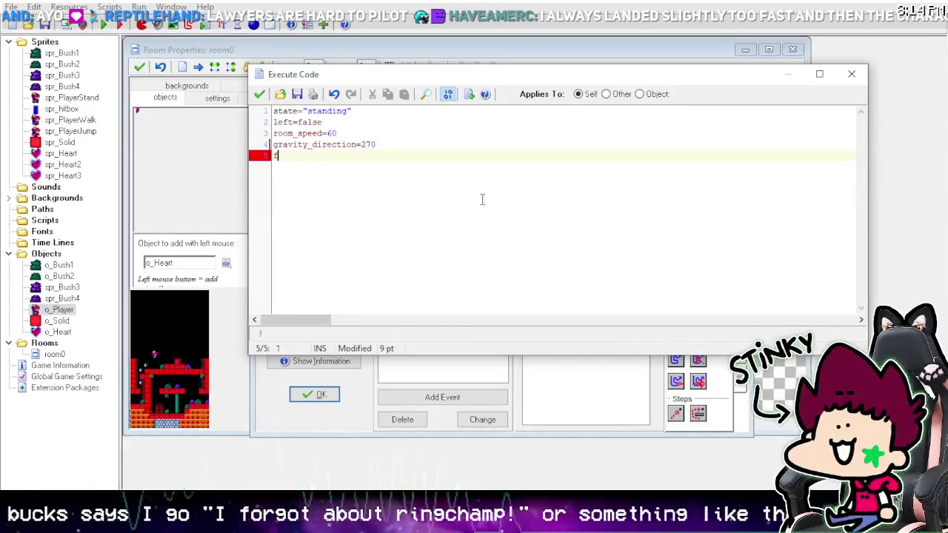
{"action": "type", "text": "hearts"}
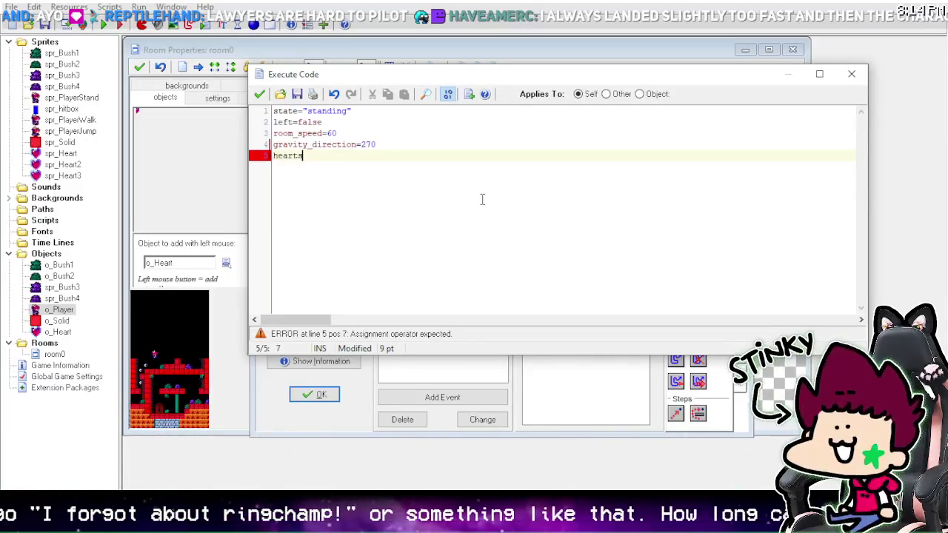
{"action": "type", "text": "=0"}
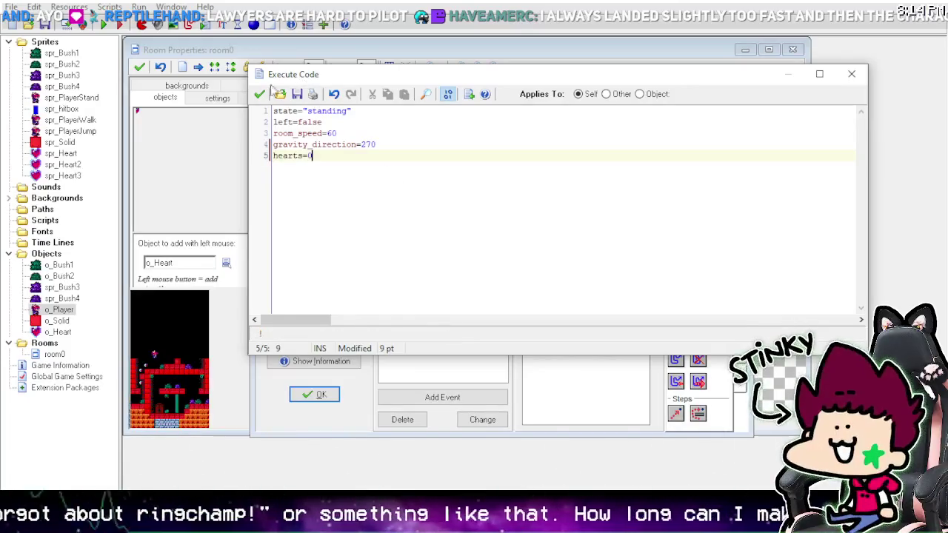
{"action": "left_click", "coordinate": [260, 94]}
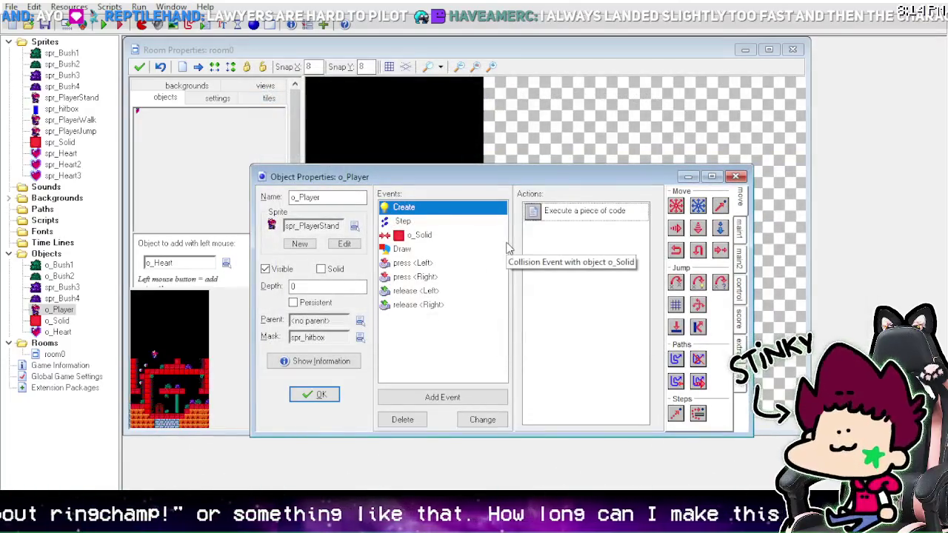
Step: Add draw_set_color(c_white) and draw_text(view_xview[0]+4,view_yview[0]+4,string(hearts)) to the Draw code
{"action": "mouse_move", "coordinate": [542, 227]}
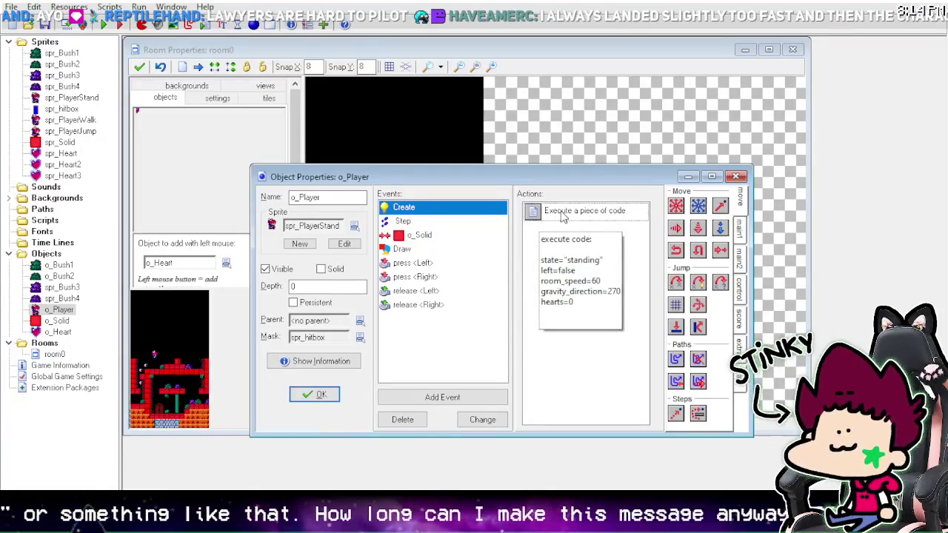
{"action": "left_click", "coordinate": [419, 235]}
{"action": "double_click", "coordinate": [402, 250]}
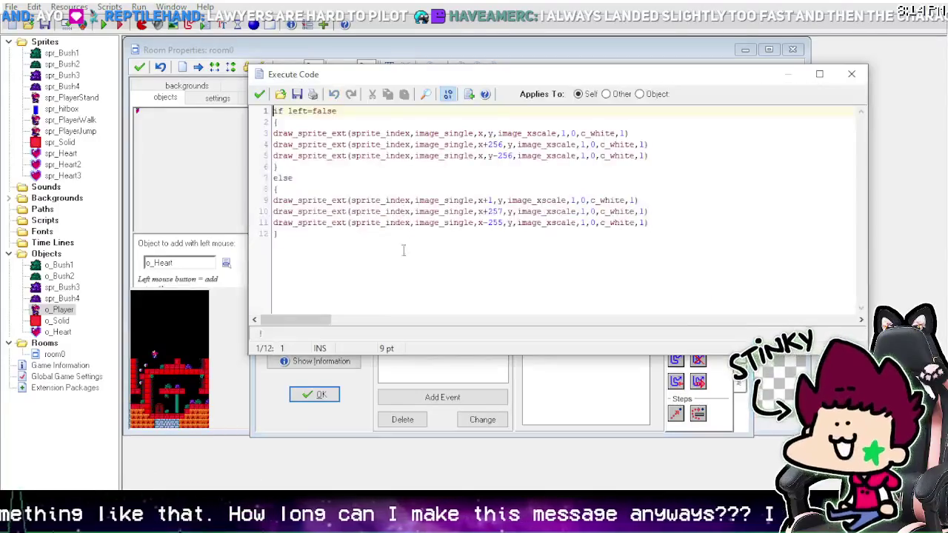
{"action": "left_click", "coordinate": [404, 249]}
{"action": "key", "text": "Return"}
{"action": "key", "text": "Return"}
{"action": "type", "text": "dra"}
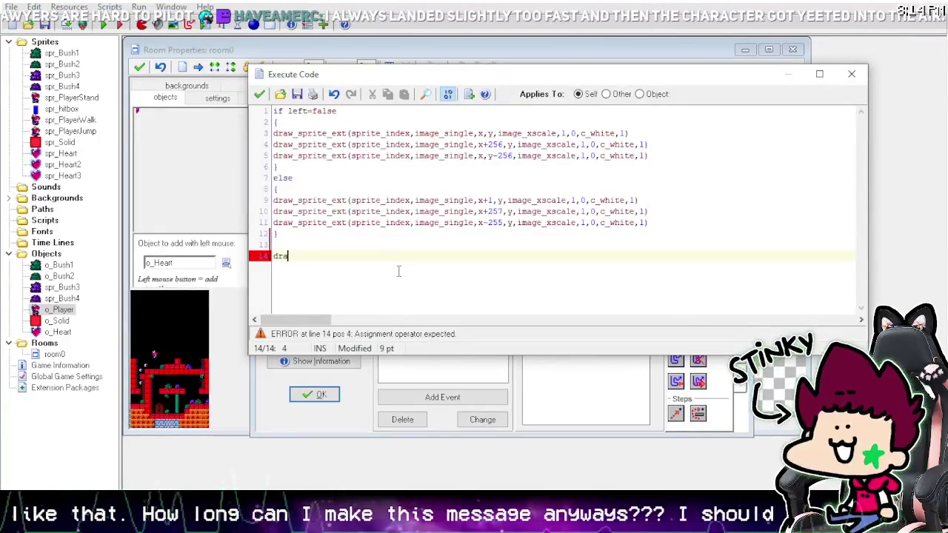
{"action": "type", "text": "w_set_"}
{"action": "key", "text": "BackSpace"}
{"action": "key", "text": "BackSpace"}
{"action": "key", "text": "BackSpace"}
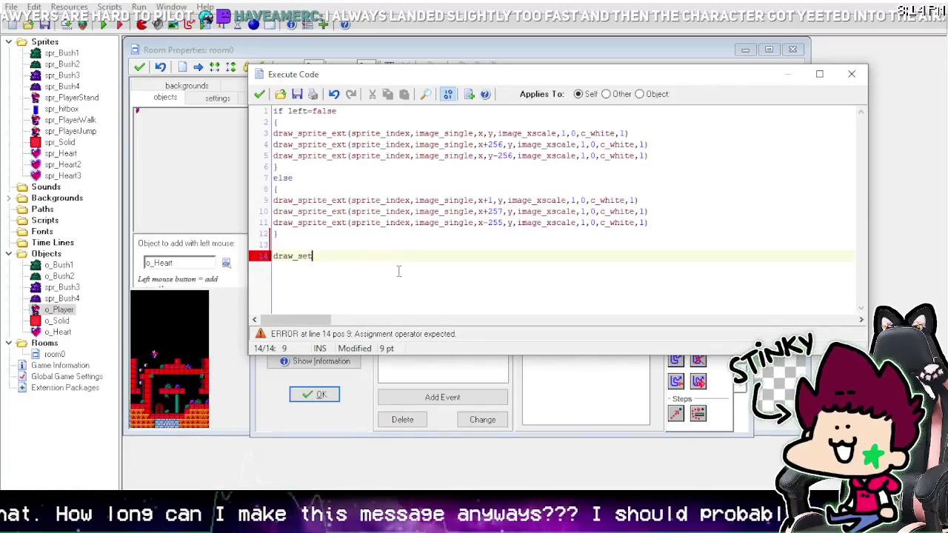
{"action": "type", "text": "_color(c_wh"}
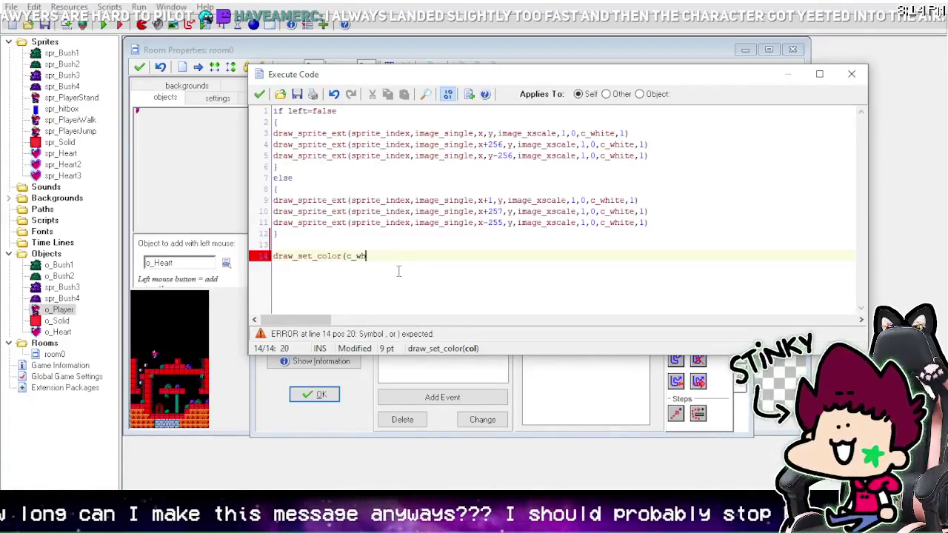
{"action": "type", "text": "ite)"}
{"action": "key", "text": "Return"}
{"action": "type", "text": "draw"}
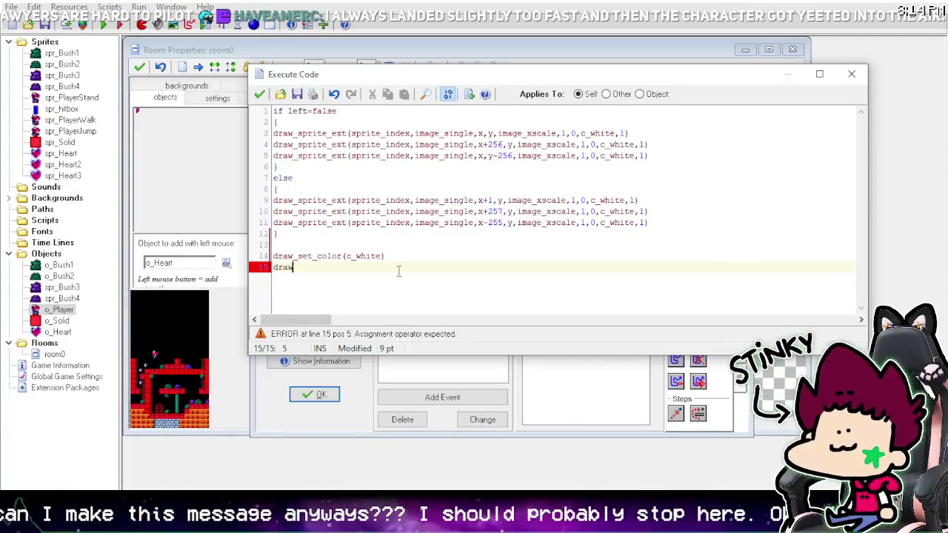
{"action": "type", "text": "_text(v"}
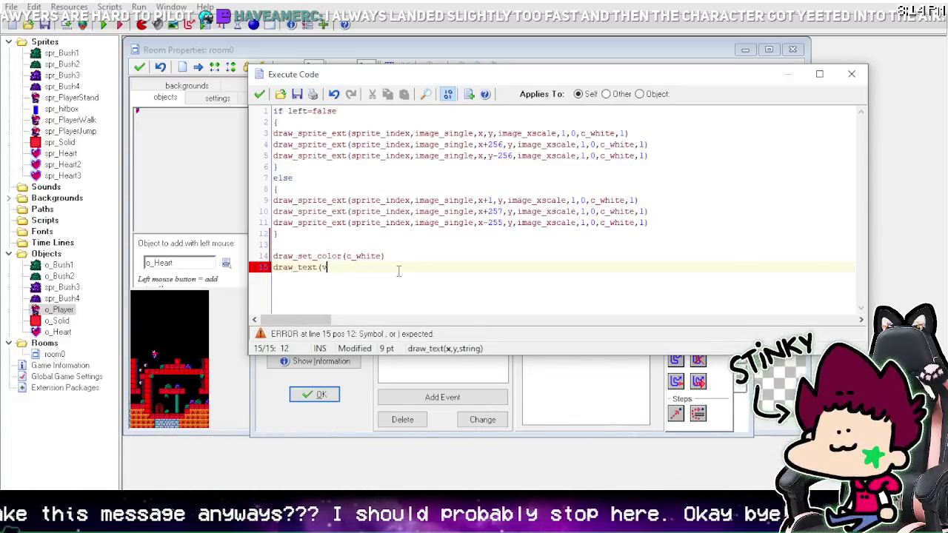
{"action": "type", "text": "iew_xview_xv"}
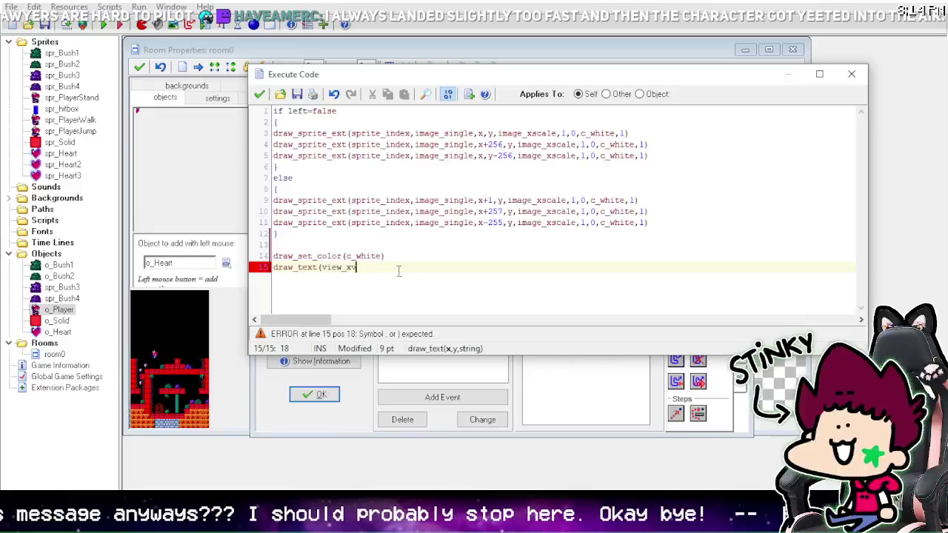
{"action": "type", "text": "iew[0]+"}
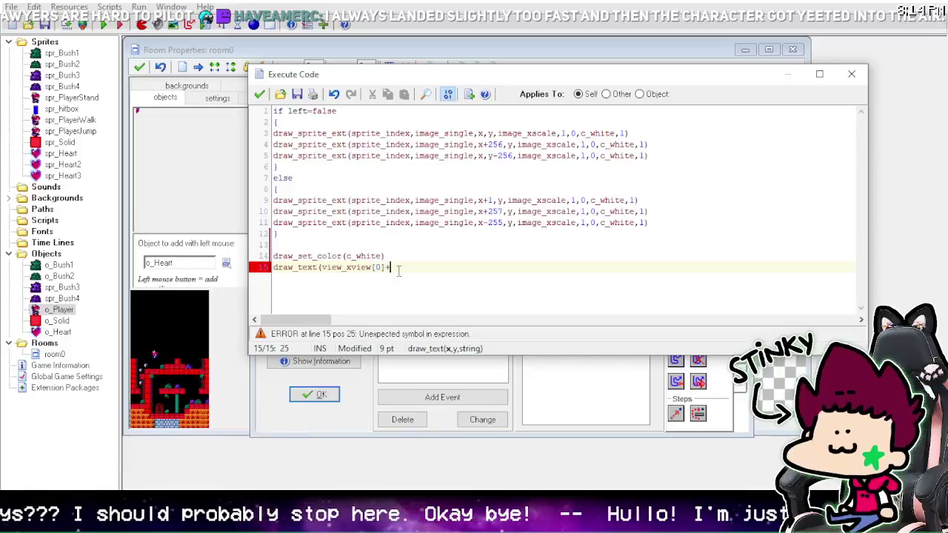
{"action": "type", "text": "4,v"}
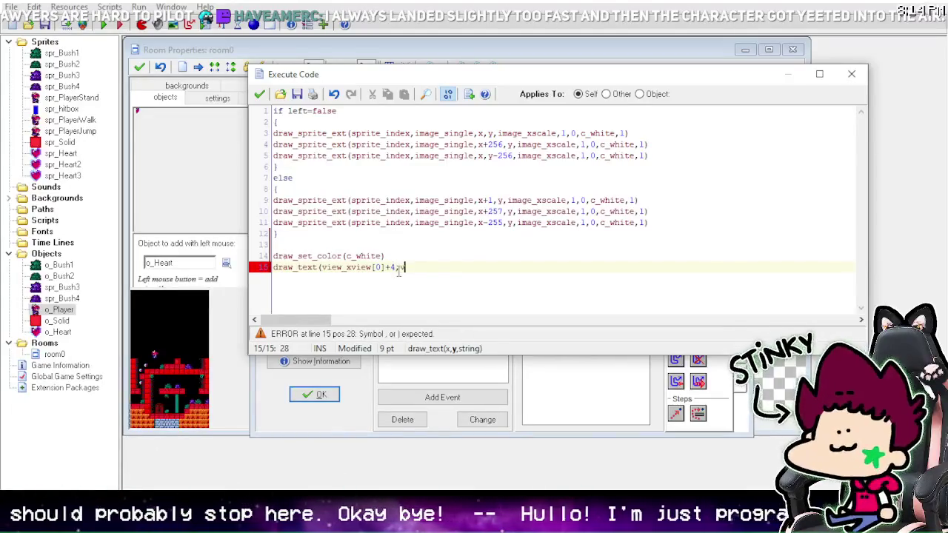
{"action": "type", "text": "iew_yview[0"}
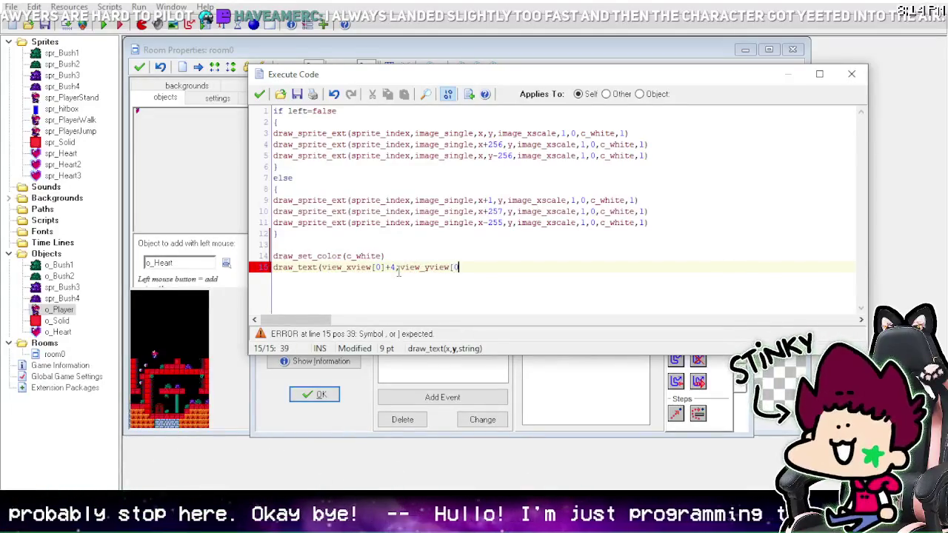
{"action": "type", "text": "]+"}
{"action": "type", "text": "4"}
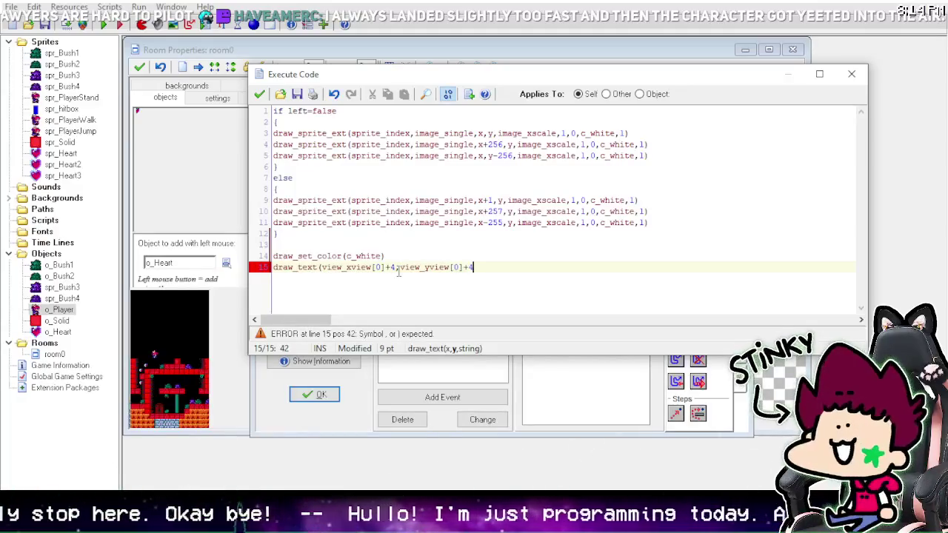
{"action": "type", "text": ",string(he"}
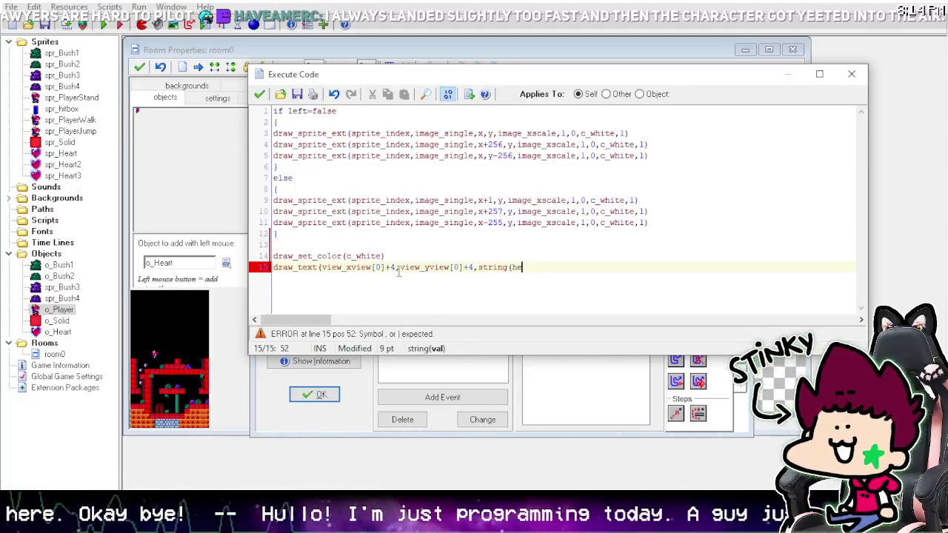
{"action": "type", "text": "arts))"}
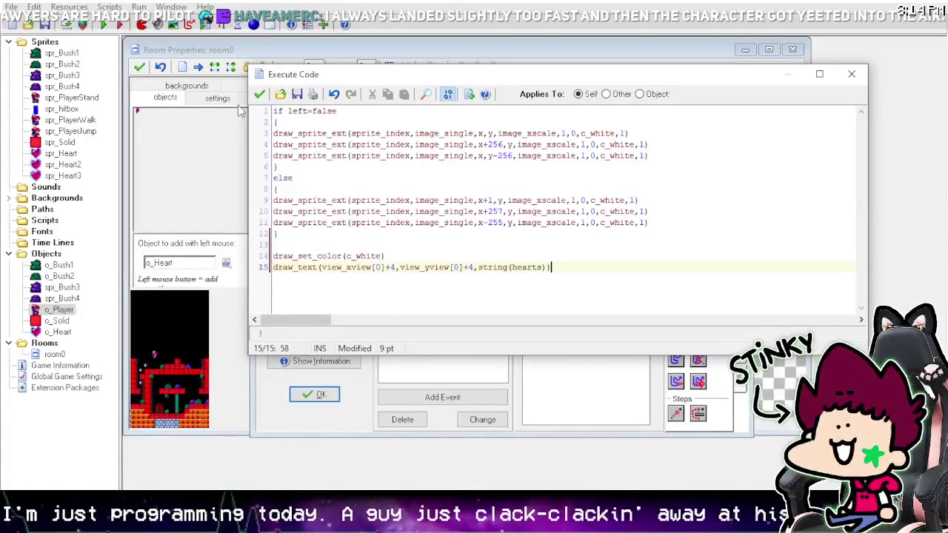
{"action": "left_click", "coordinate": [259, 94]}
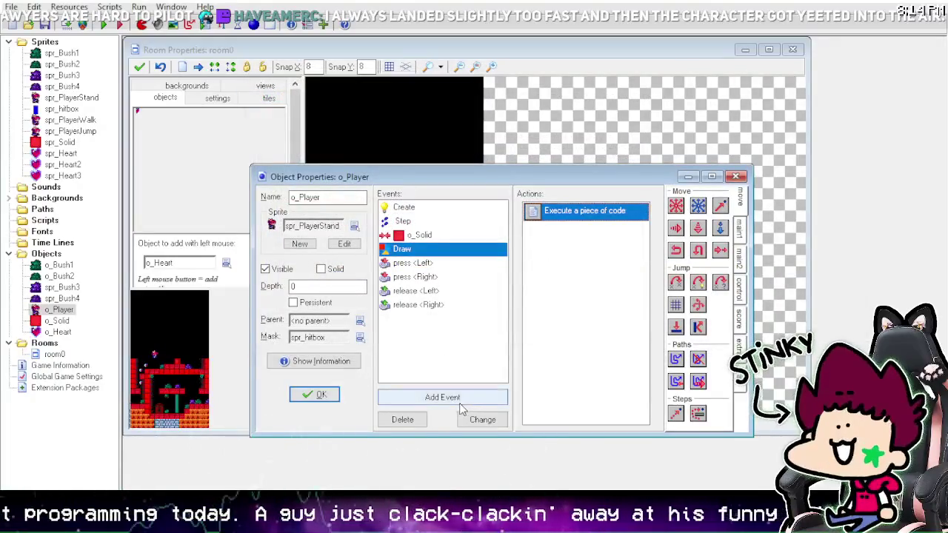
Step: Give o_Heart a collision event with o_Player that holds an Execute Code action
{"action": "left_click", "coordinate": [317, 394]}
{"action": "double_click", "coordinate": [55, 332]}
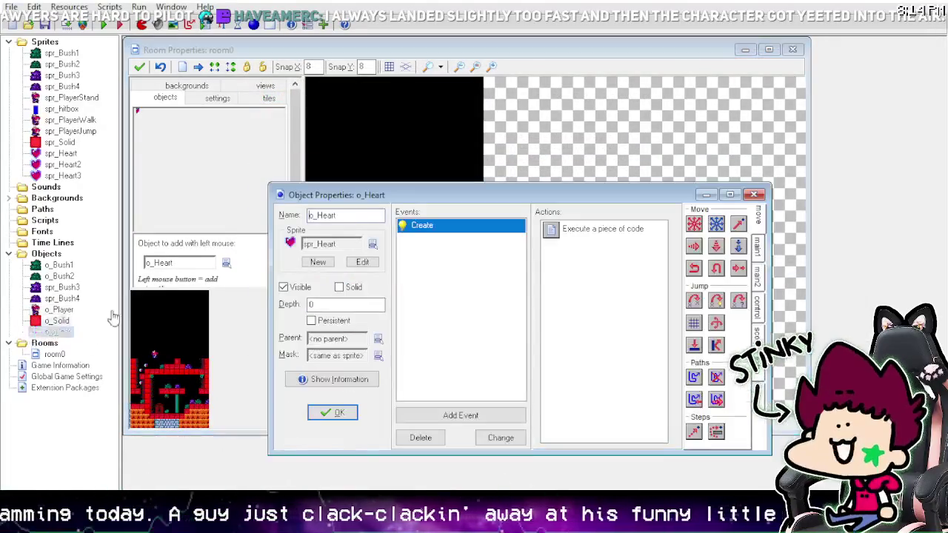
{"action": "left_click", "coordinate": [453, 426]}
{"action": "left_click", "coordinate": [459, 261]}
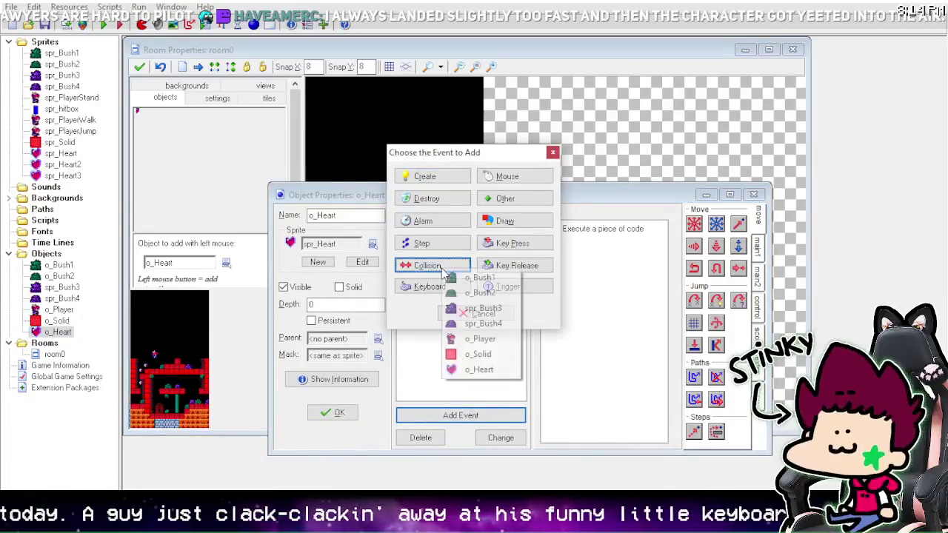
{"action": "left_click", "coordinate": [498, 337]}
{"action": "left_click", "coordinate": [757, 305]}
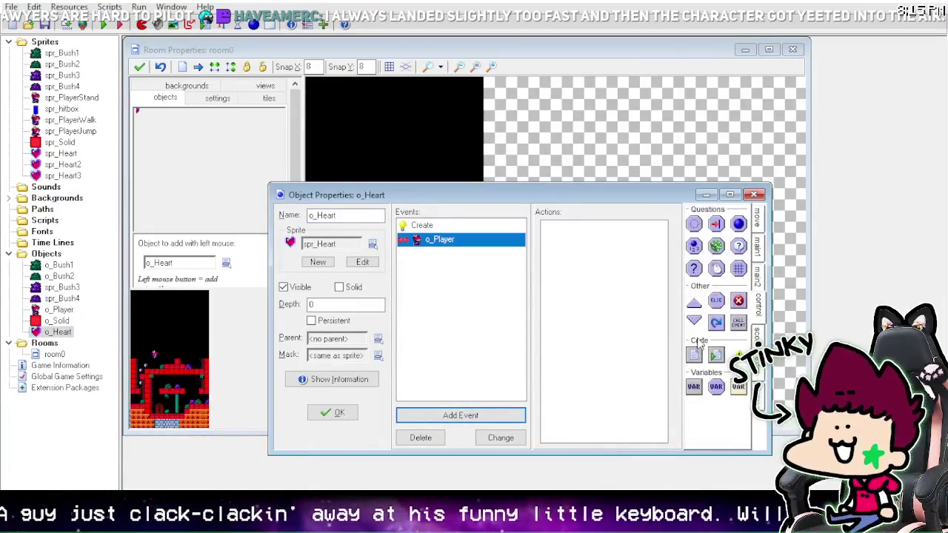
{"action": "left_click_drag", "start_coordinate": [694, 357], "coordinate": [614, 263]}
Step: Write code adding 1 to o_Player.hearts and calling instance_destroy() on the heart, then close its properties
{"action": "type", "text": "o_player"}
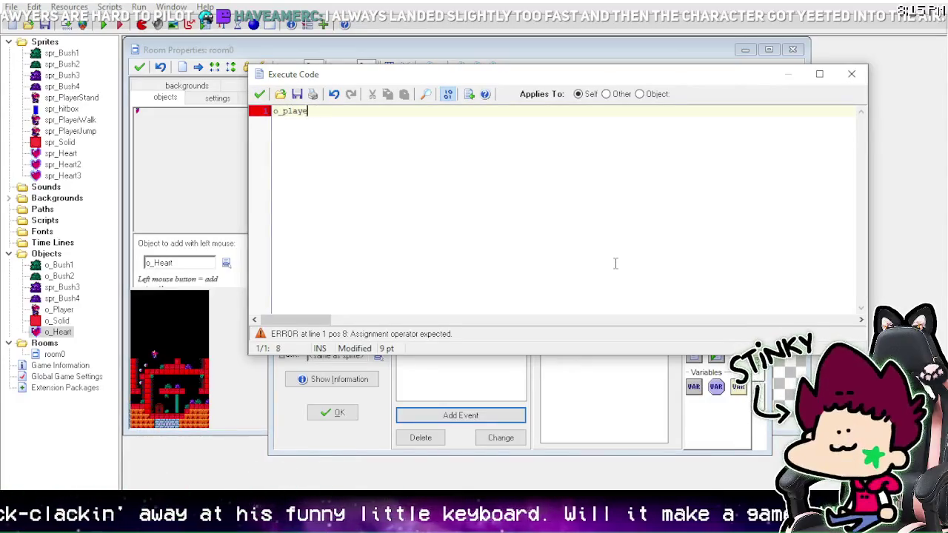
{"action": "key", "text": "BackSpace"}
{"action": "key", "text": "BackSpace"}
{"action": "key", "text": "BackSpace"}
{"action": "type", "text": "Player."}
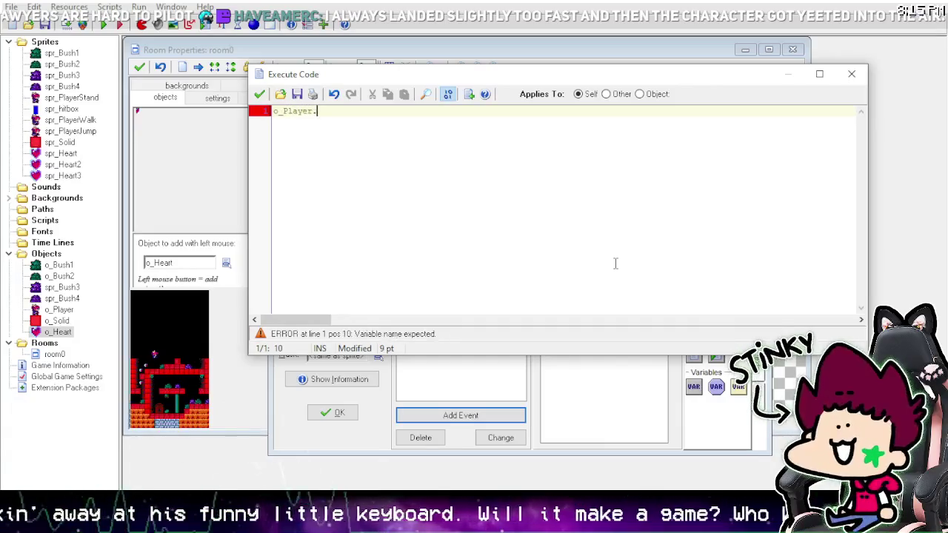
{"action": "type", "text": "hearts+=1"}
{"action": "key", "text": "Return"}
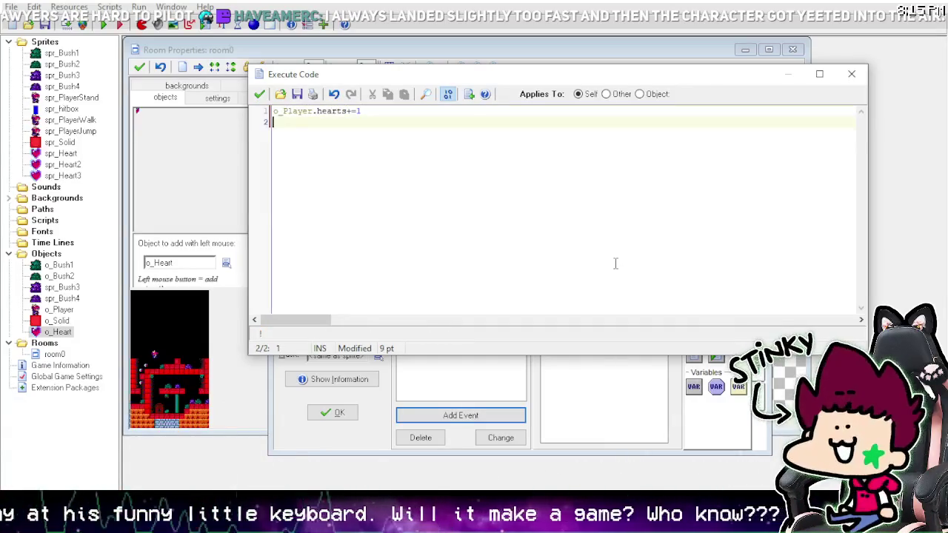
{"action": "type", "text": "with self { ins"}
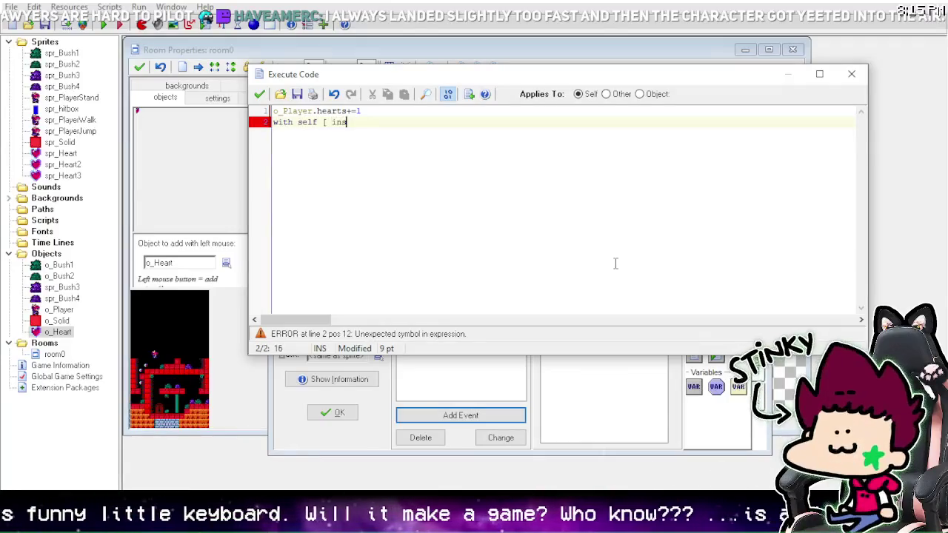
{"action": "key", "text": "BackSpace"}
{"action": "key", "text": "BackSpace"}
{"action": "key", "text": "BackSpace"}
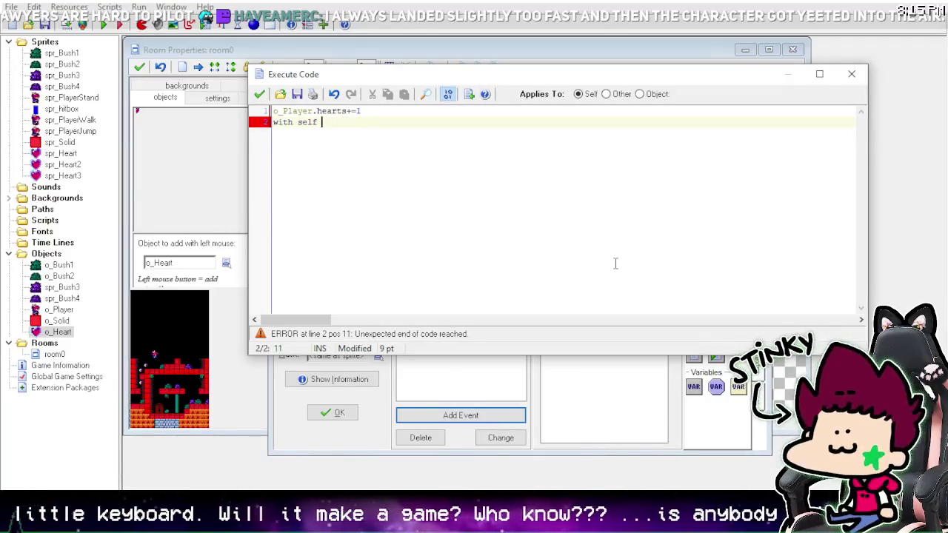
{"action": "type", "text": "("}
{"action": "key", "text": "ctrl+z"}
{"action": "type", "text": "nce_de"}
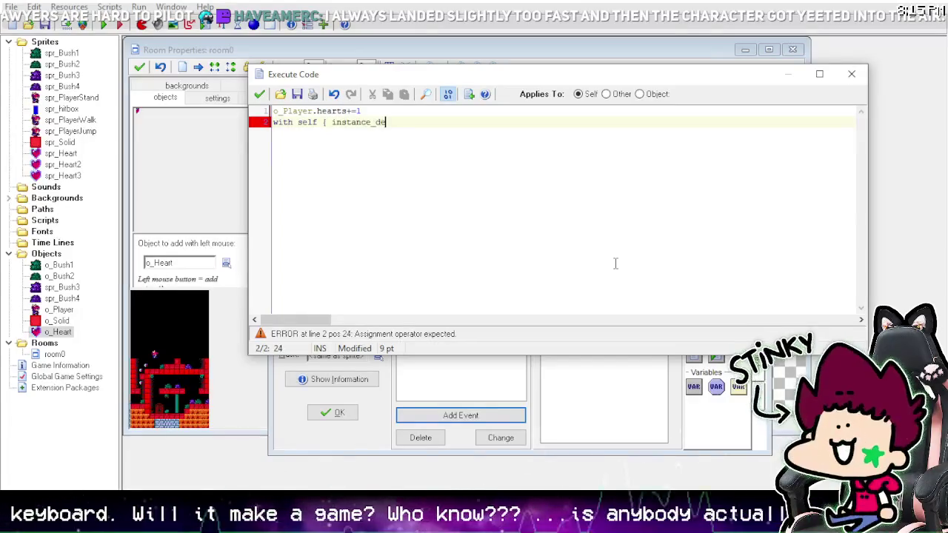
{"action": "type", "text": "s"}
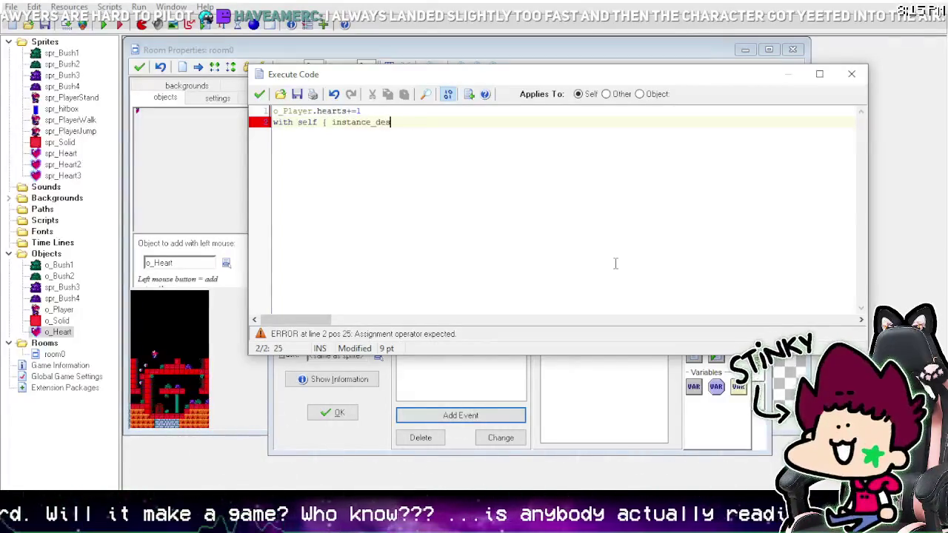
{"action": "type", "text": "troyy("}
{"action": "key", "text": "BackSpace"}
{"action": "key", "text": "BackSpace"}
{"action": "key", "text": "BackSpace"}
{"action": "type", "text": "r"}
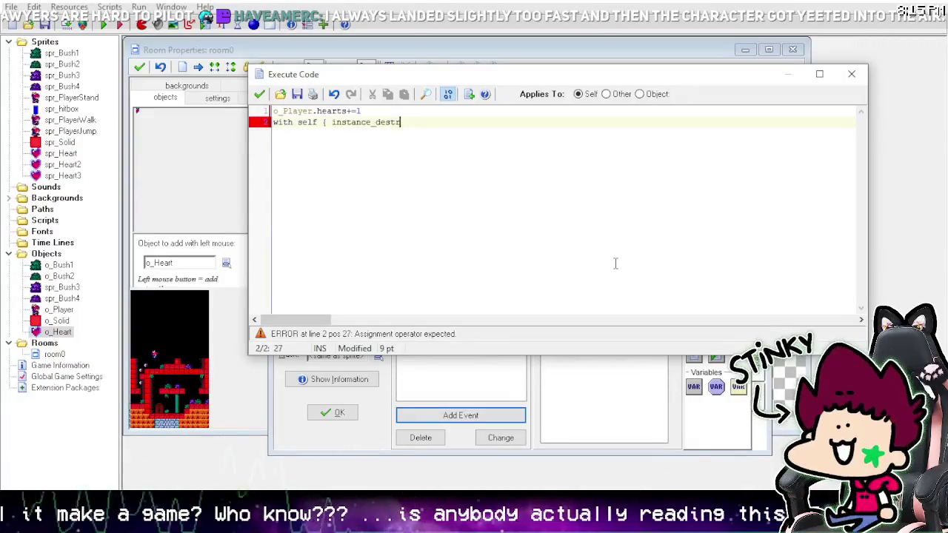
{"action": "type", "text": "oy()"}
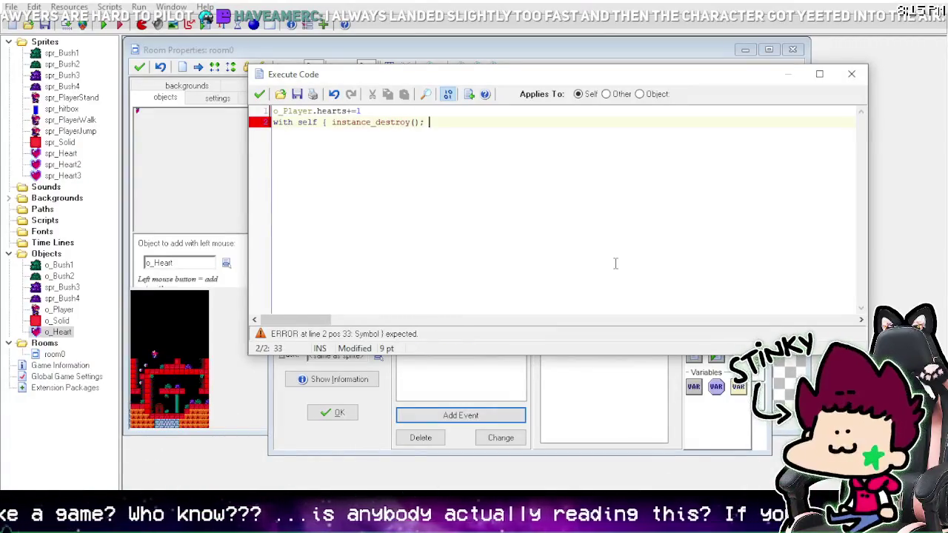
{"action": "type", "text": "}"}
{"action": "left_click", "coordinate": [261, 94]}
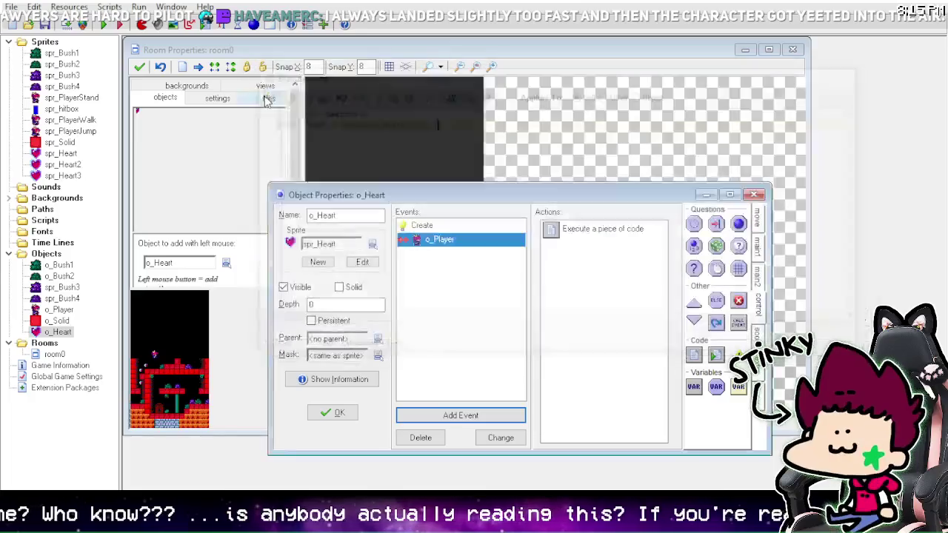
{"action": "left_click", "coordinate": [337, 413]}
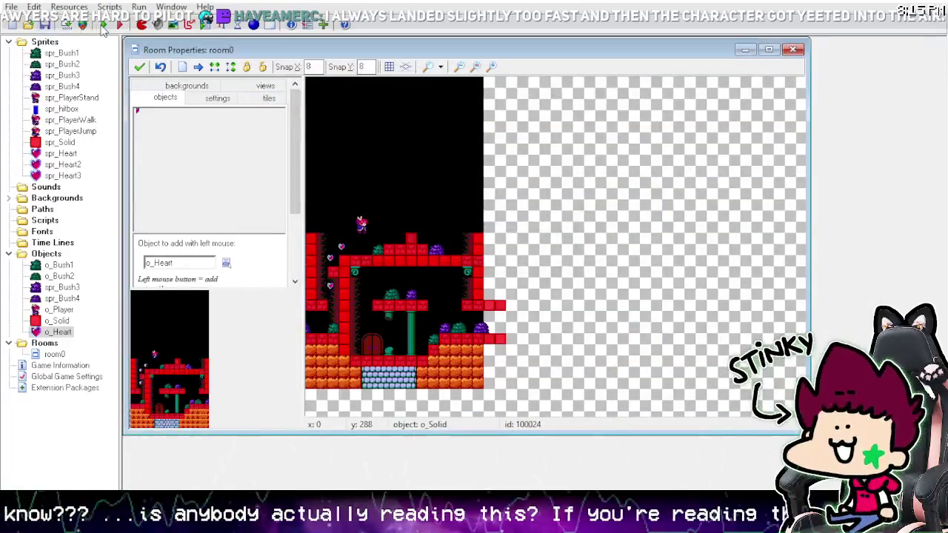
Step: Run the game and walk the heroine left and right into hearts until the counter shows 3
{"action": "left_click", "coordinate": [103, 25]}
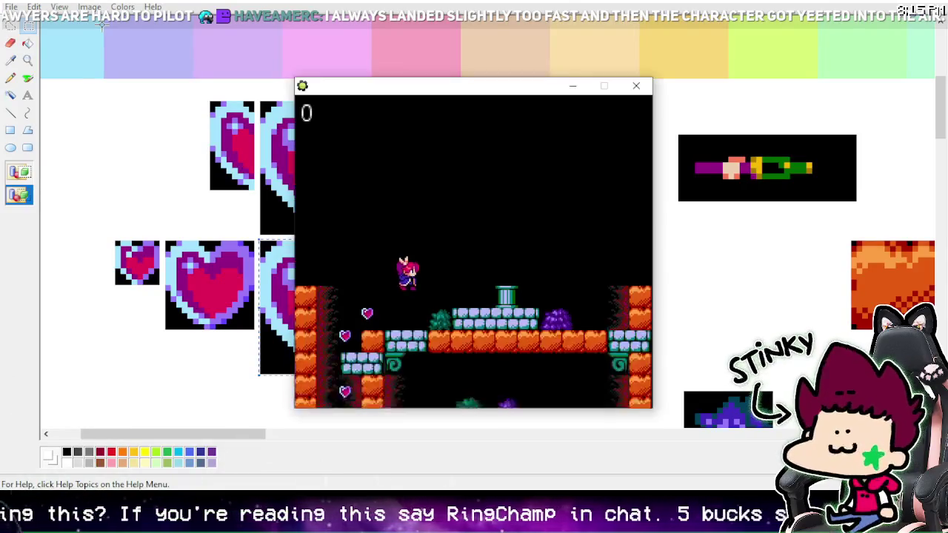
{"action": "key", "text": "Left"}
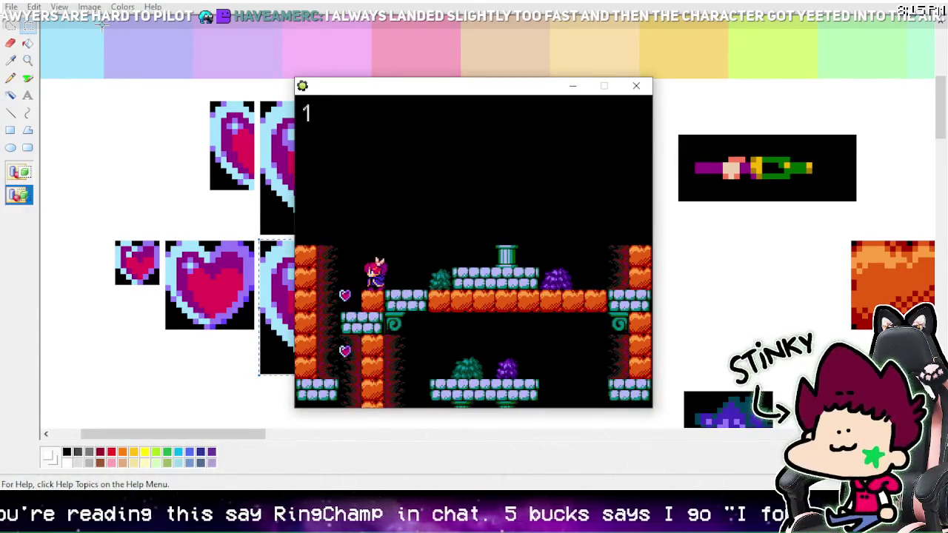
{"action": "key", "text": "Left"}
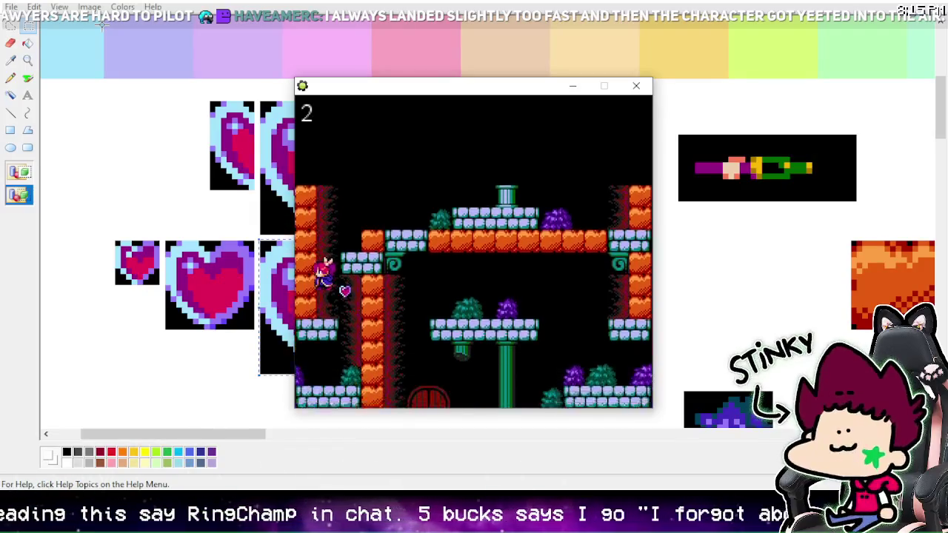
{"action": "key", "text": "Right"}
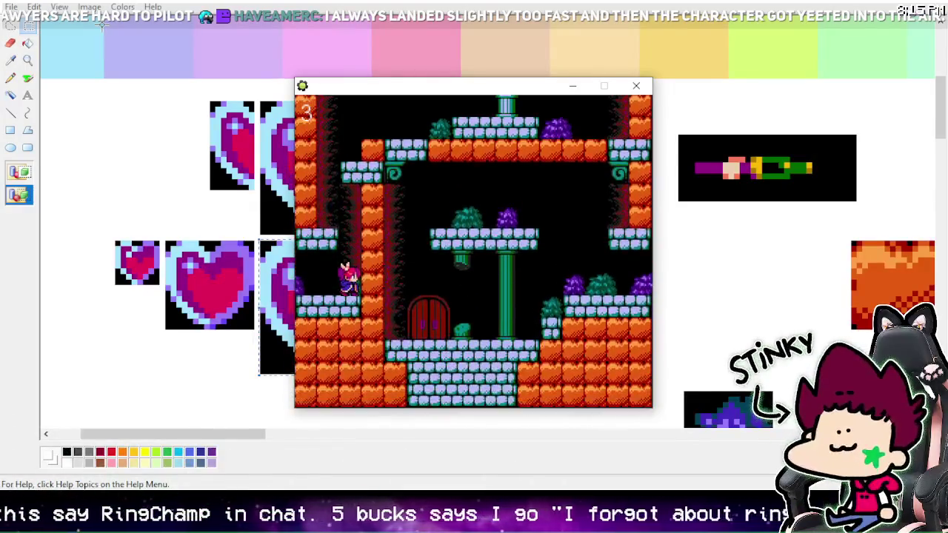
{"action": "key", "text": "Left"}
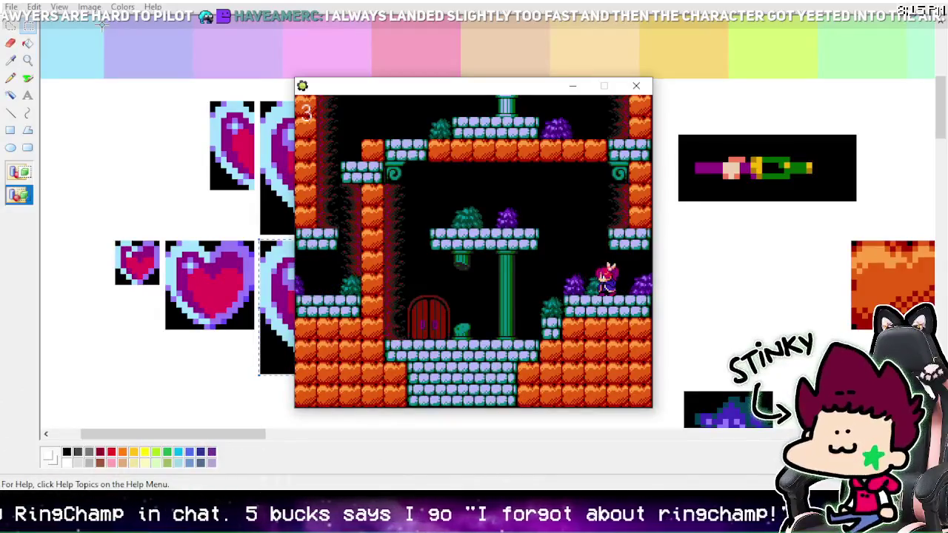
{"action": "key", "text": "Left"}
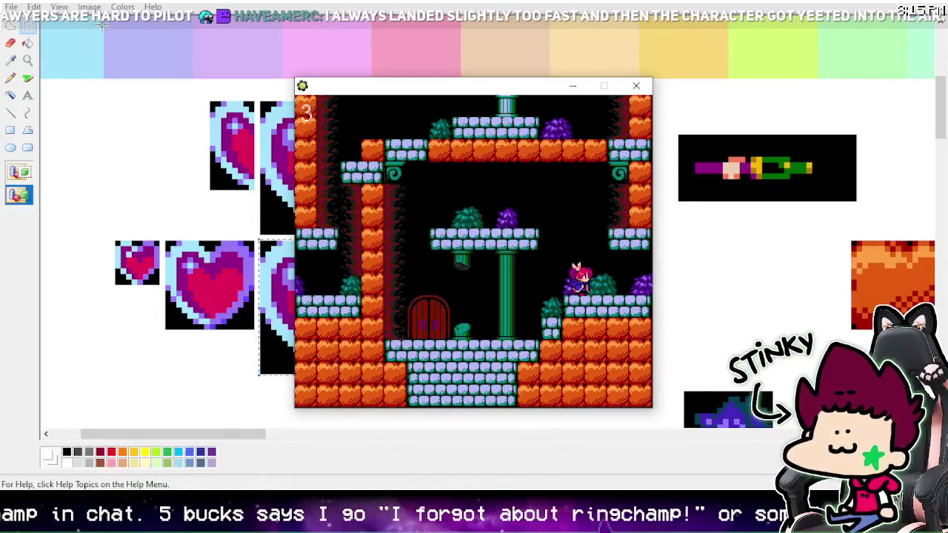
{"action": "key", "text": "Right"}
{"action": "key", "text": "Left"}
{"action": "key", "text": "Right"}
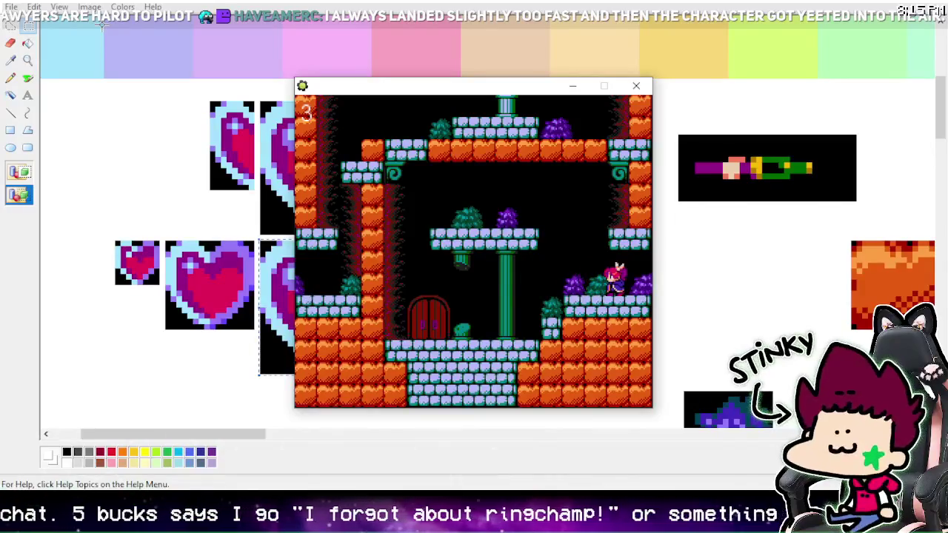
{"action": "key", "text": "Left"}
{"action": "key", "text": "Right"}
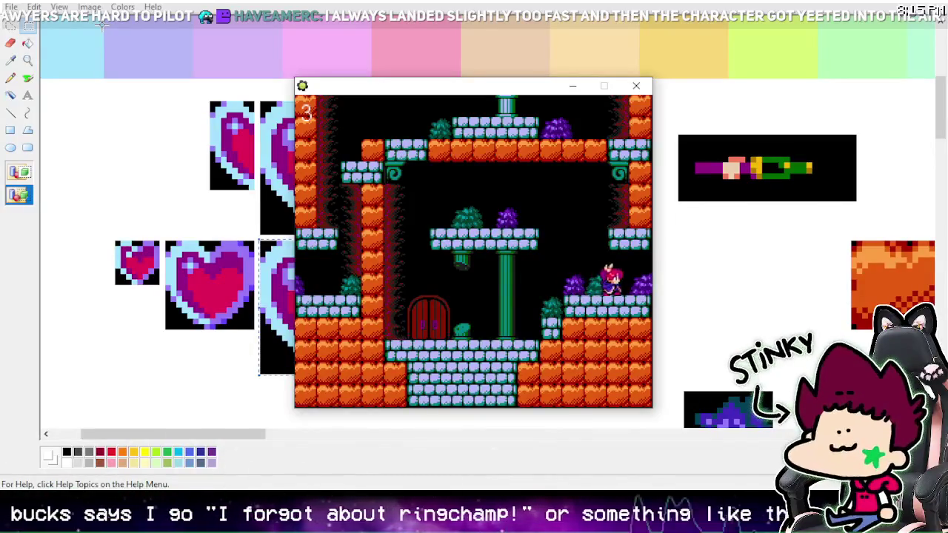
{"action": "key", "text": "Left"}
{"action": "key", "text": "Right"}
{"action": "key", "text": "Left"}
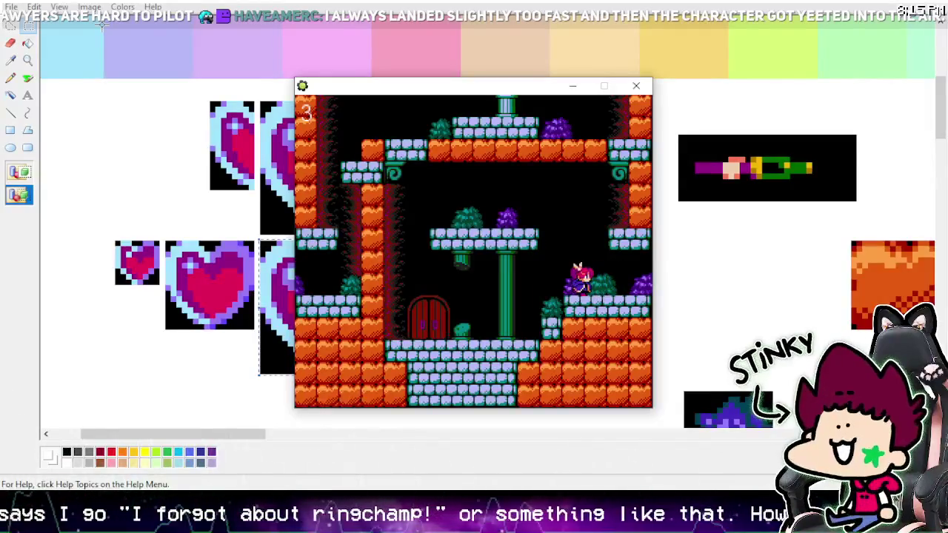
{"action": "key", "text": "Right"}
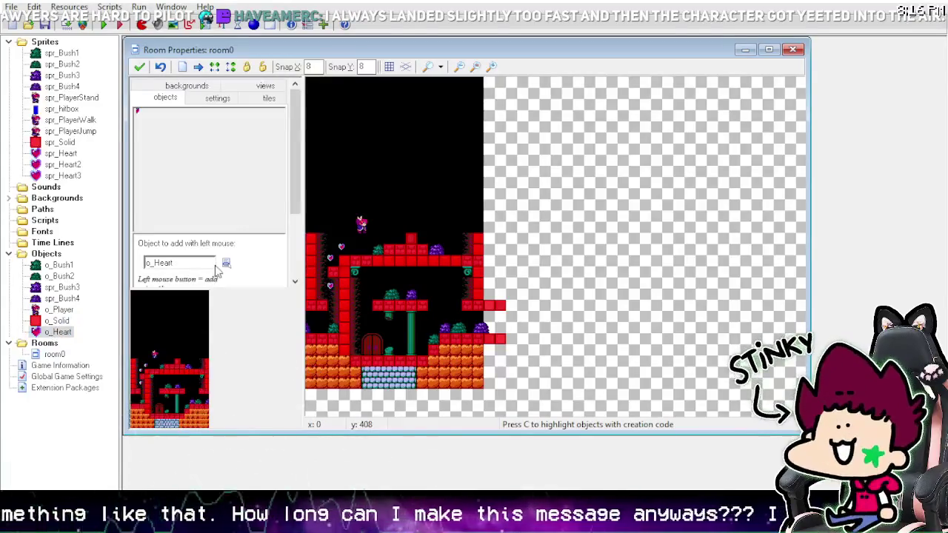
Step: Place five more hearts by the bushes, the door and the upper platform, then run the game
{"action": "left_click", "coordinate": [447, 325]}
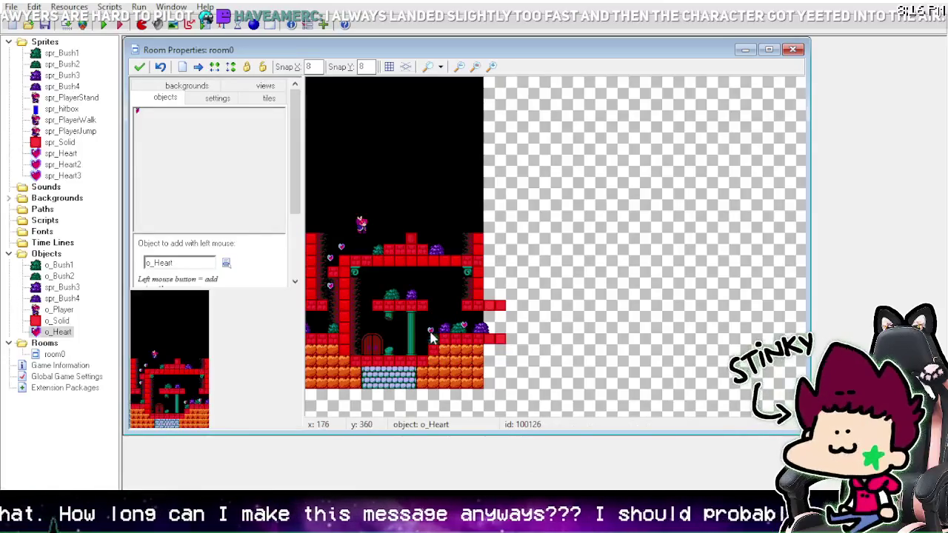
{"action": "left_click", "coordinate": [433, 340]}
{"action": "left_click", "coordinate": [402, 346]}
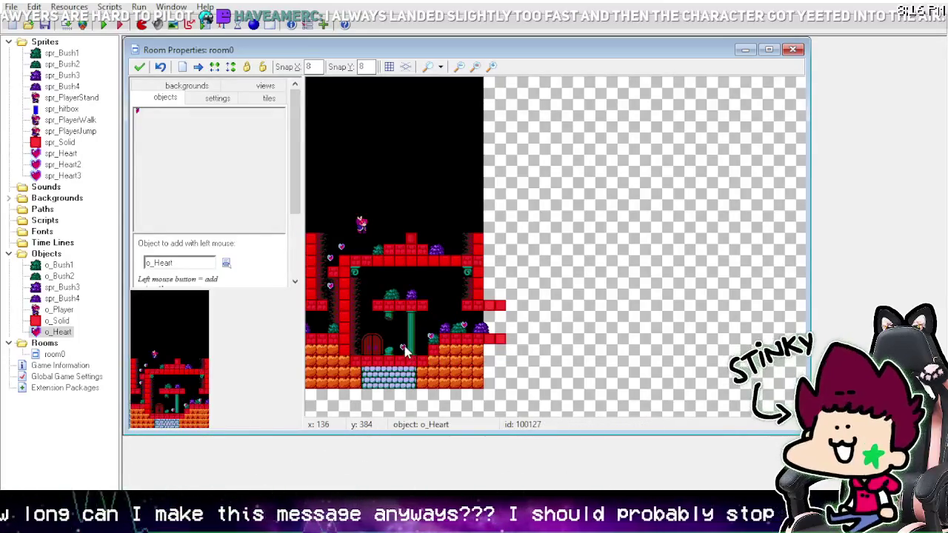
{"action": "left_click", "coordinate": [374, 338]}
{"action": "left_click_drag", "start_coordinate": [373, 348], "coordinate": [369, 359]}
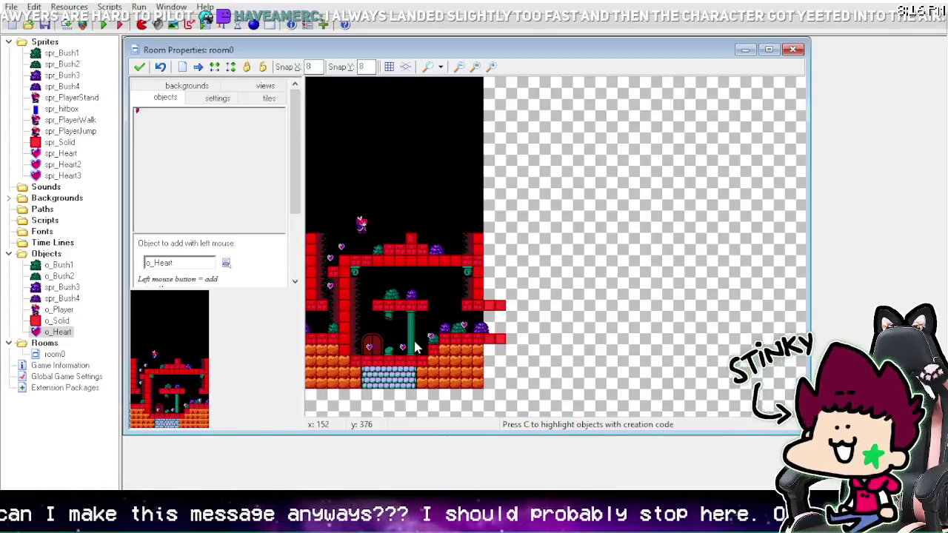
{"action": "left_click", "coordinate": [373, 248]}
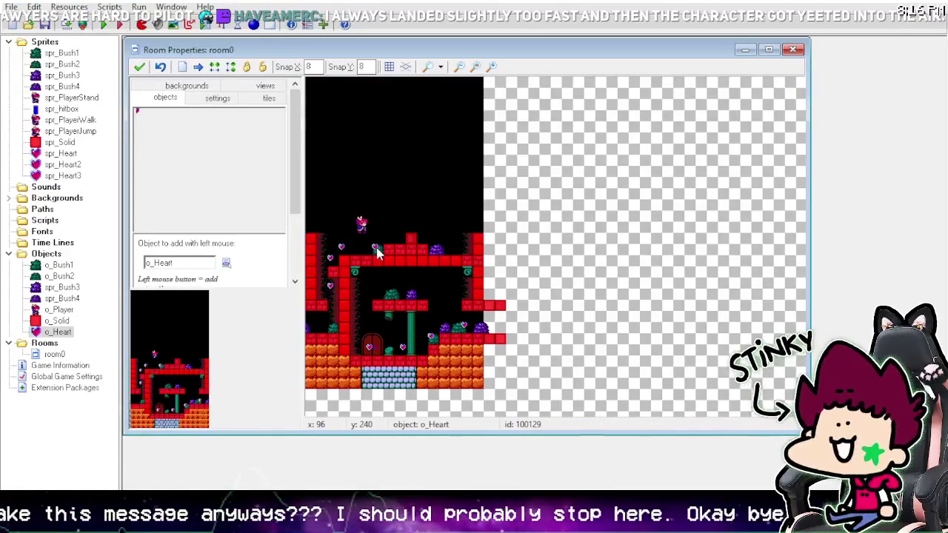
{"action": "left_click", "coordinate": [105, 24]}
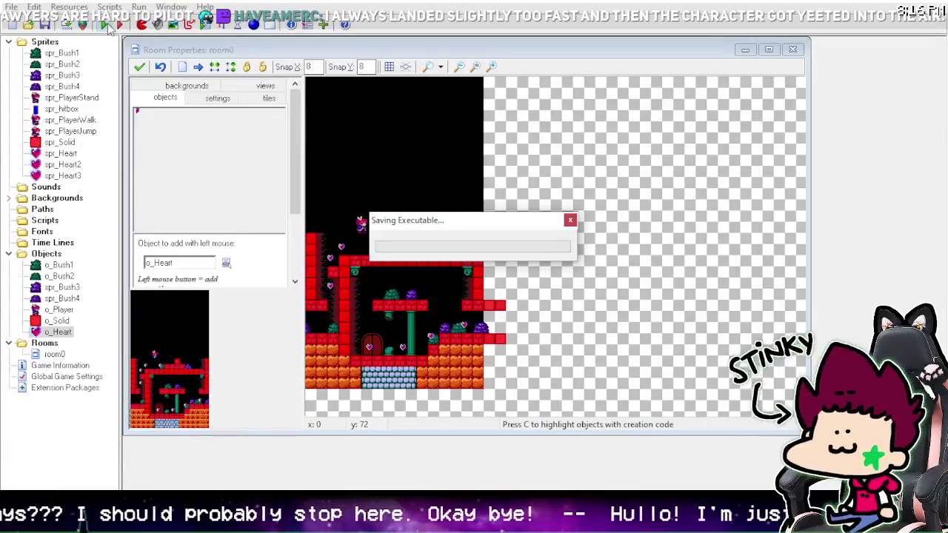
Step: Walk the heroine through the level collecting hearts until the counter reaches 8
{"action": "key", "text": "alt+Tab"}
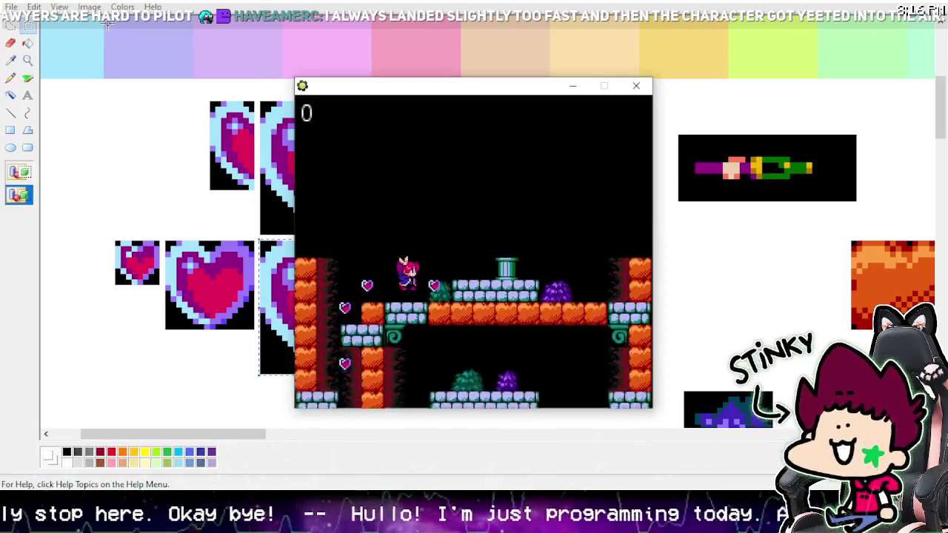
{"action": "key", "text": "Left"}
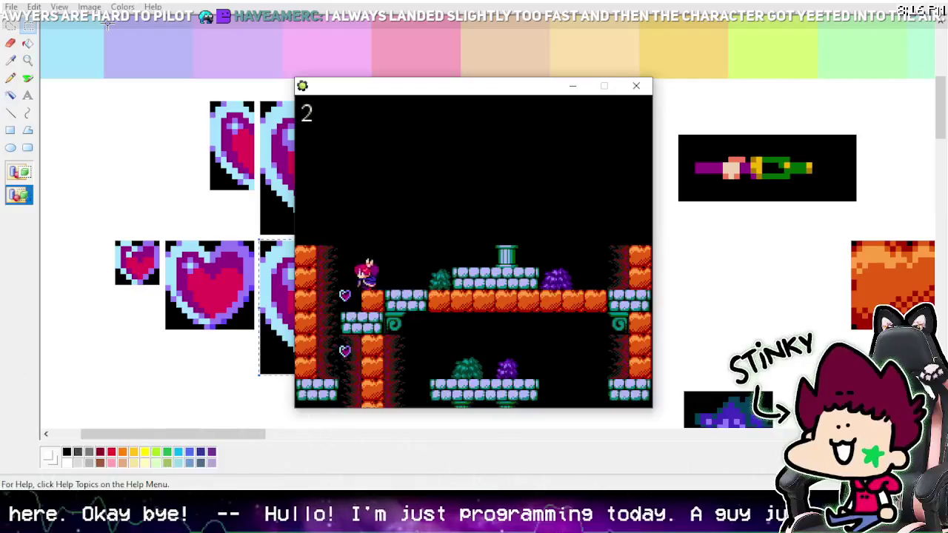
{"action": "key", "text": "Left"}
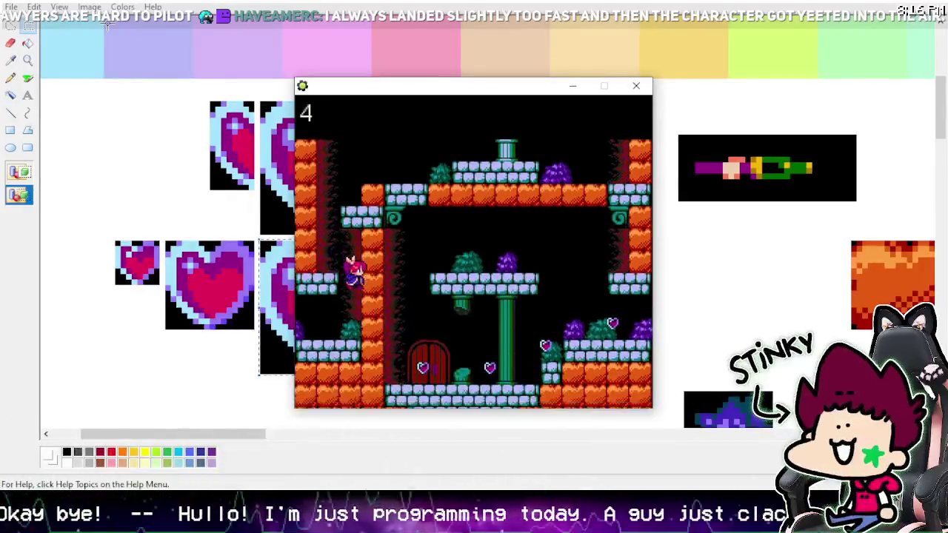
{"action": "key", "text": "Left"}
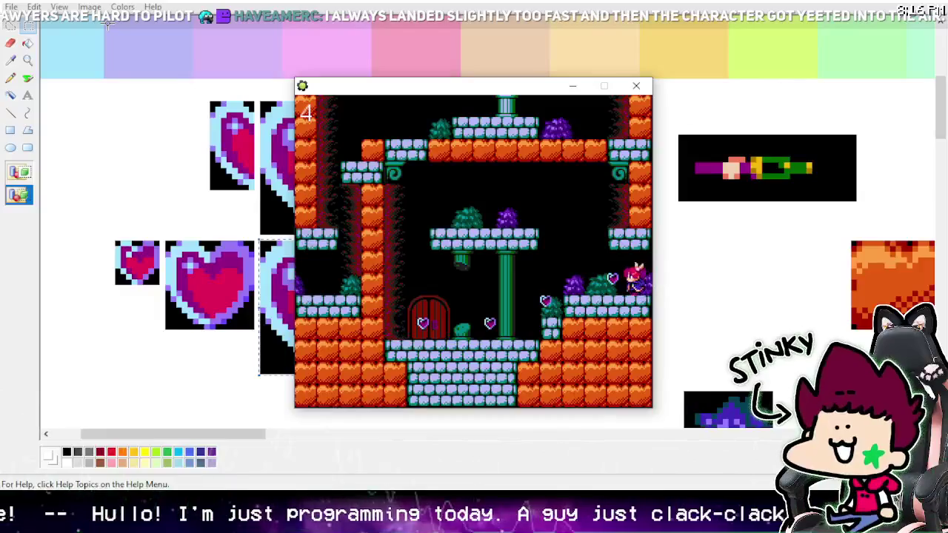
{"action": "key", "text": "Left"}
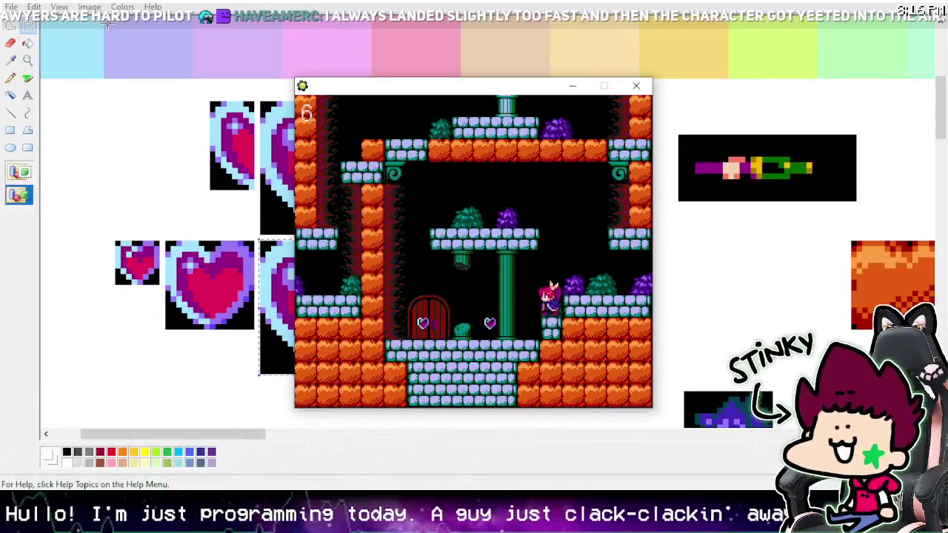
{"action": "key", "text": "Left"}
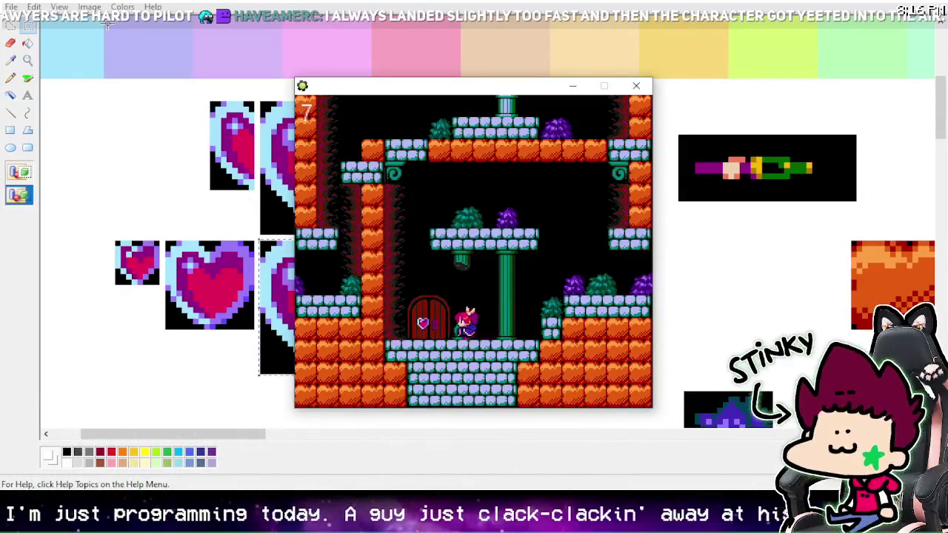
{"action": "key", "text": "Right"}
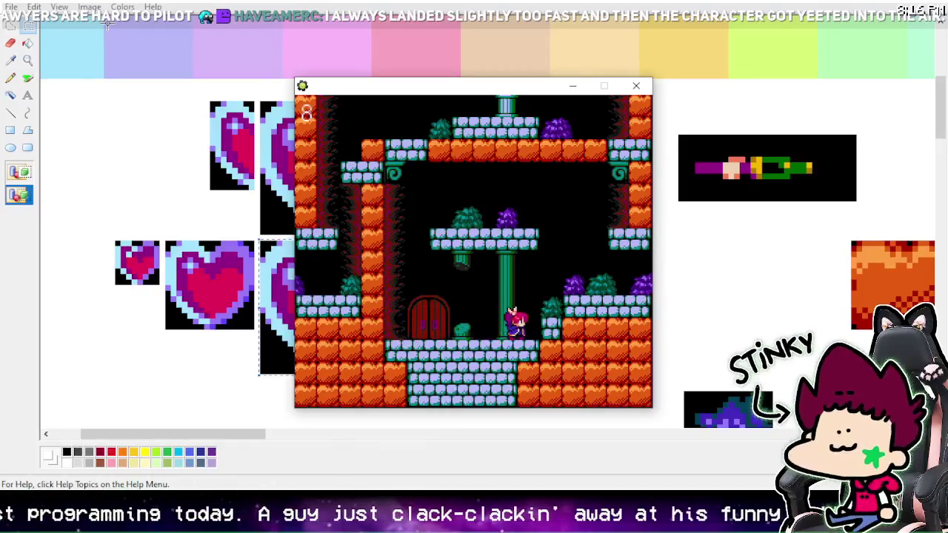
{"action": "key", "text": "Left"}
{"action": "key", "text": "Right"}
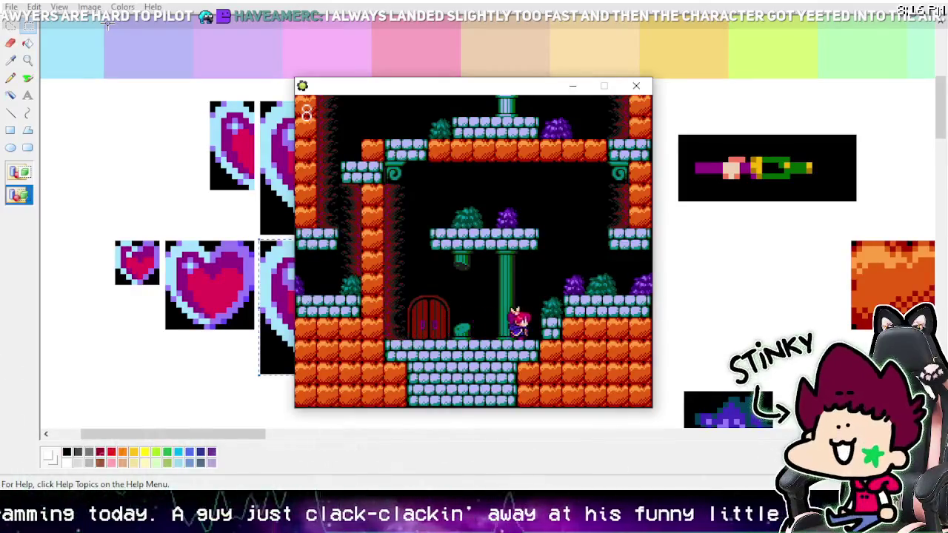
{"action": "key", "text": "Left"}
{"action": "key", "text": "Right"}
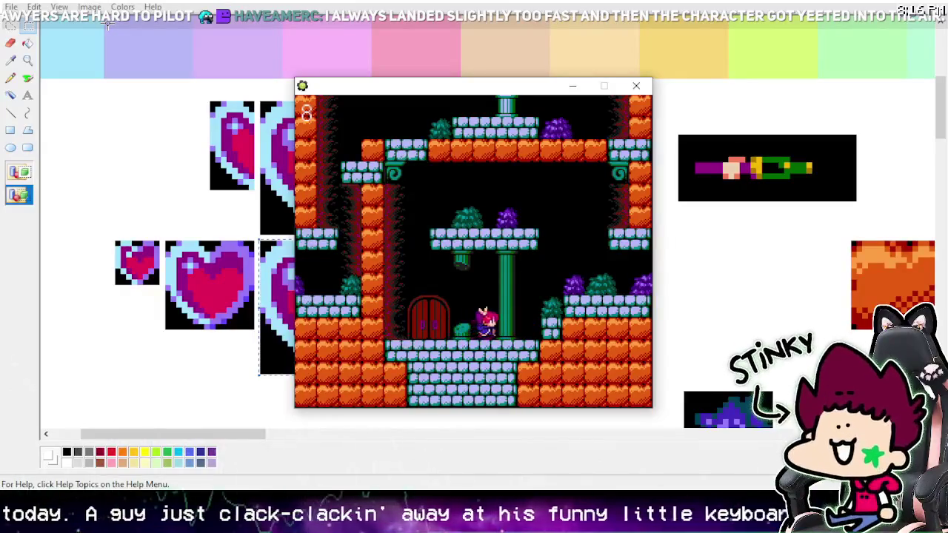
{"action": "key", "text": "Left"}
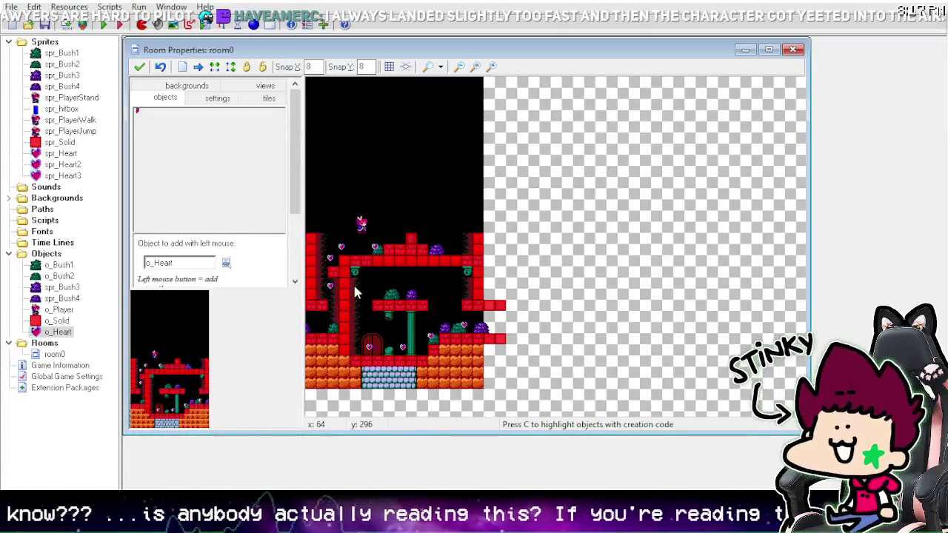
Step: Add a Key Press <Up> event with an Execute Code action to o_Player
{"action": "left_click", "coordinate": [59, 309]}
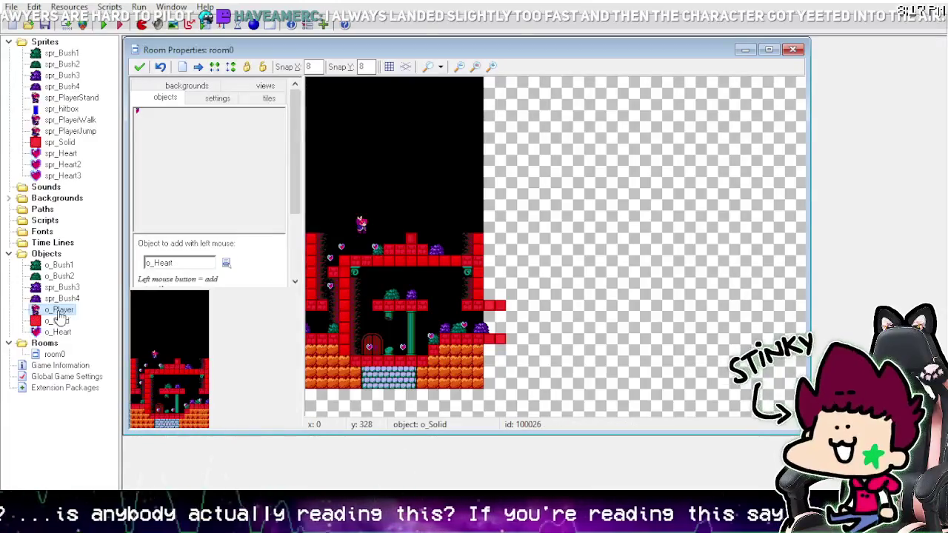
{"action": "double_click", "coordinate": [60, 311]}
{"action": "left_click", "coordinate": [312, 271]}
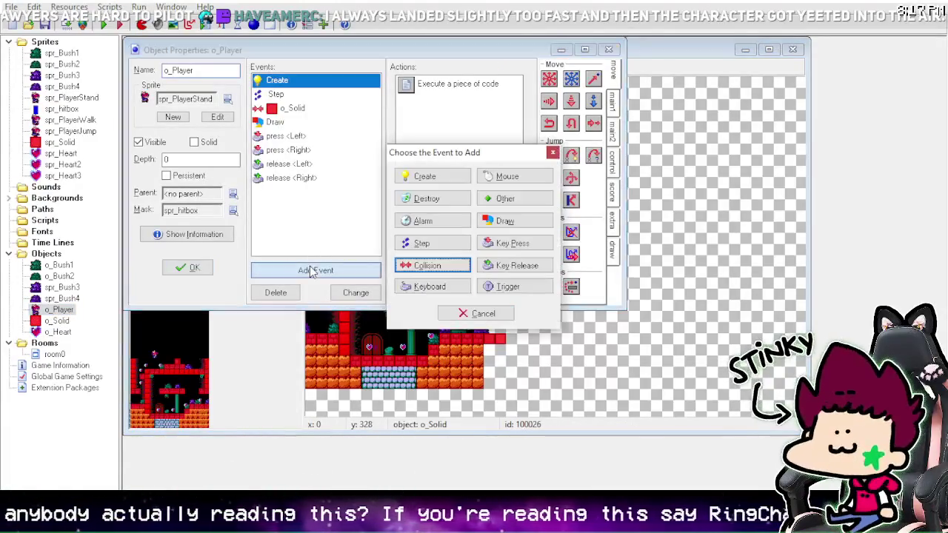
{"action": "left_click", "coordinate": [509, 250]}
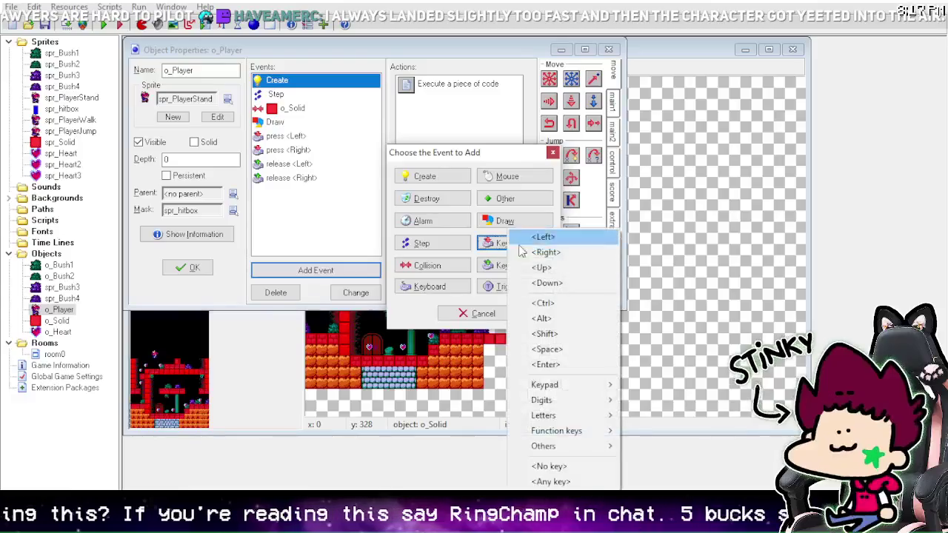
{"action": "left_click", "coordinate": [545, 269]}
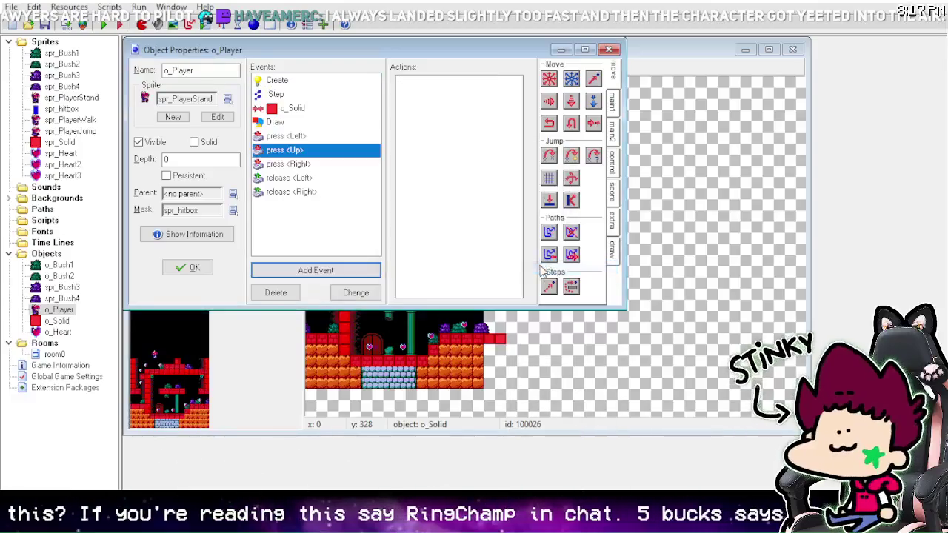
{"action": "left_click", "coordinate": [613, 169]}
{"action": "left_click_drag", "start_coordinate": [551, 214], "coordinate": [511, 152]}
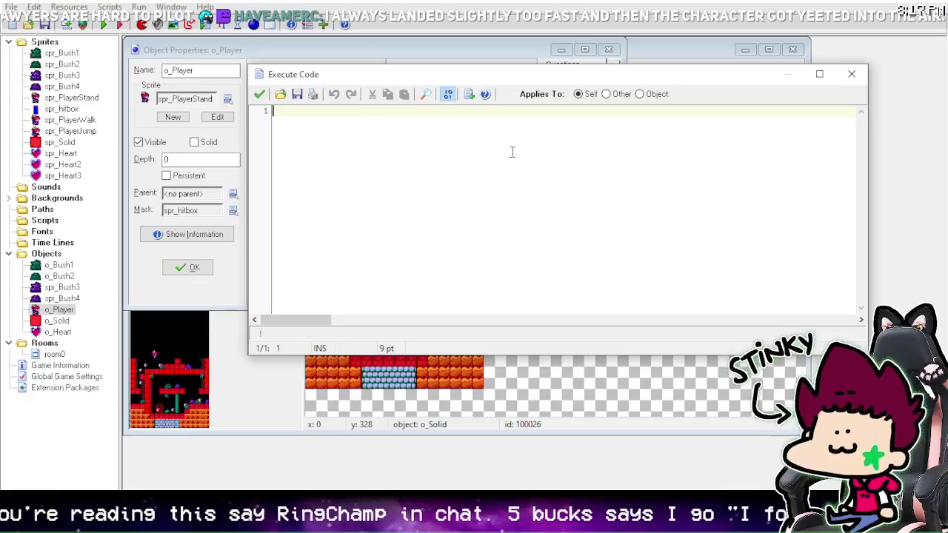
Step: Enter the jump code 'if !place_free(x,y+1) { vspeed=-8 }' and save it
{"action": "type", "text": "if "}
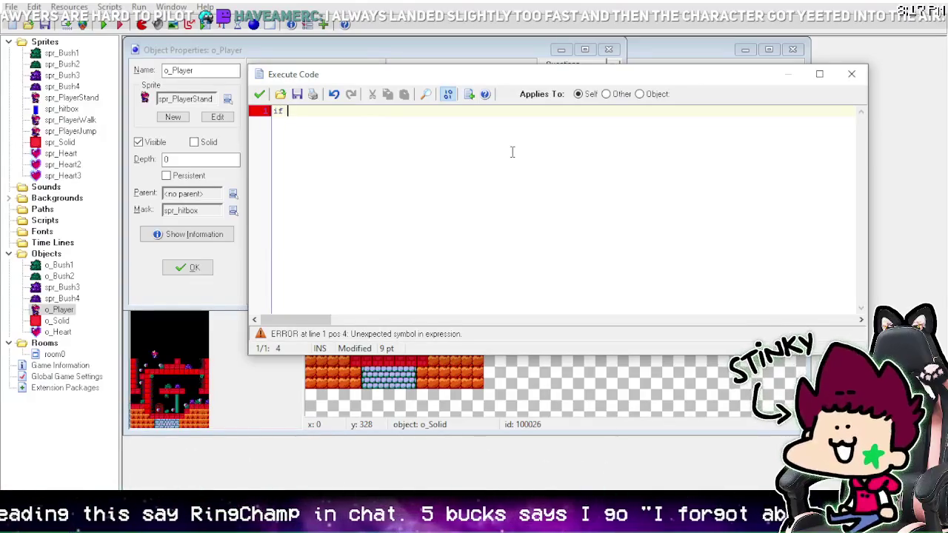
{"action": "type", "text": "!place_fe"}
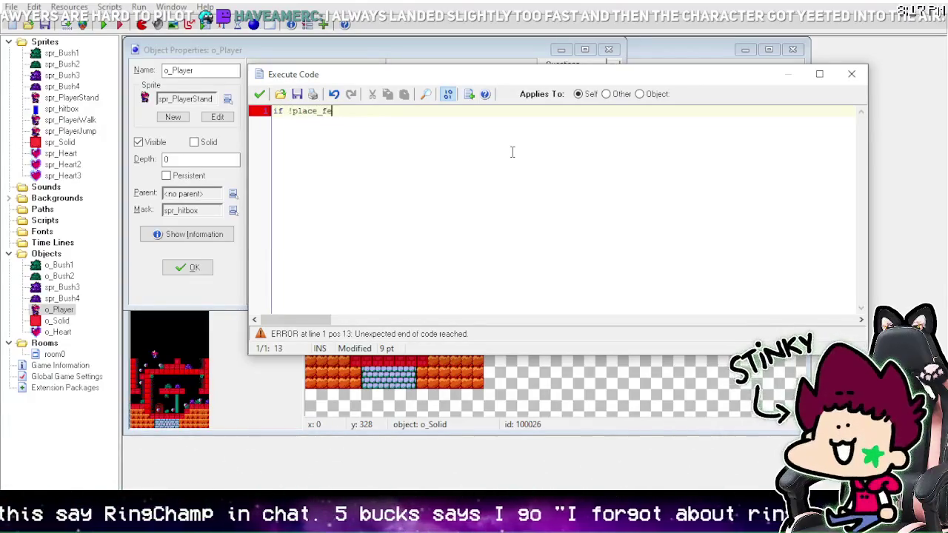
{"action": "key", "text": "BackSpace"}
{"action": "type", "text": "ree("}
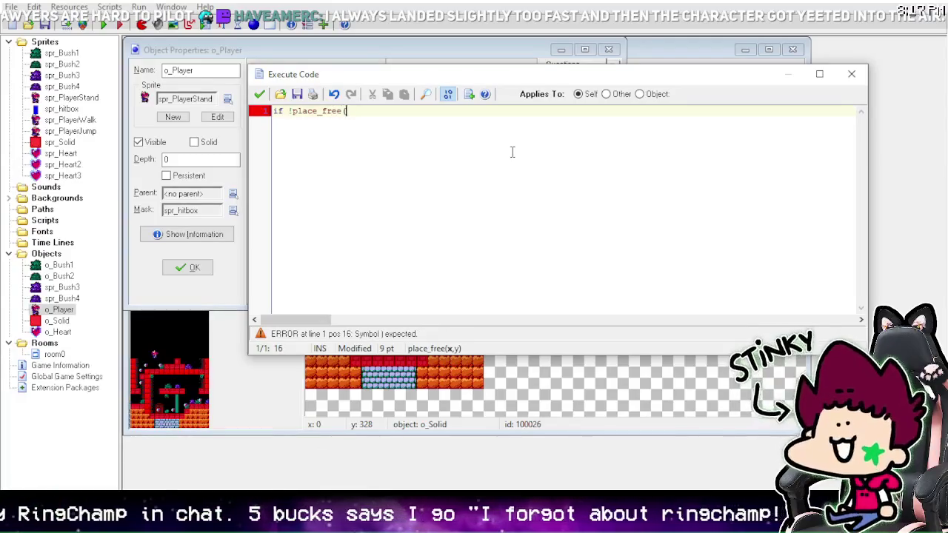
{"action": "type", "text": "x,1y"}
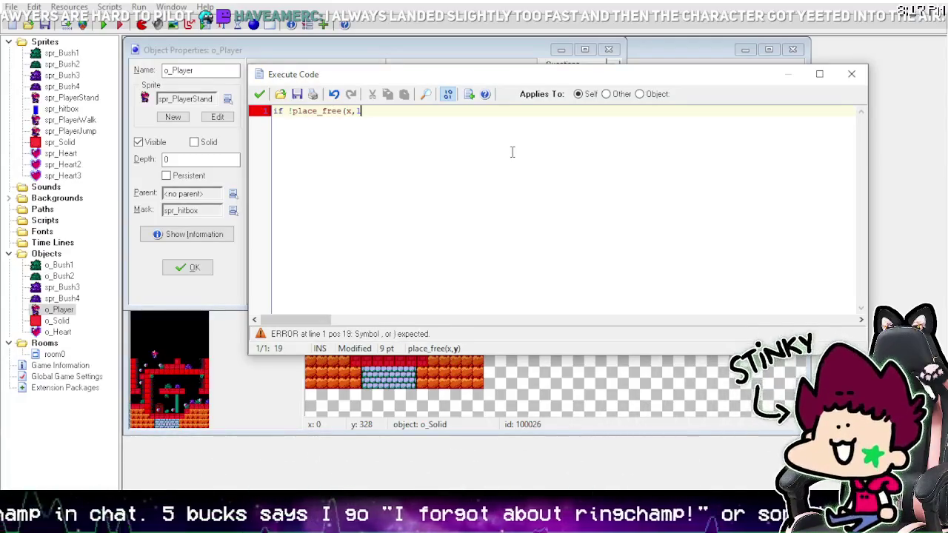
{"action": "key", "text": "BackSpace"}
{"action": "key", "text": "BackSpace"}
{"action": "type", "text": "y+1"}
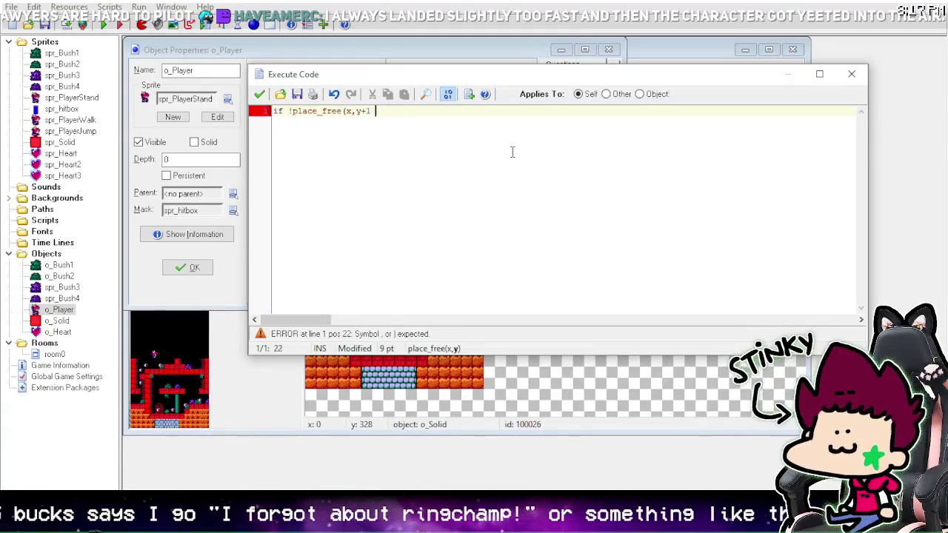
{"action": "key", "text": "BackSpace"}
{"action": "key", "text": "BackSpace"}
{"action": "type", "text": "1) "}
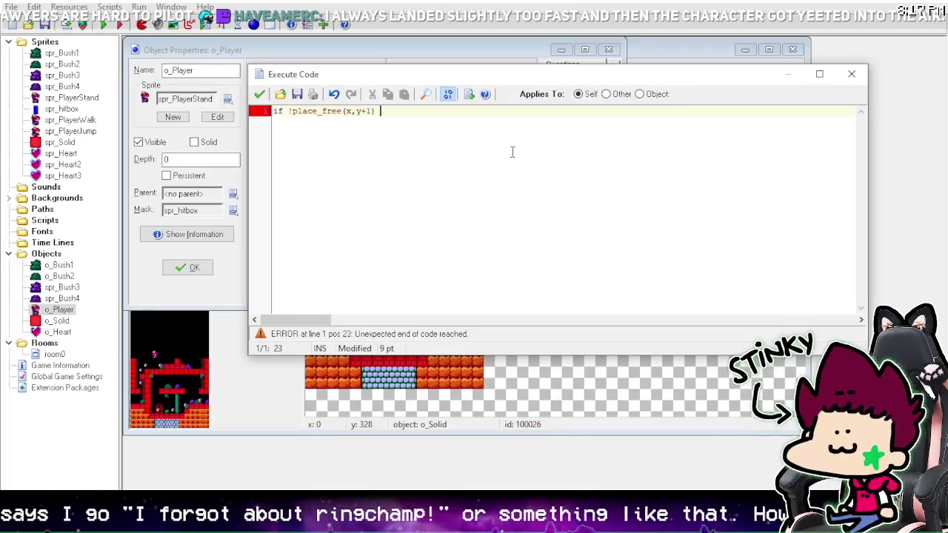
{"action": "type", "text": "{ vspeed=-"}
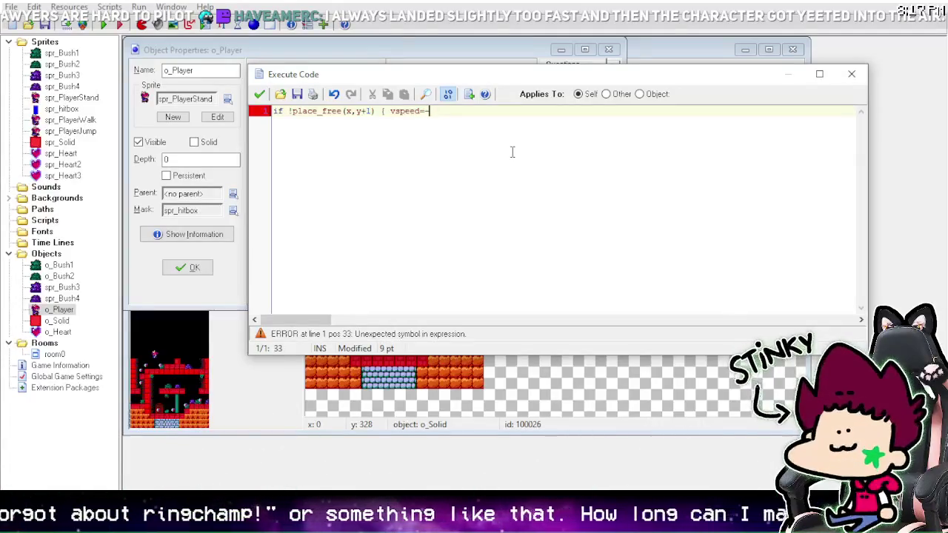
{"action": "type", "text": "8 "}
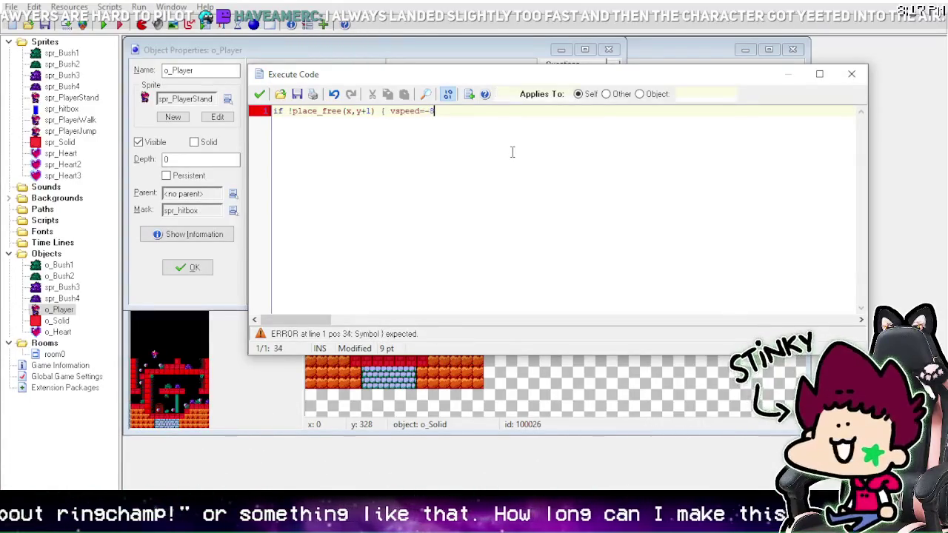
{"action": "type", "text": "}"}
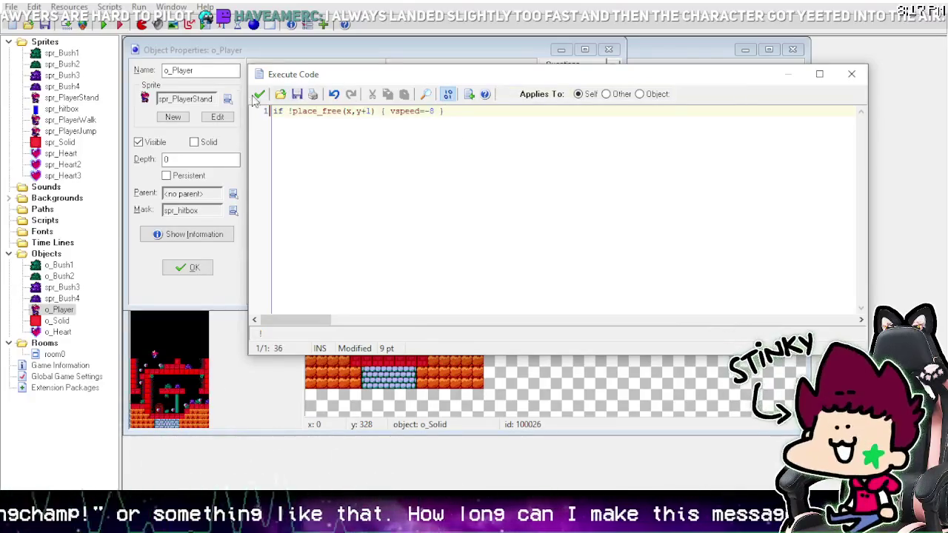
{"action": "left_click", "coordinate": [259, 94]}
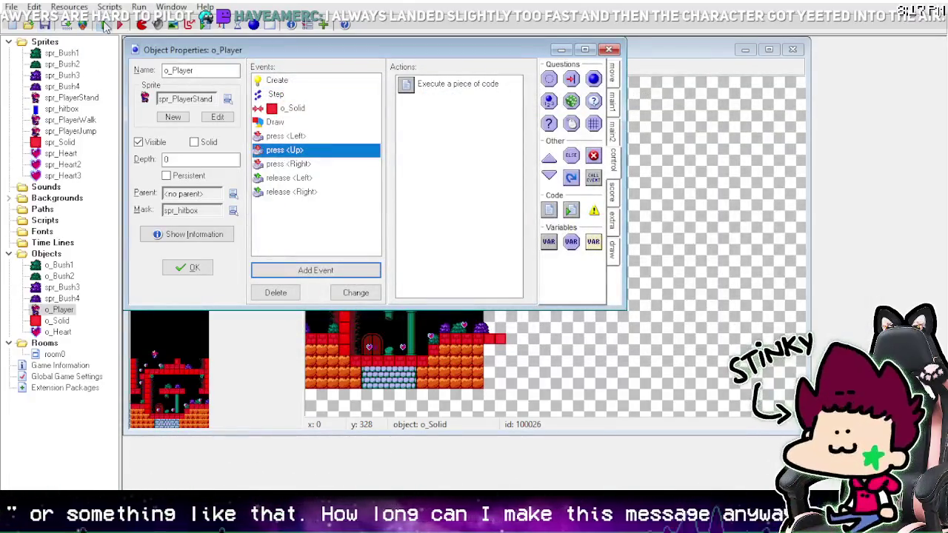
Step: Run the game, save the jump code revised to vspeed=-2, and run it again
{"action": "left_click", "coordinate": [105, 25]}
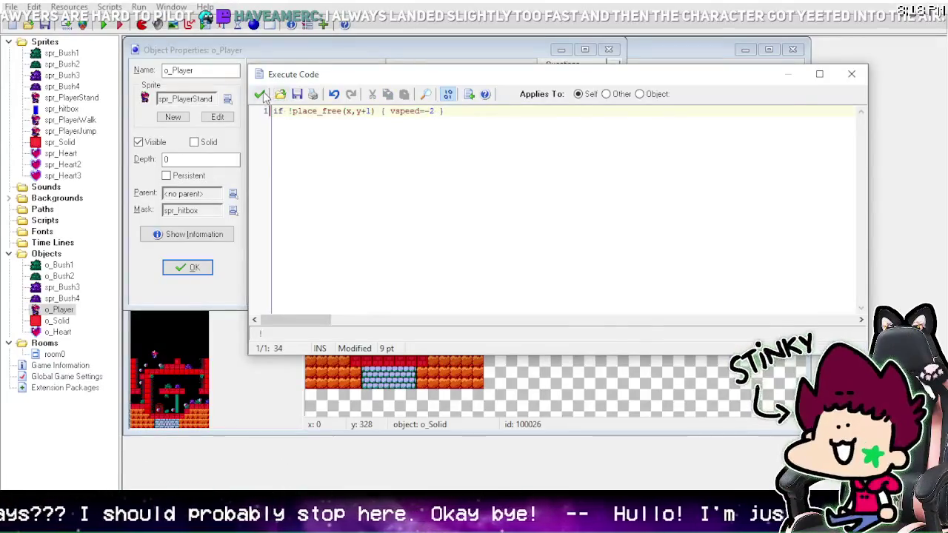
{"action": "left_click", "coordinate": [260, 94]}
{"action": "left_click", "coordinate": [105, 25]}
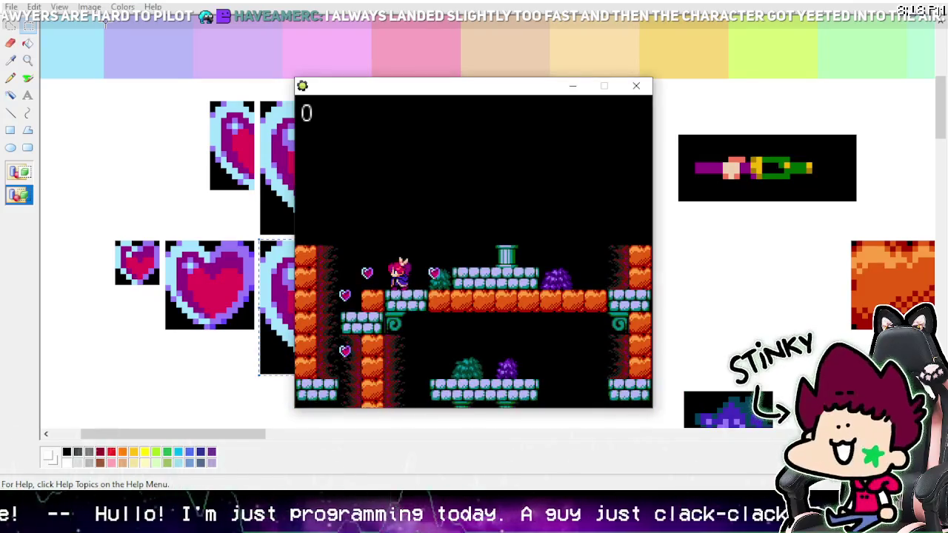
Step: Test the jump by hopping repeatedly toward and onto the pillar top
{"action": "key", "text": "Right"}
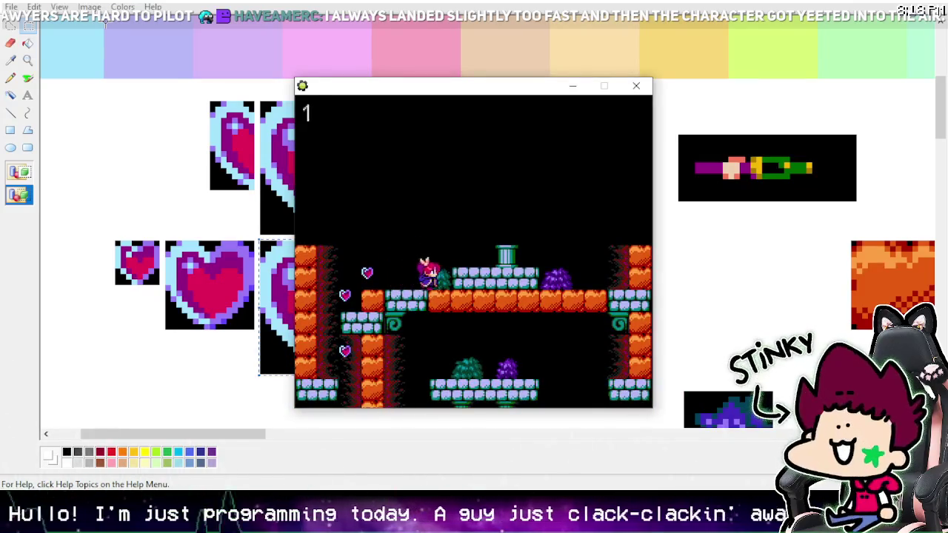
{"action": "key", "text": "Right"}
{"action": "key", "text": "Up"}
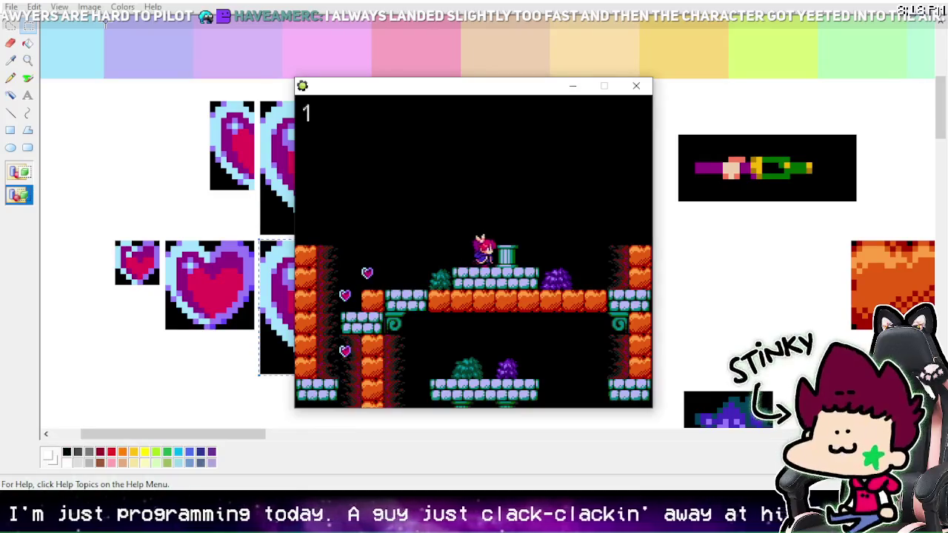
{"action": "key", "text": "Right"}
{"action": "key", "text": "Left"}
{"action": "key", "text": "Right"}
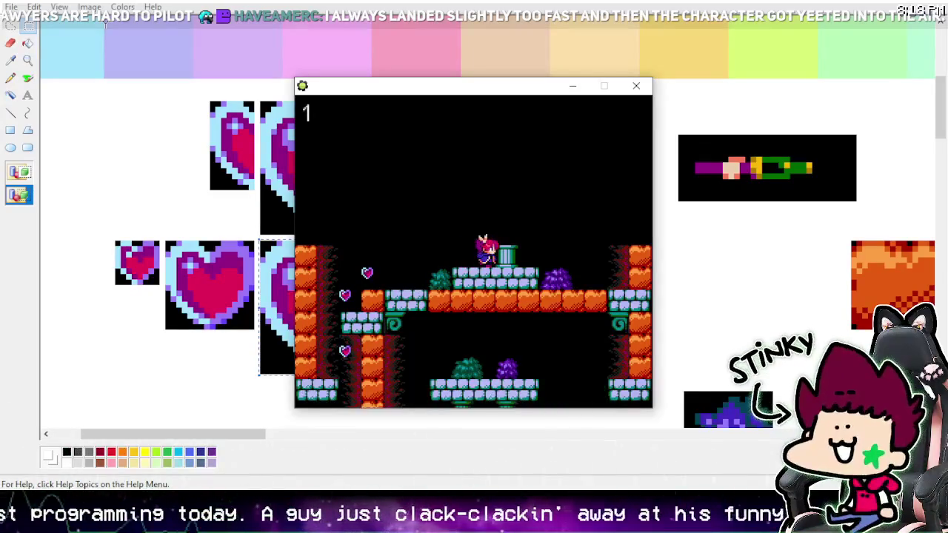
{"action": "key", "text": "Up"}
{"action": "key", "text": "Left"}
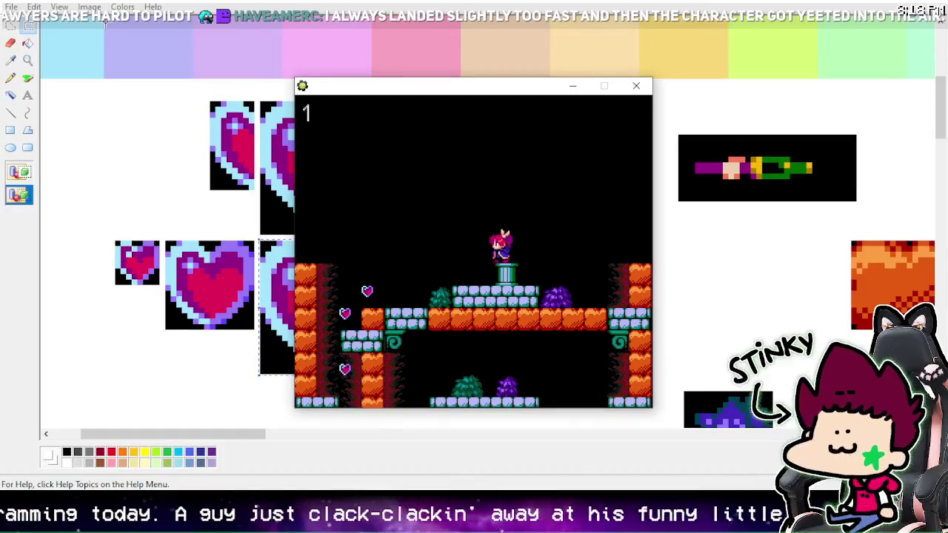
{"action": "key", "text": "Up"}
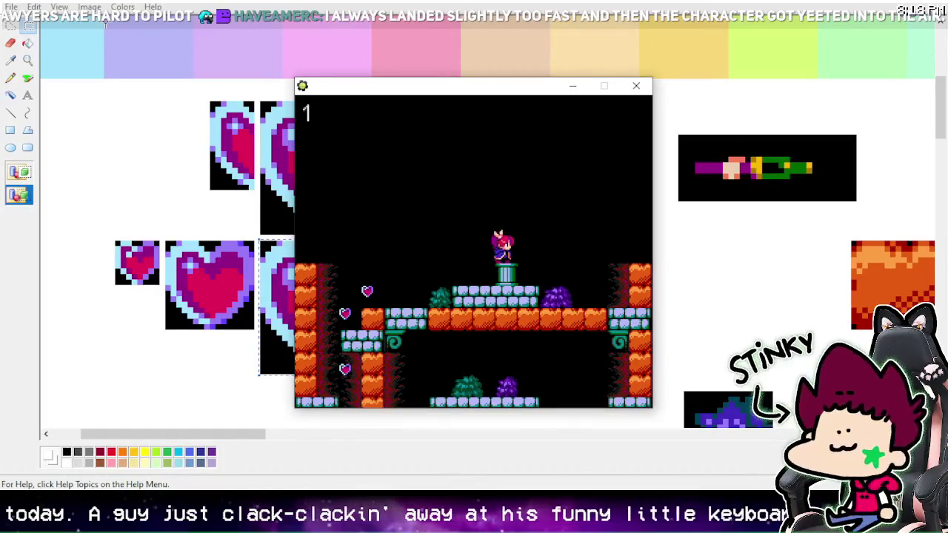
{"action": "key", "text": "Left"}
{"action": "key", "text": "Right"}
{"action": "key", "text": "Up"}
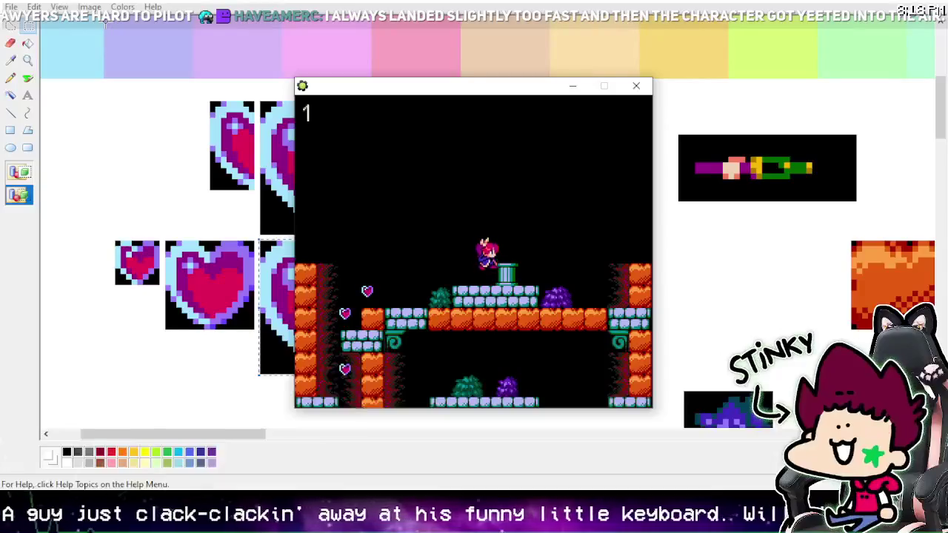
{"action": "key", "text": "Up"}
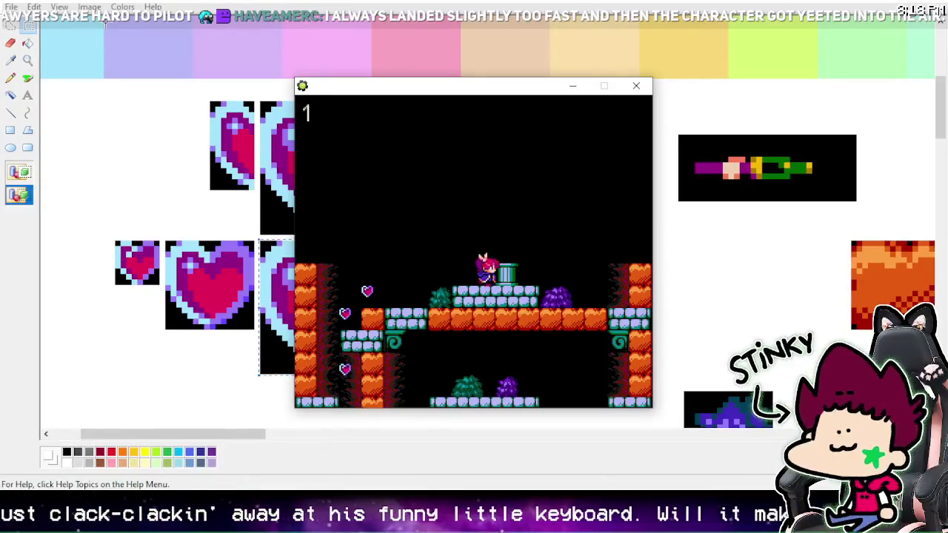
{"action": "key", "text": "Up"}
{"action": "key", "text": "Right"}
Step: Walk left collecting hearts near the door, then jump back up onto the right-hand ledge
{"action": "key", "text": "Left"}
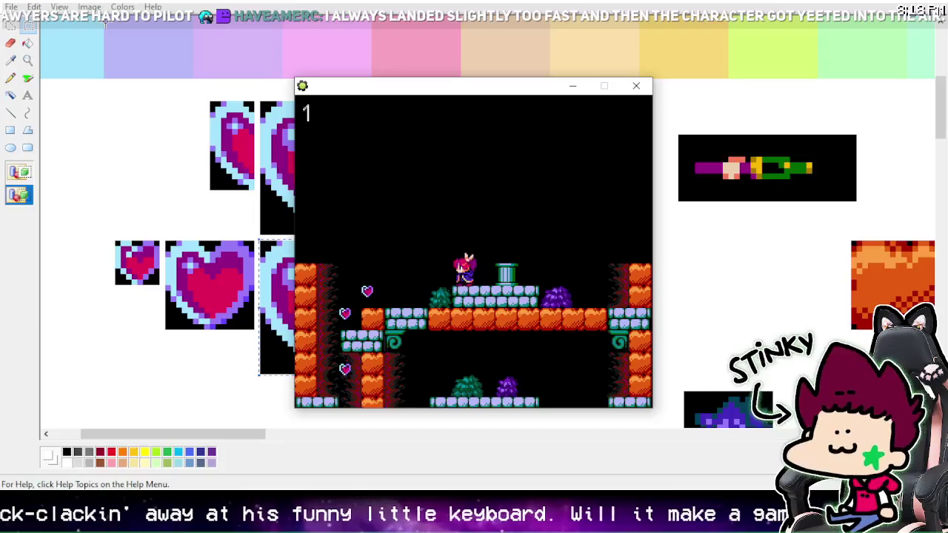
{"action": "key", "text": "Left"}
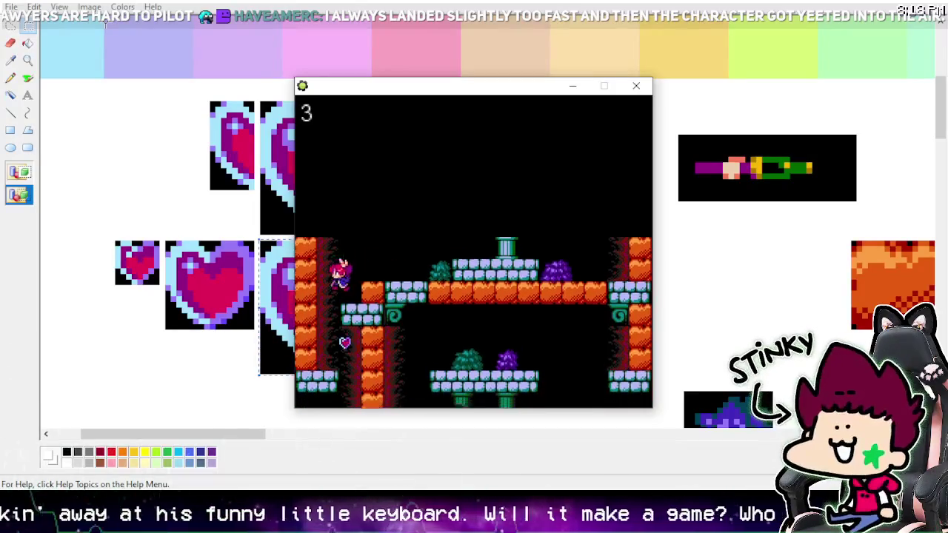
{"action": "key", "text": "Left"}
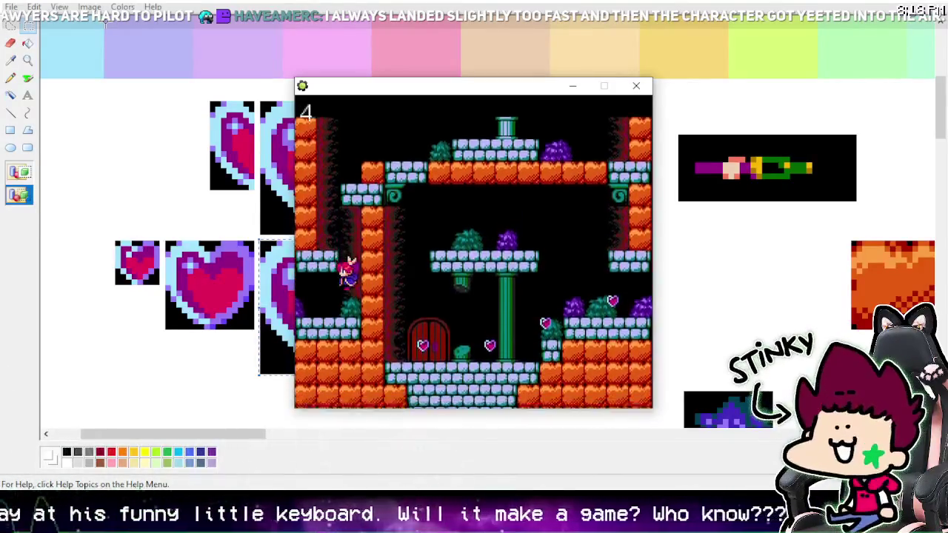
{"action": "key", "text": "Left"}
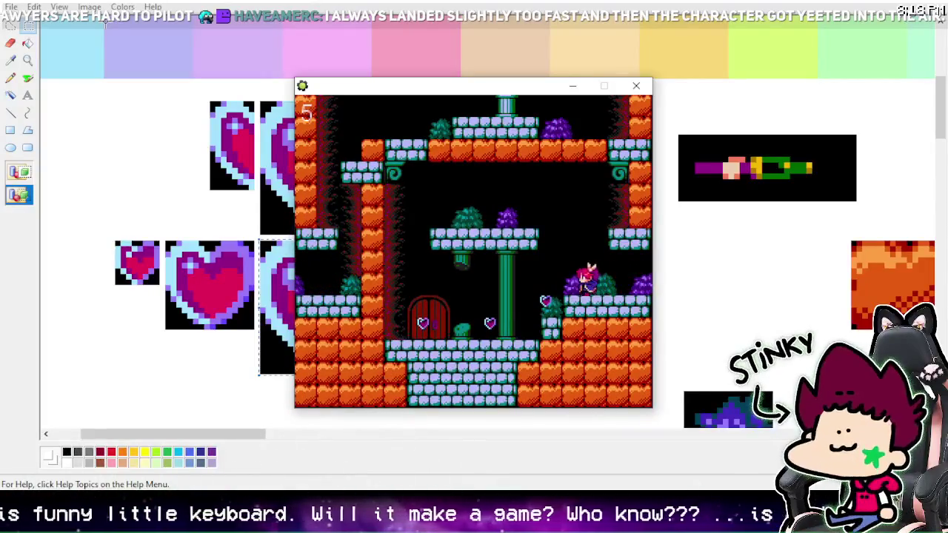
{"action": "key", "text": "Left"}
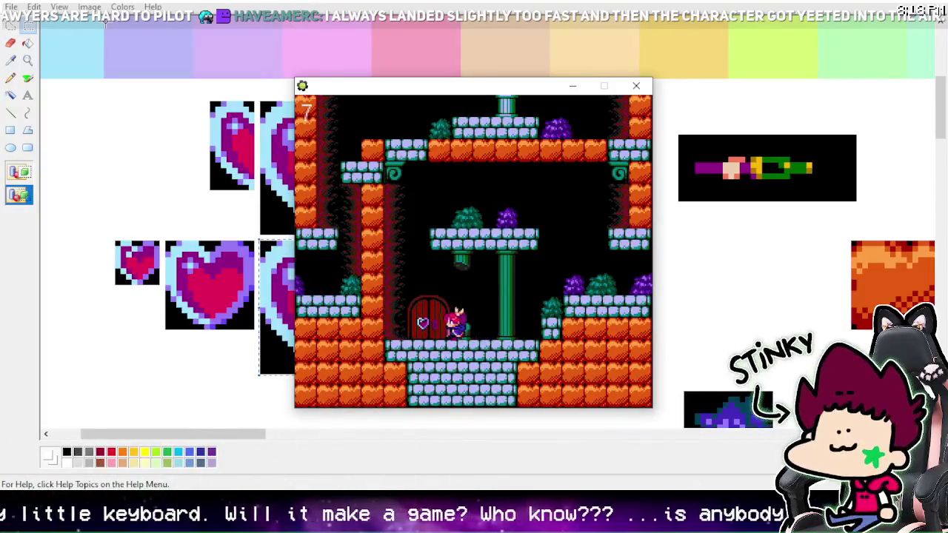
{"action": "key", "text": "Right"}
{"action": "key", "text": "Right"}
{"action": "key", "text": "z"}
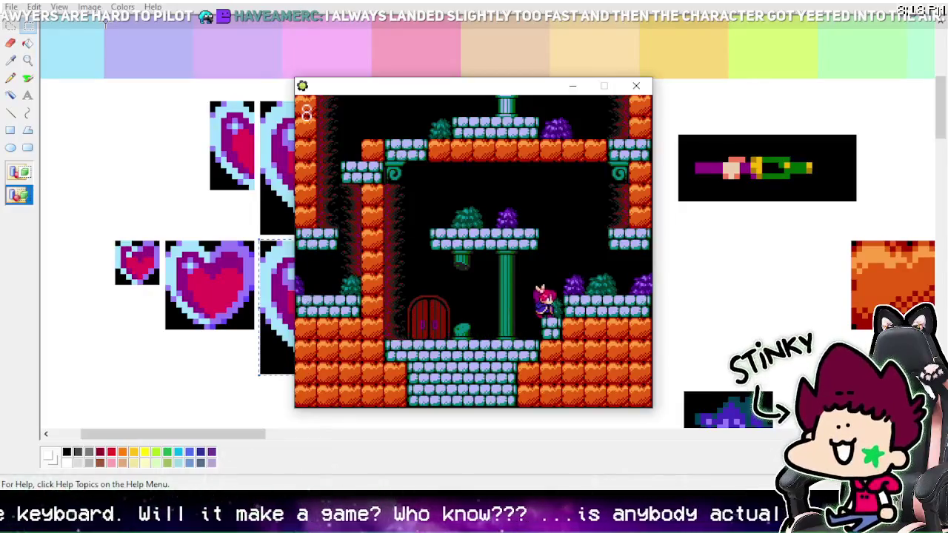
{"action": "key", "text": "Right"}
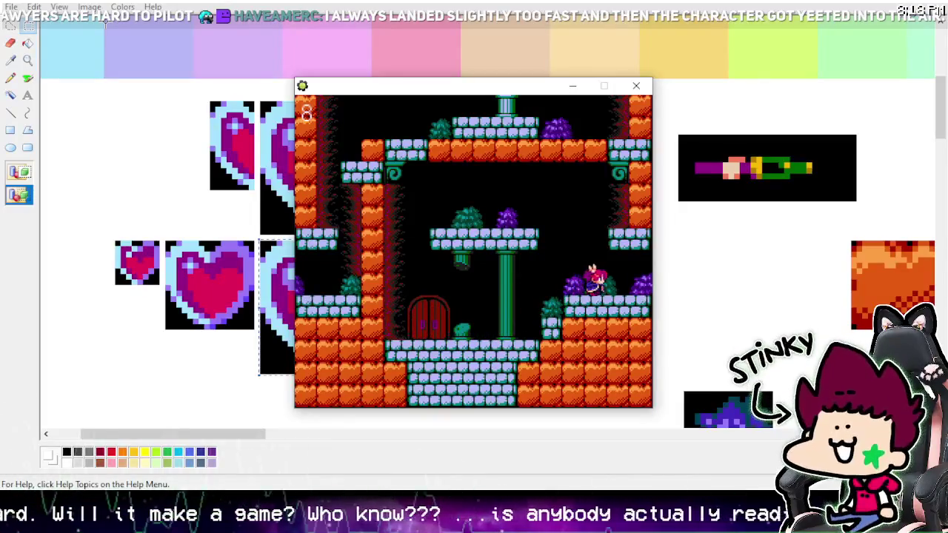
{"action": "key", "text": "Left"}
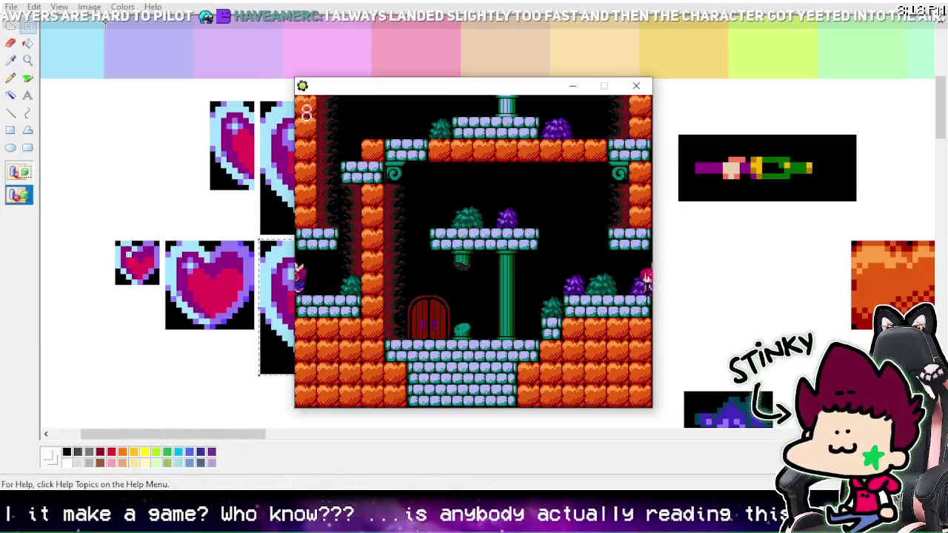
{"action": "key", "text": "z"}
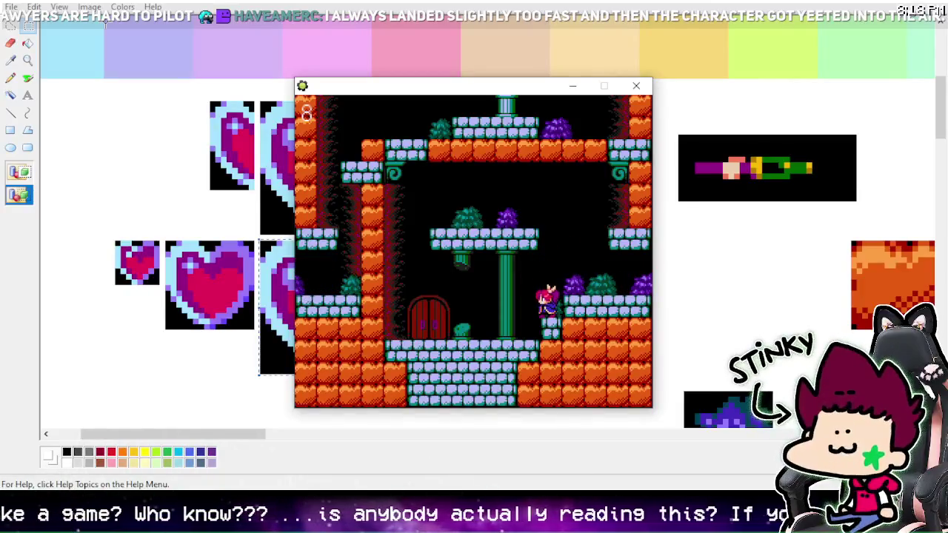
{"action": "key", "text": "z"}
{"action": "key", "text": "Right"}
{"action": "key", "text": "Right"}
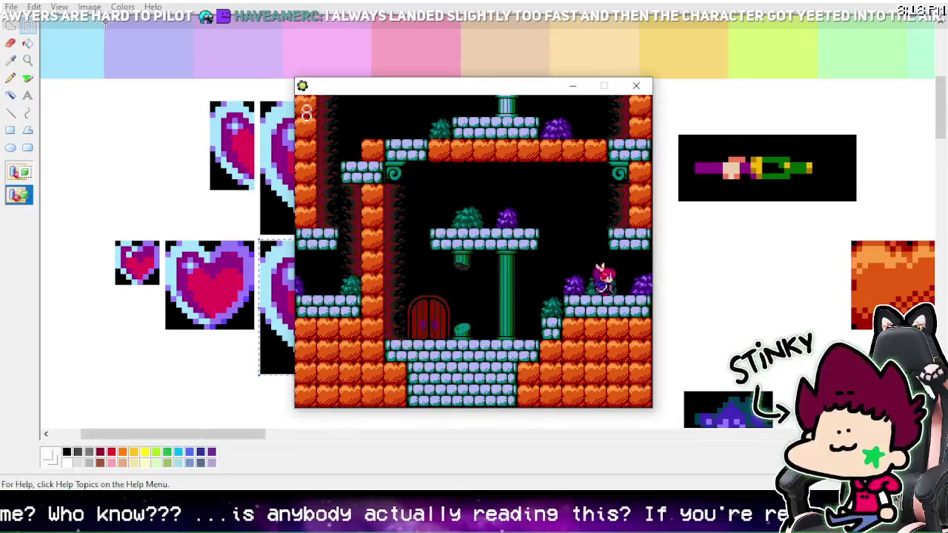
{"action": "key", "text": "Left"}
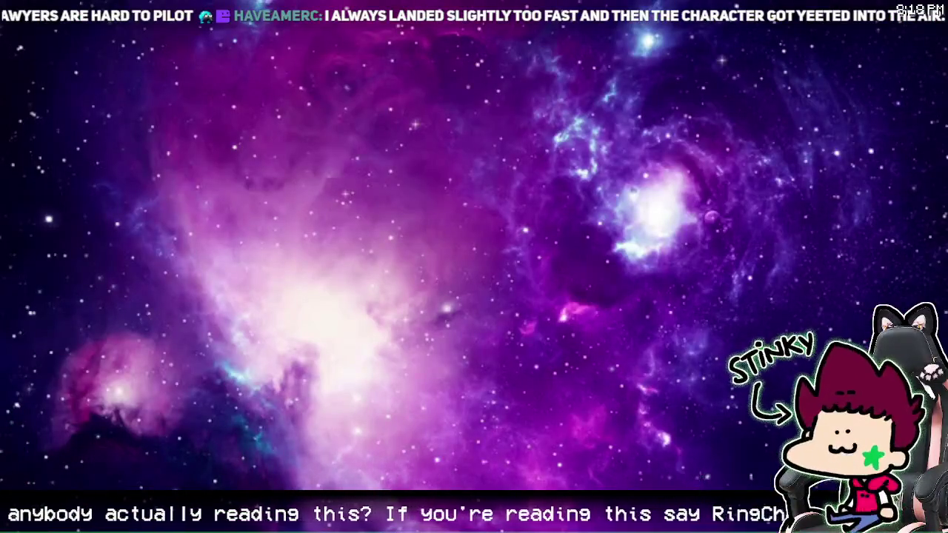
Step: Change the jump to vspeed=-4, confirm the code, and run the game
{"action": "type", "text": "4"}
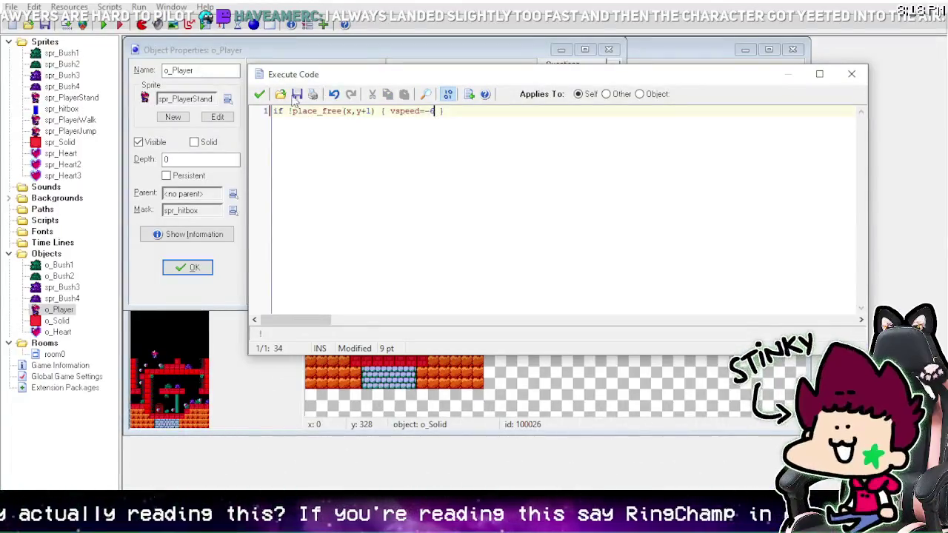
{"action": "left_click", "coordinate": [260, 95]}
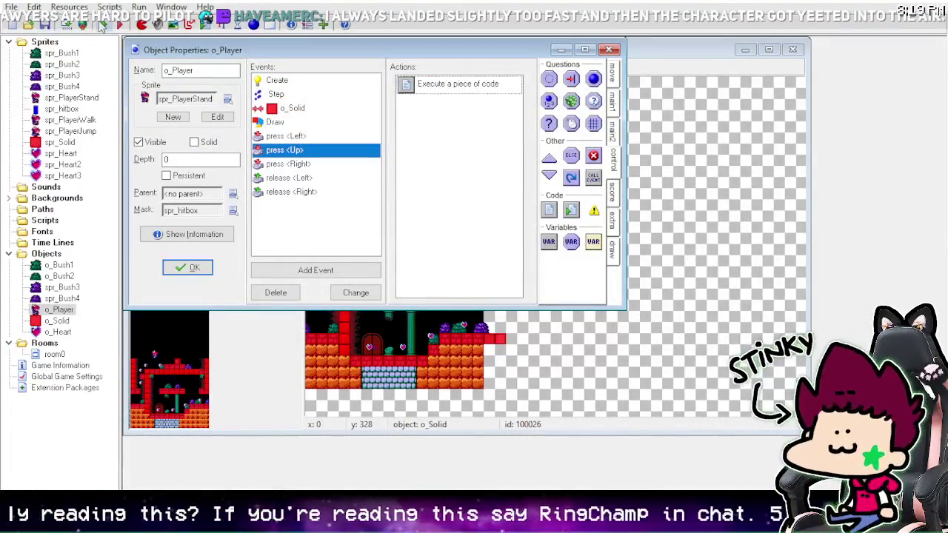
{"action": "left_click", "coordinate": [104, 26]}
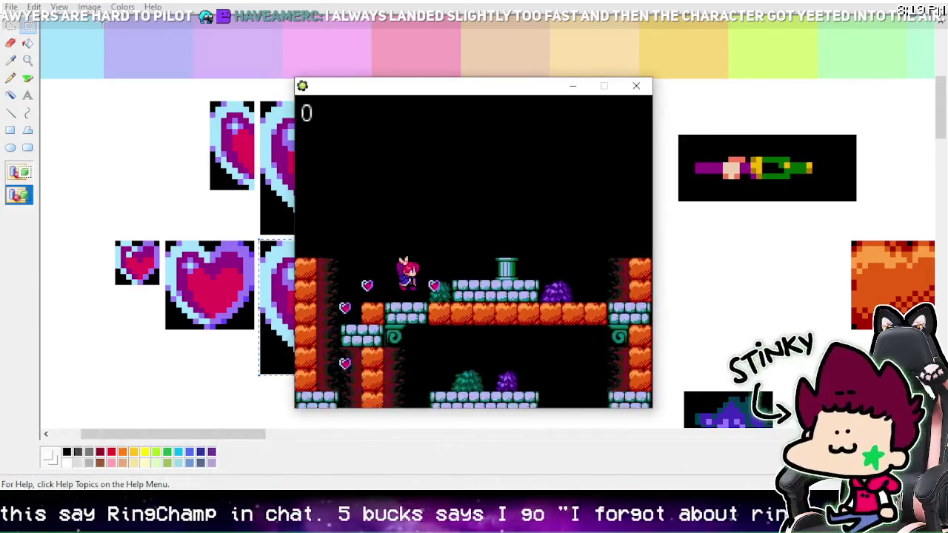
Step: Walk around the level collecting hearts as the counter climbs to 5
{"action": "key", "text": "Right"}
{"action": "key", "text": "Left"}
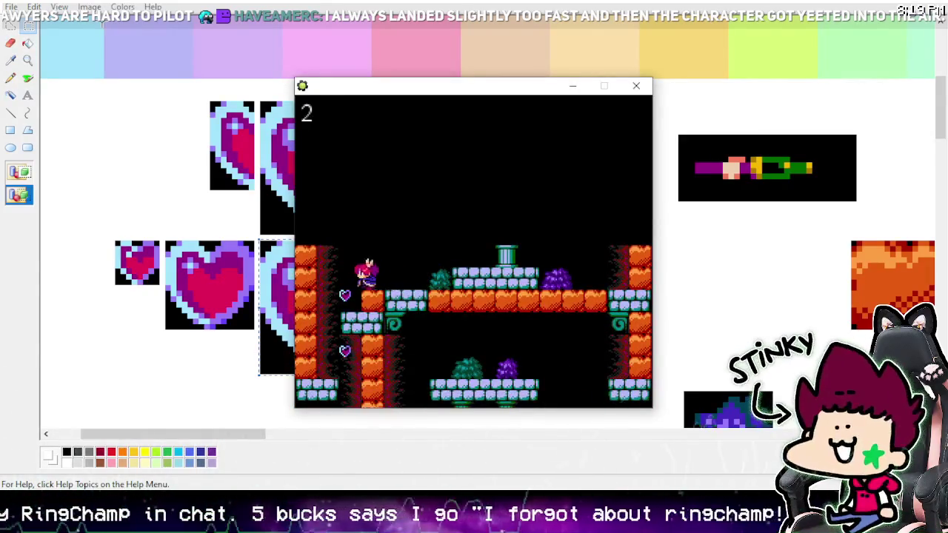
{"action": "key", "text": "Right"}
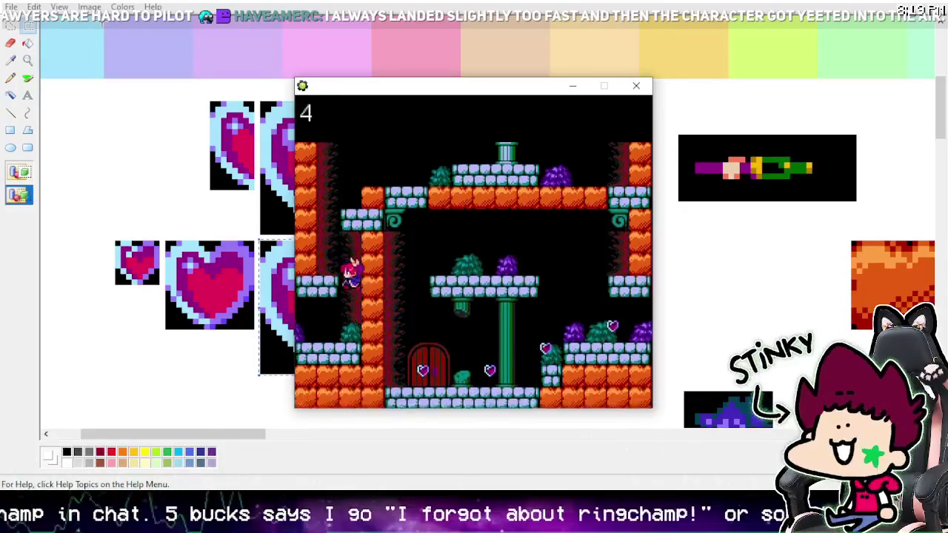
{"action": "key", "text": "Left"}
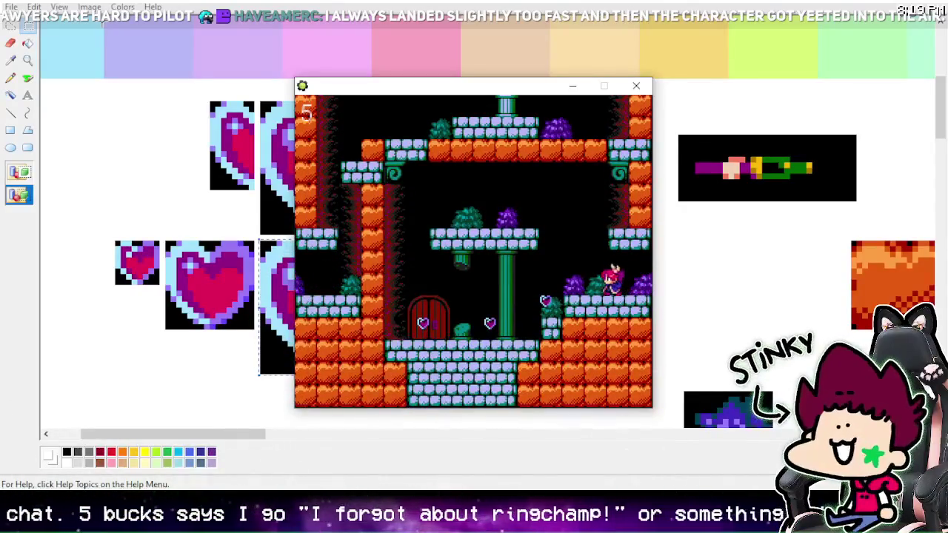
{"action": "key", "text": "Left"}
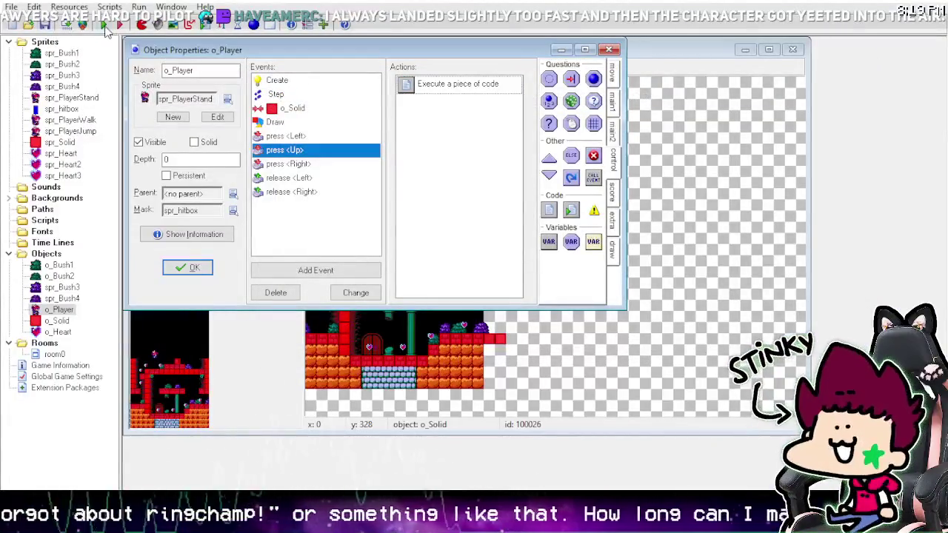
Step: Run the game and jump onto the middle platform to check the jump strength
{"action": "left_click", "coordinate": [105, 26]}
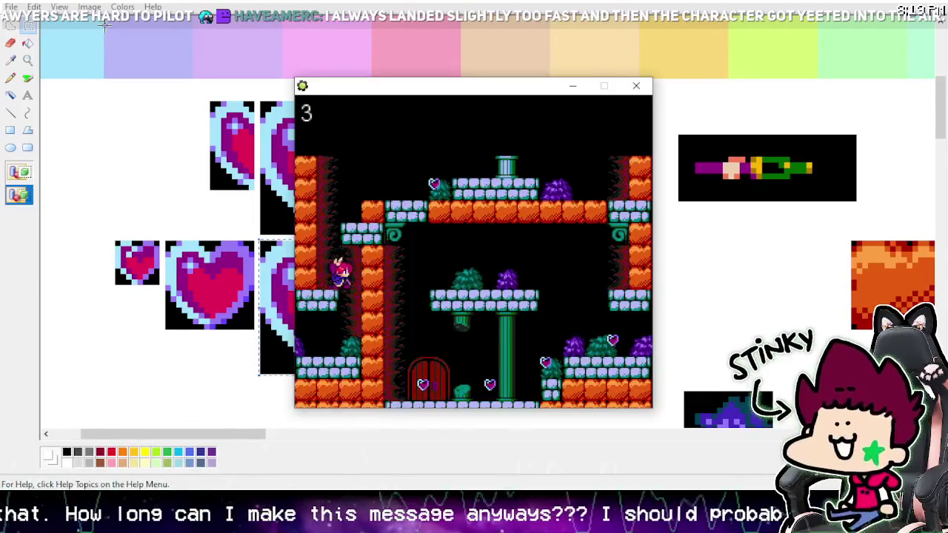
{"action": "key", "text": "Left"}
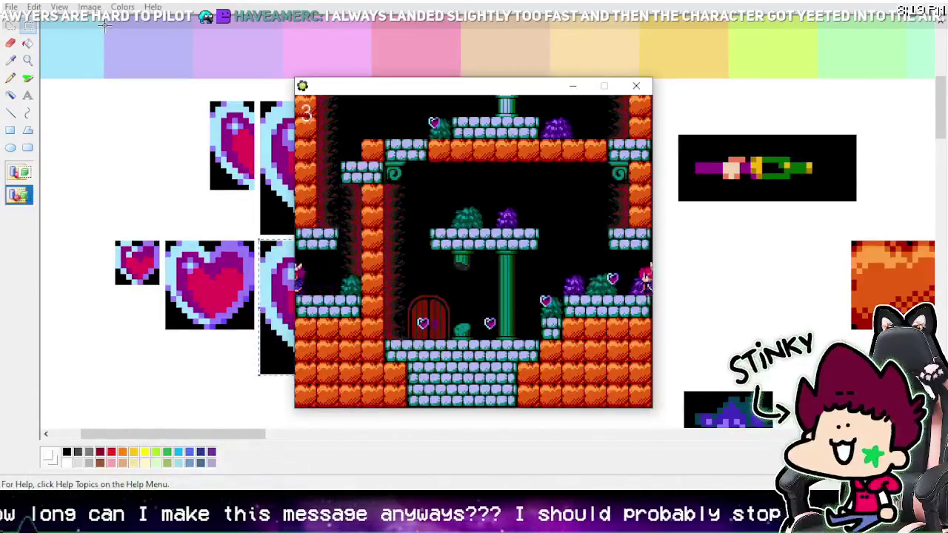
{"action": "key", "text": "space"}
{"action": "key", "text": "Left"}
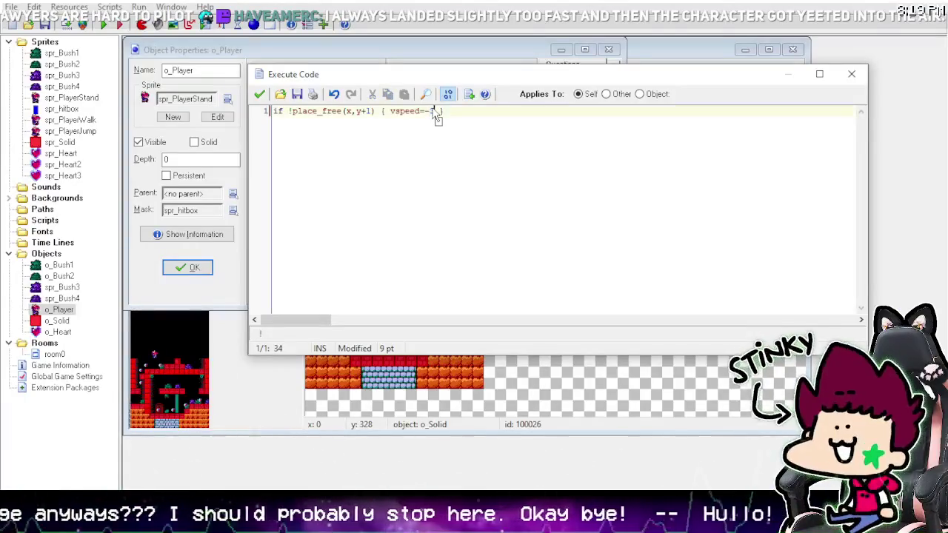
Step: Confirm the weaker jump code, rerun, and collect hearts by walking, jumping and dropping
{"action": "left_click", "coordinate": [259, 95]}
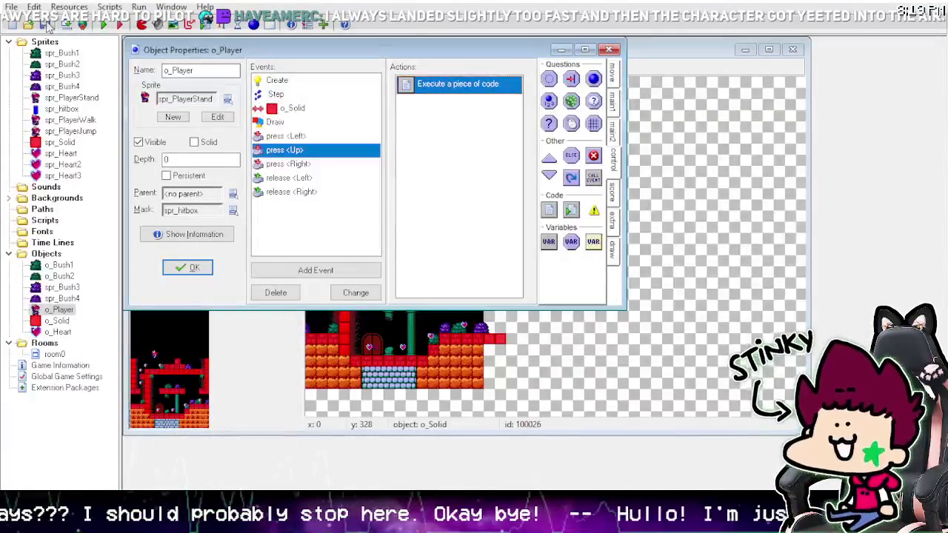
{"action": "left_click", "coordinate": [105, 26]}
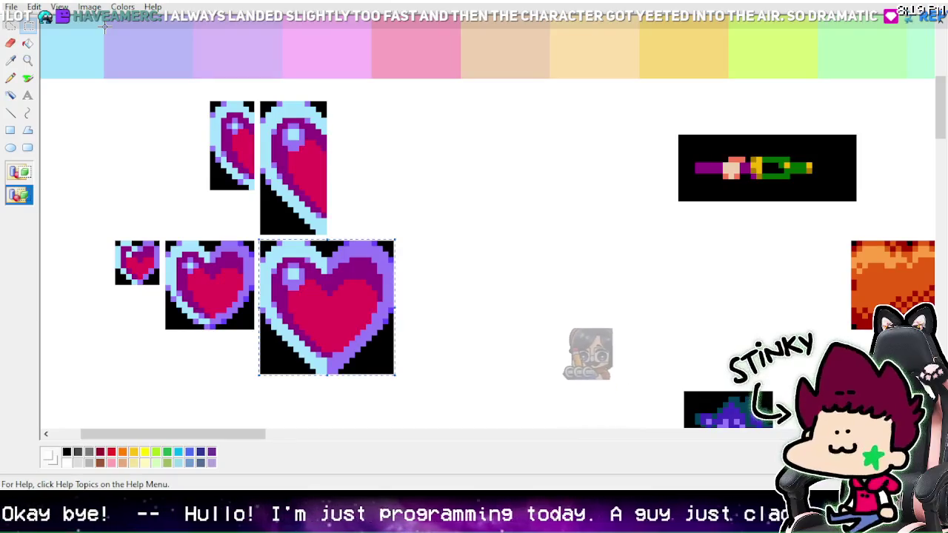
{"action": "key", "text": "Left"}
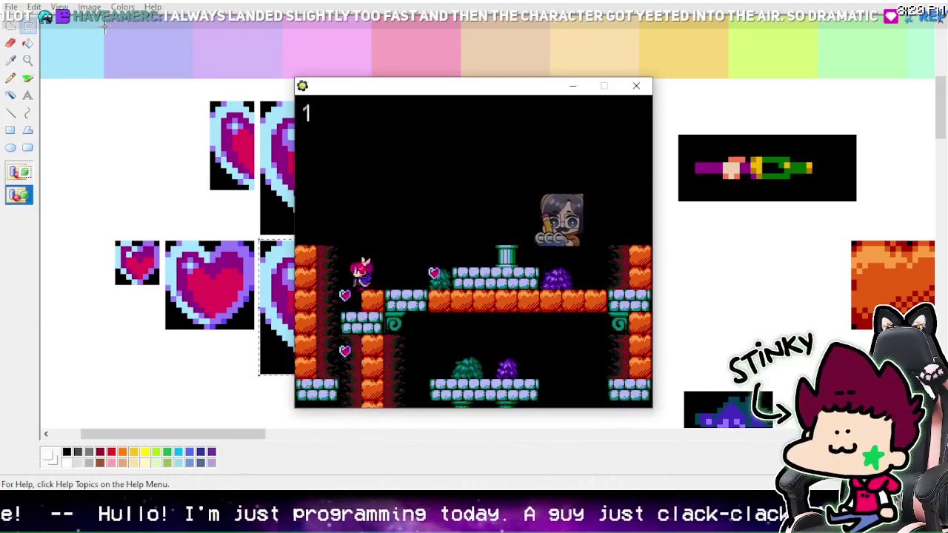
{"action": "key", "text": "Up"}
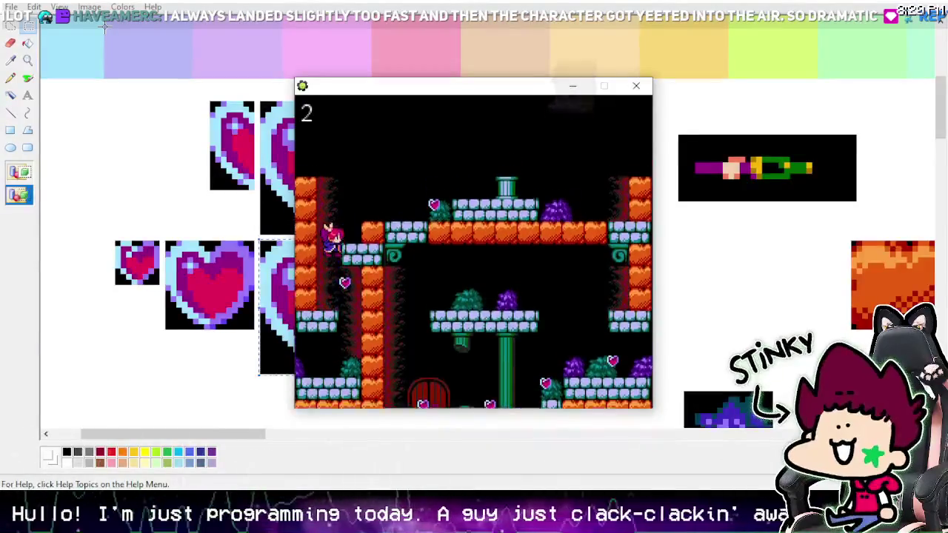
{"action": "key", "text": "Down"}
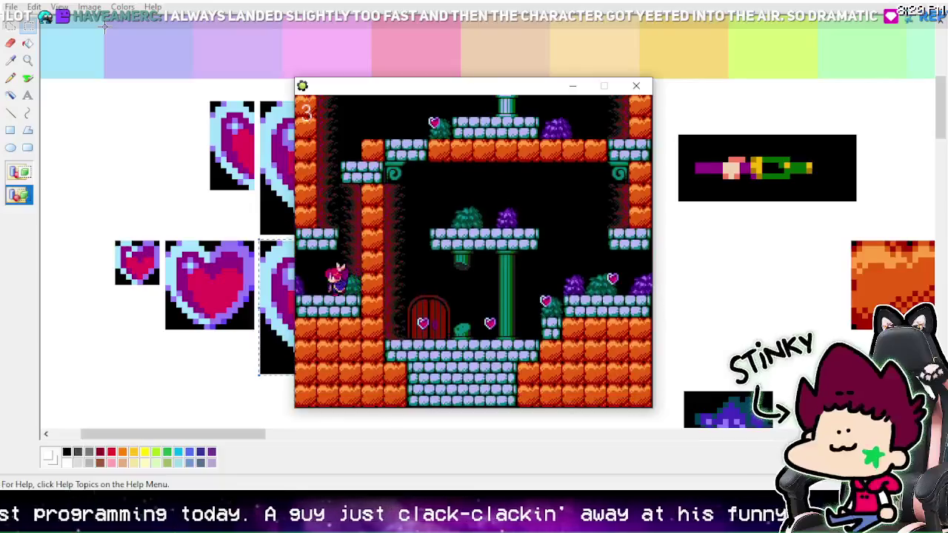
{"action": "key", "text": "Left"}
{"action": "key", "text": "Left"}
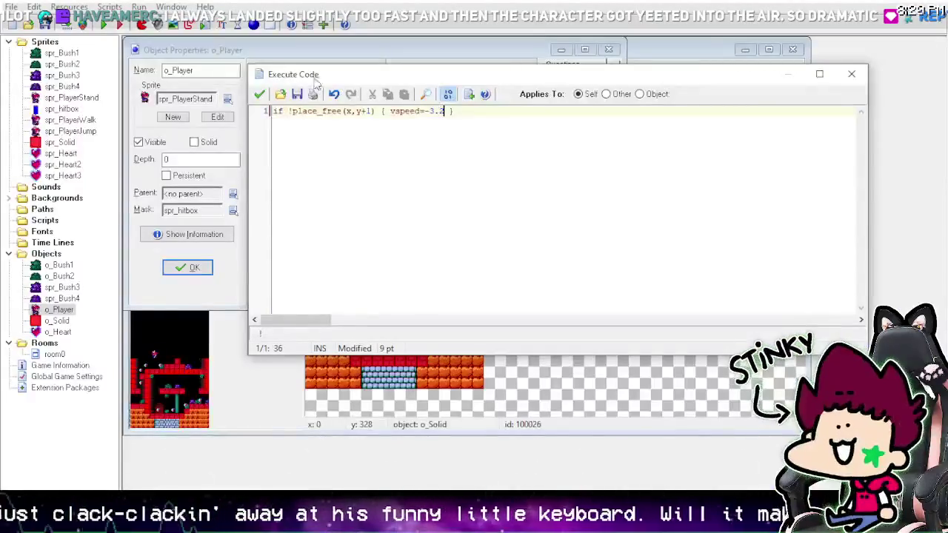
Step: Confirm the vspeed=-3.2 jump code and run the game
{"action": "left_click", "coordinate": [259, 95]}
{"action": "left_click", "coordinate": [44, 24]}
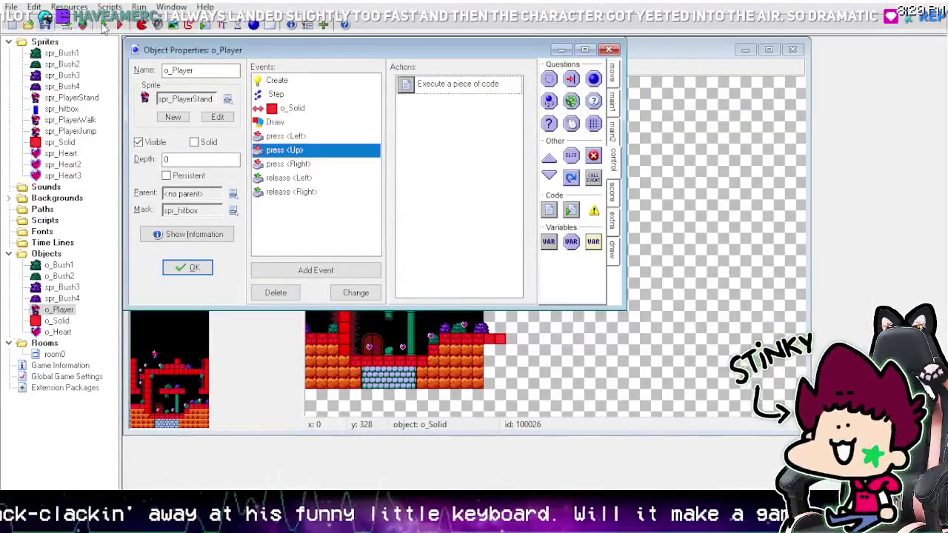
{"action": "left_click", "coordinate": [104, 26]}
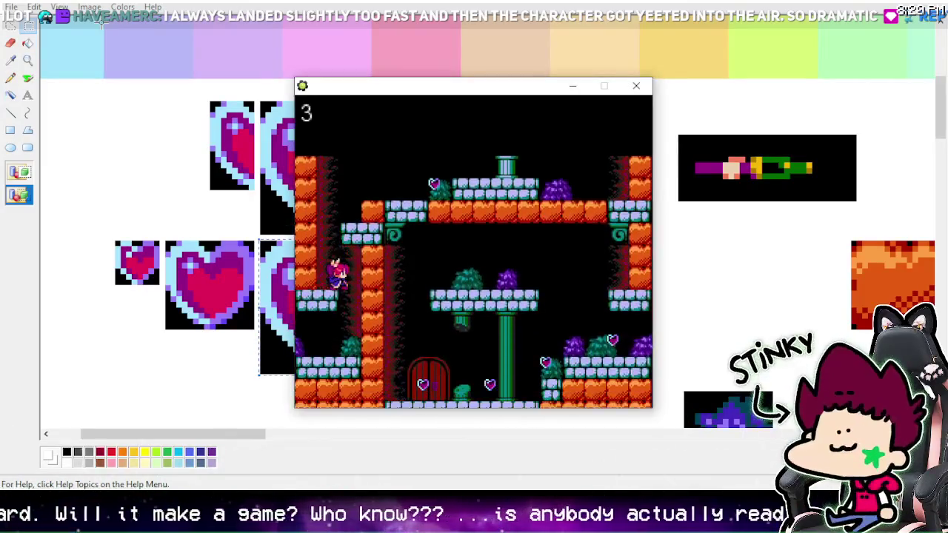
Step: Walk and wrap around the level, jumping onto the central platform and ledges
{"action": "key", "text": "Left"}
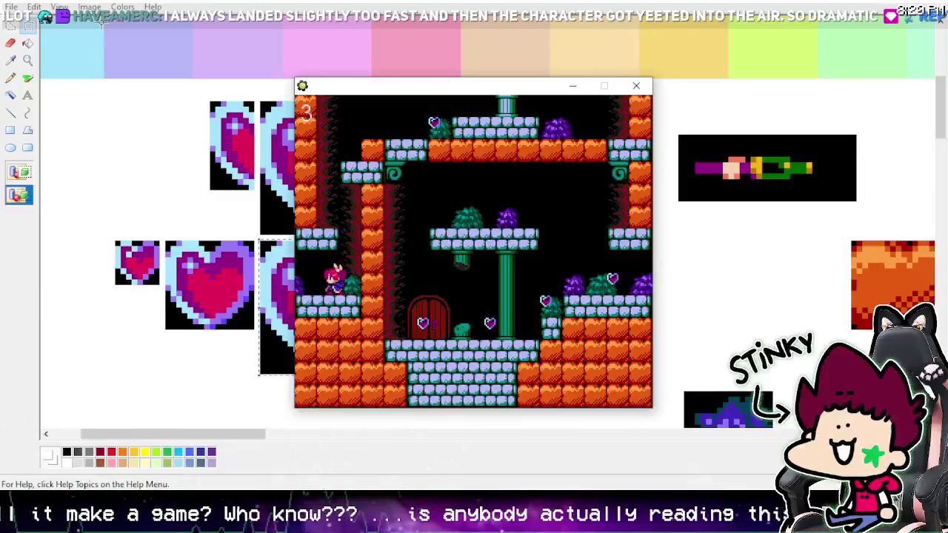
{"action": "key", "text": "Left"}
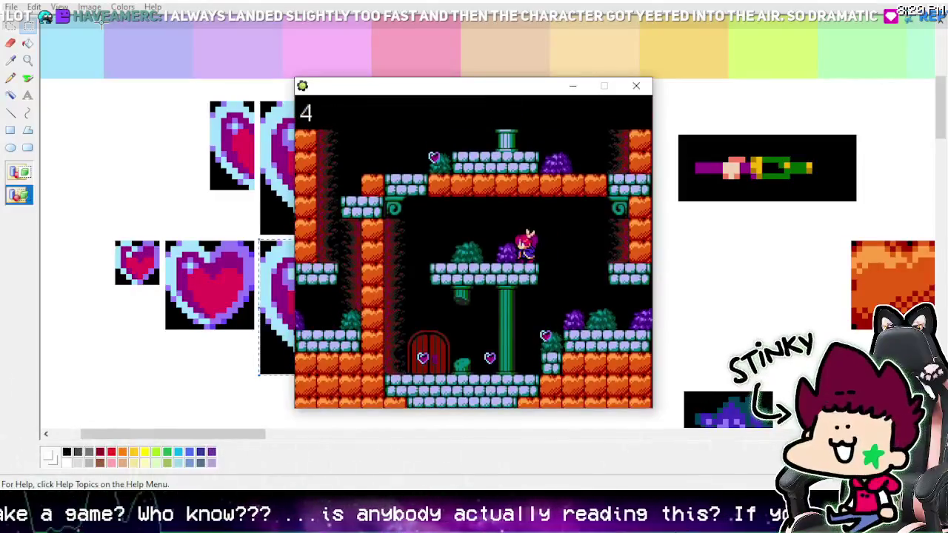
{"action": "key", "text": "Right"}
{"action": "key", "text": "Right"}
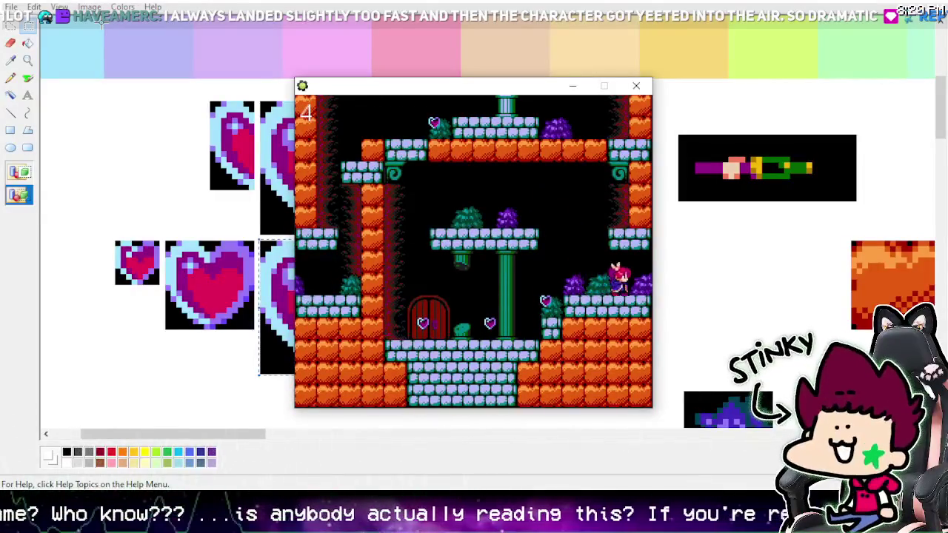
{"action": "key", "text": "Left"}
{"action": "key", "text": "Left"}
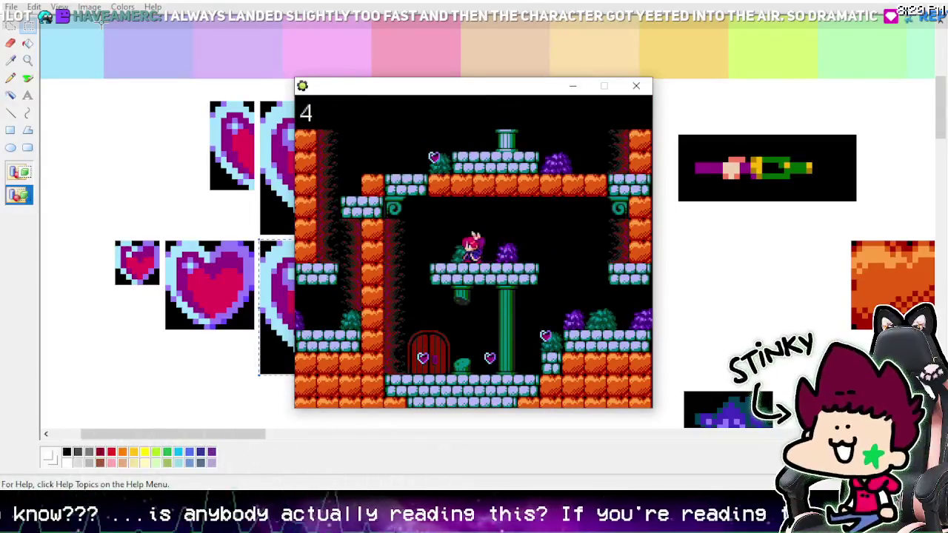
{"action": "key", "text": "Right"}
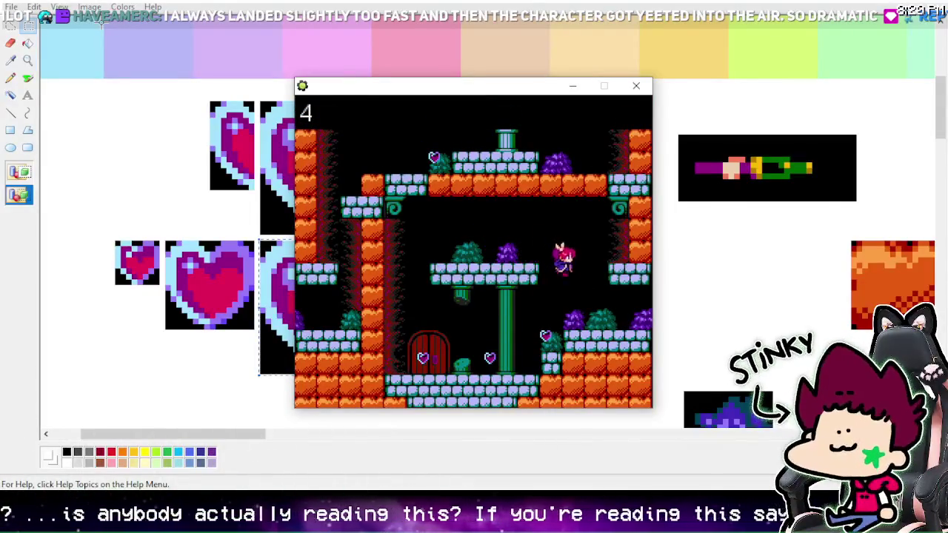
{"action": "key", "text": "Right"}
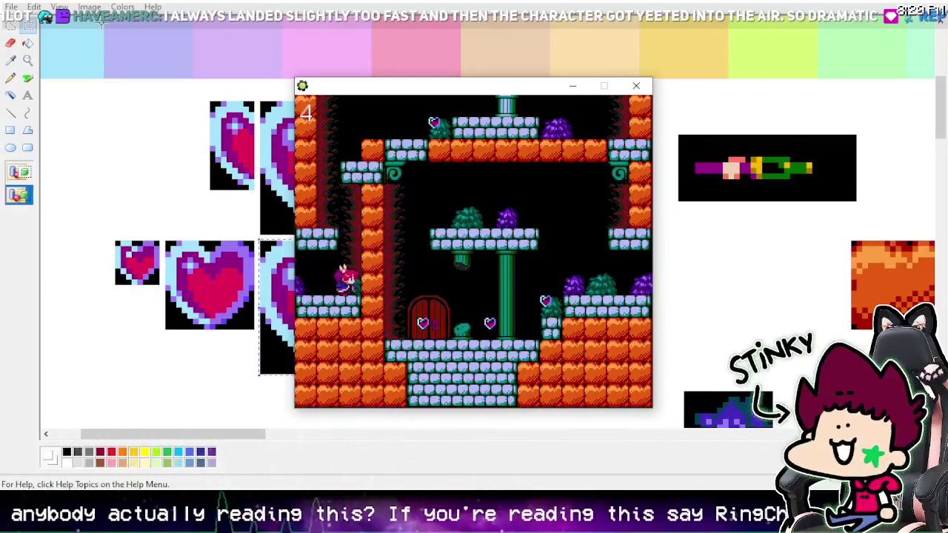
{"action": "key", "text": "Left"}
Step: Test high jumps off the pillar and left wall, collecting hearts until the counter reads 5
{"action": "key", "text": "Up"}
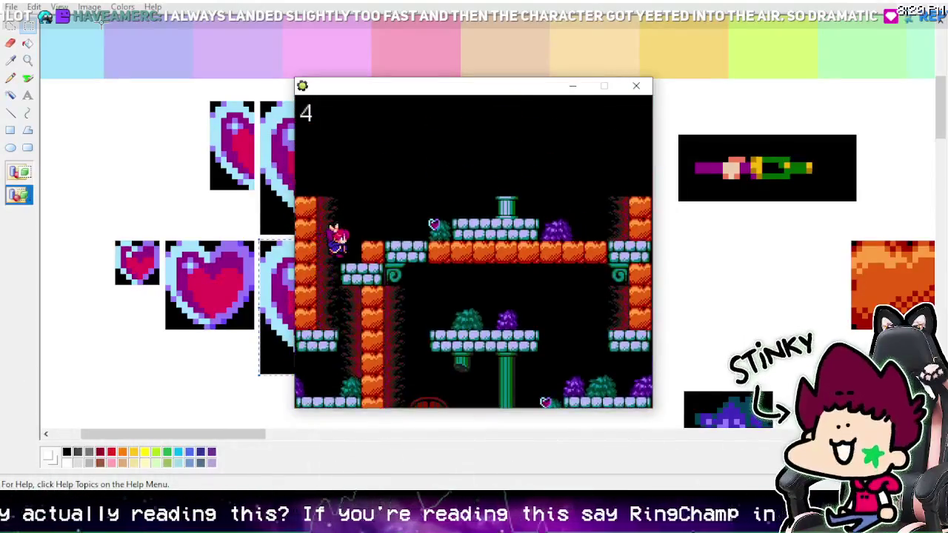
{"action": "key", "text": "Right"}
{"action": "key", "text": "Right"}
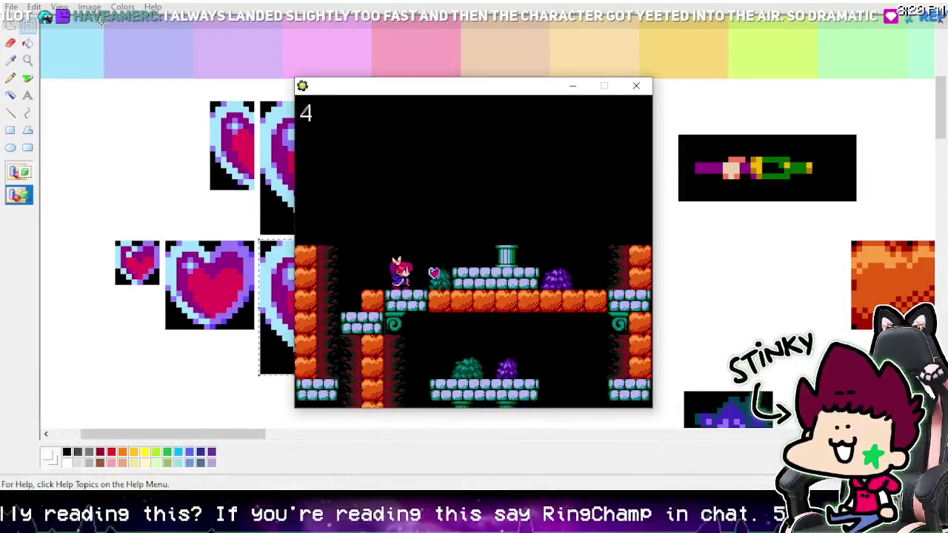
{"action": "key", "text": "Up"}
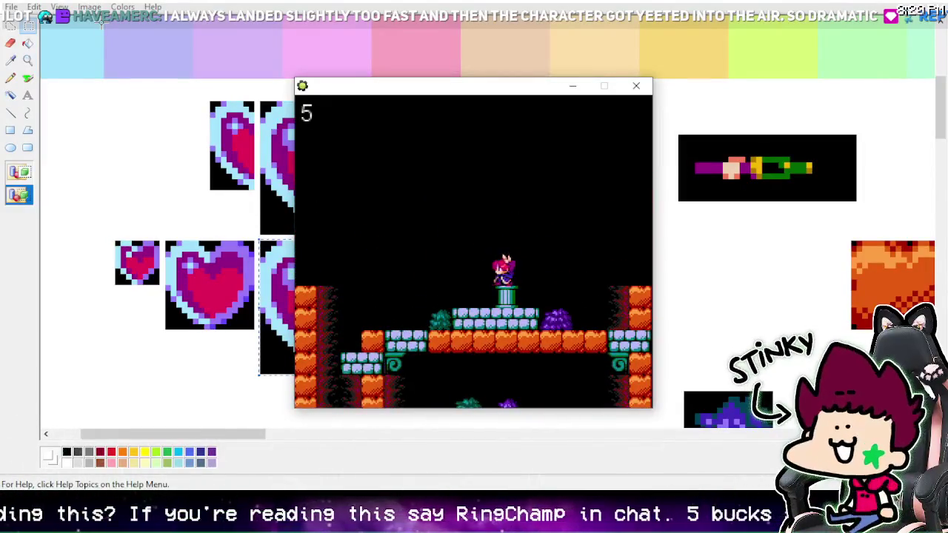
{"action": "key", "text": "Up"}
{"action": "key", "text": "Left"}
{"action": "key", "text": "Left"}
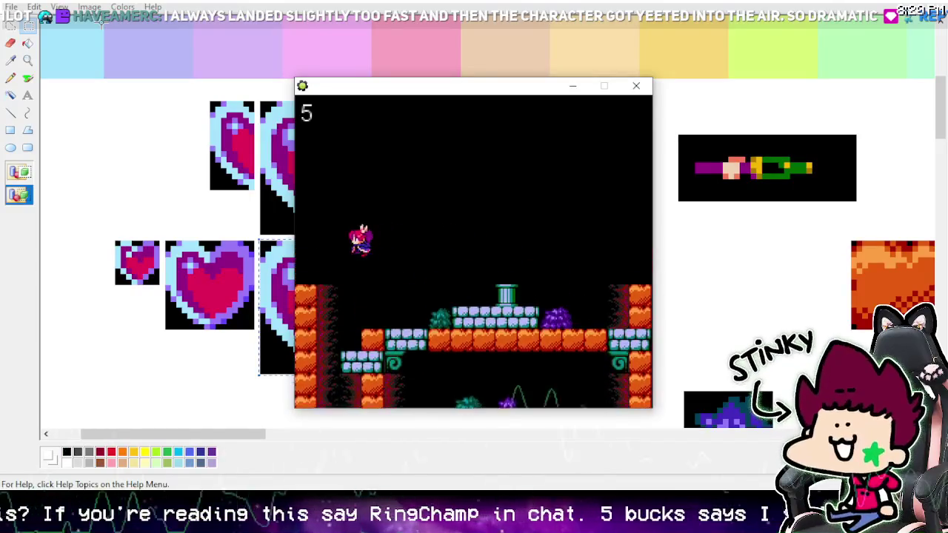
{"action": "key", "text": "Up"}
{"action": "key", "text": "Right"}
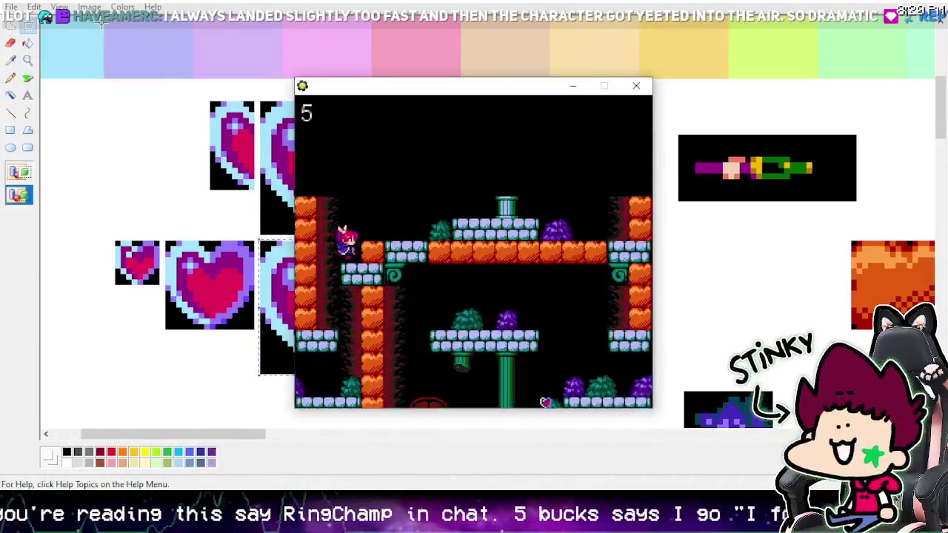
{"action": "key", "text": "Left"}
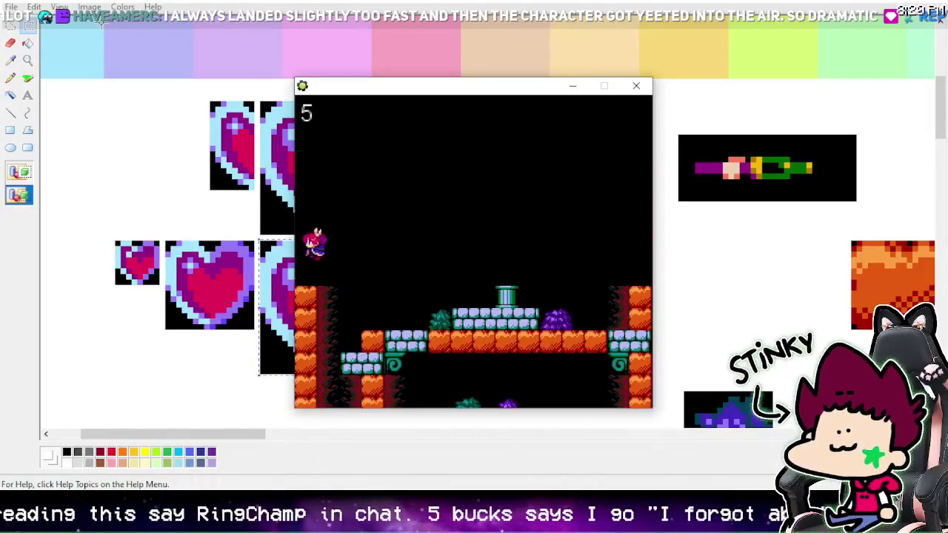
{"action": "key", "text": "Left"}
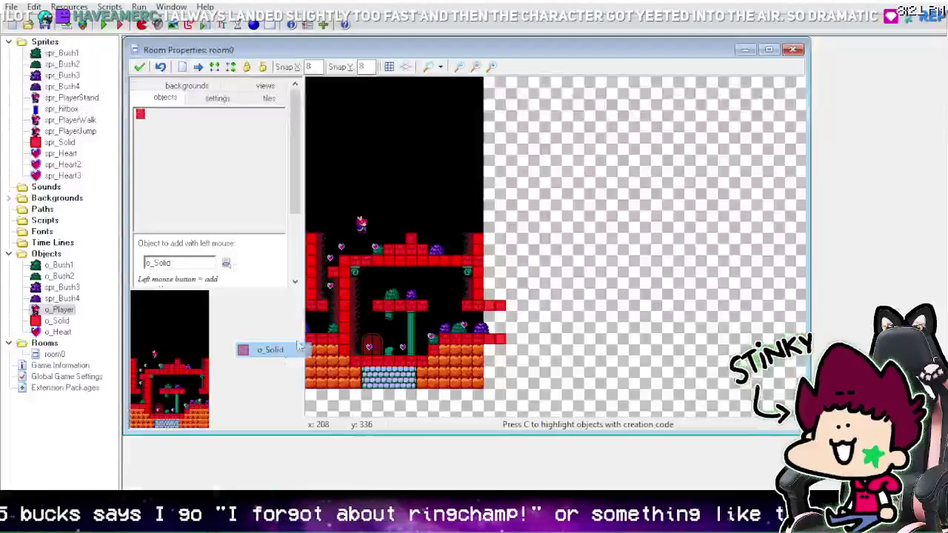
Step: Launch a test build of room0 with the green Run arrow
{"action": "scroll", "coordinate": [445, 252], "scroll_direction": "left", "scroll_amount": 2}
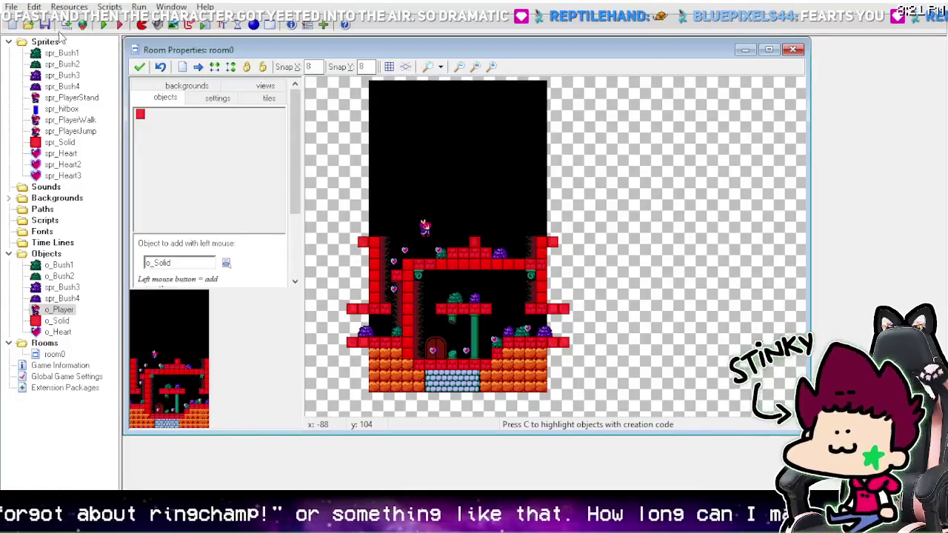
{"action": "left_click", "coordinate": [101, 26]}
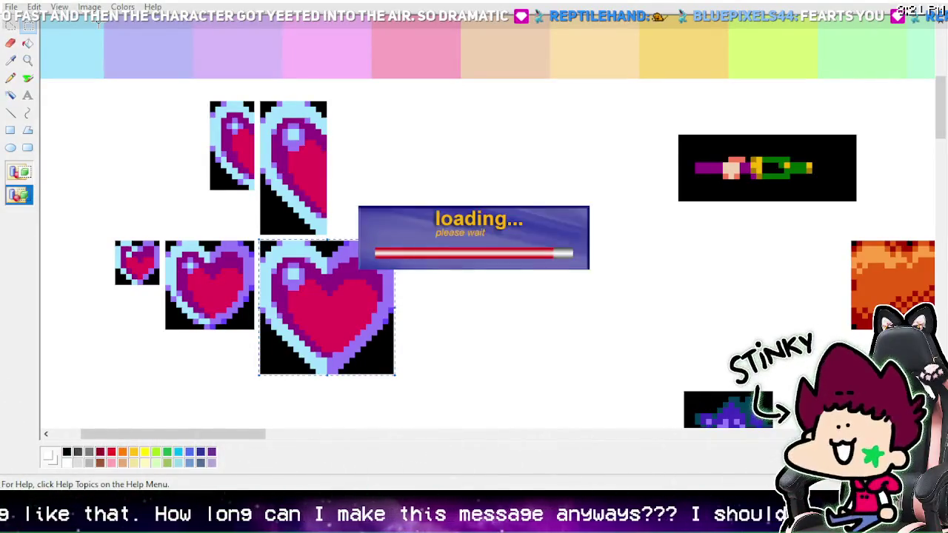
Step: Jump left onto the ledge and collect hearts on the lower platforms
{"action": "key", "text": "Left"}
{"action": "key", "text": "Up"}
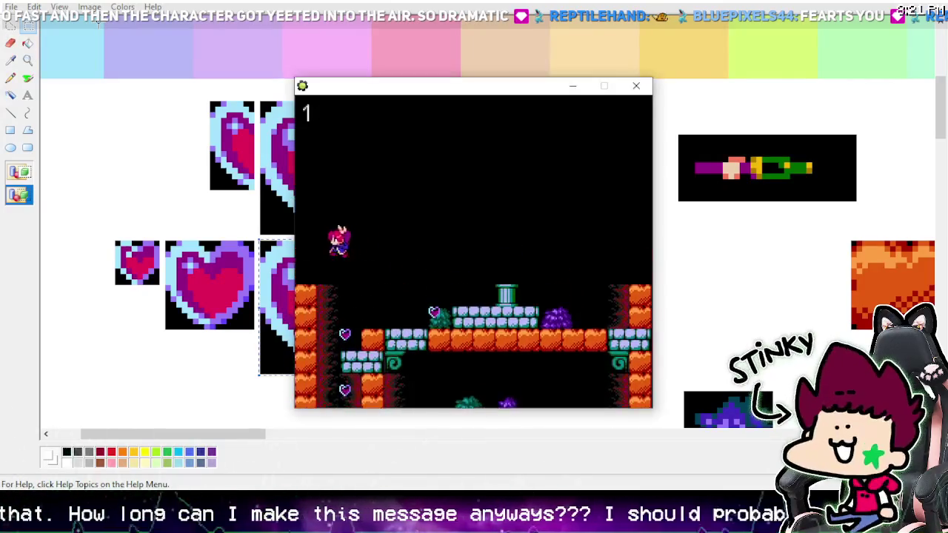
{"action": "key", "text": "Left"}
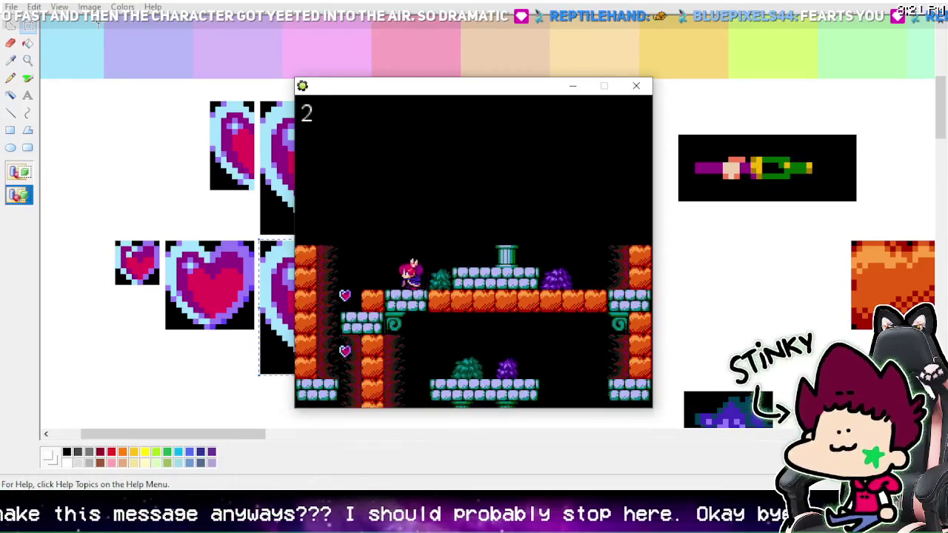
{"action": "key", "text": "Right"}
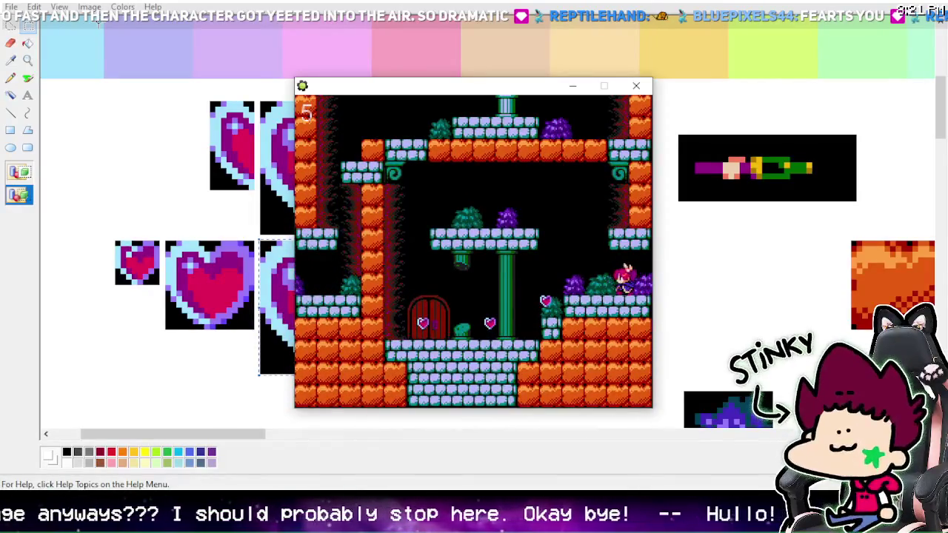
{"action": "key", "text": "Left"}
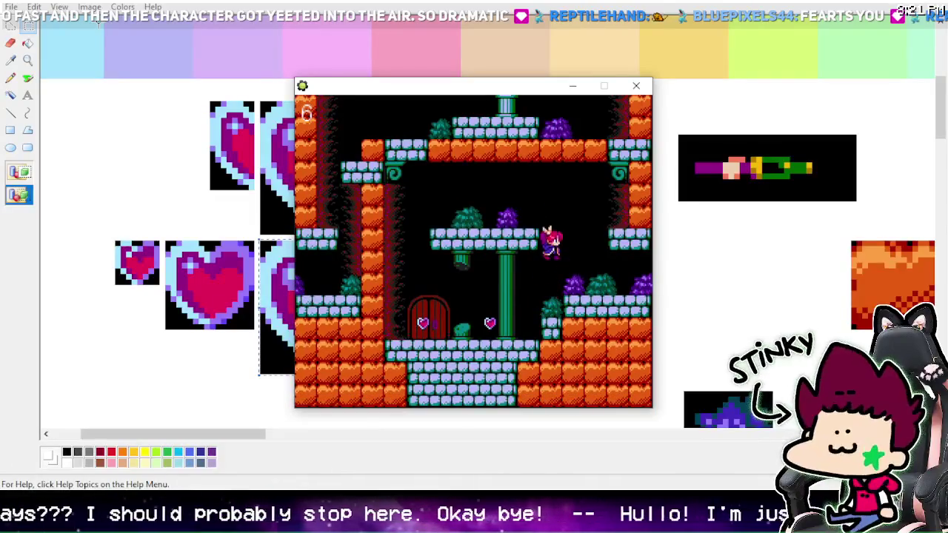
{"action": "key", "text": "Left"}
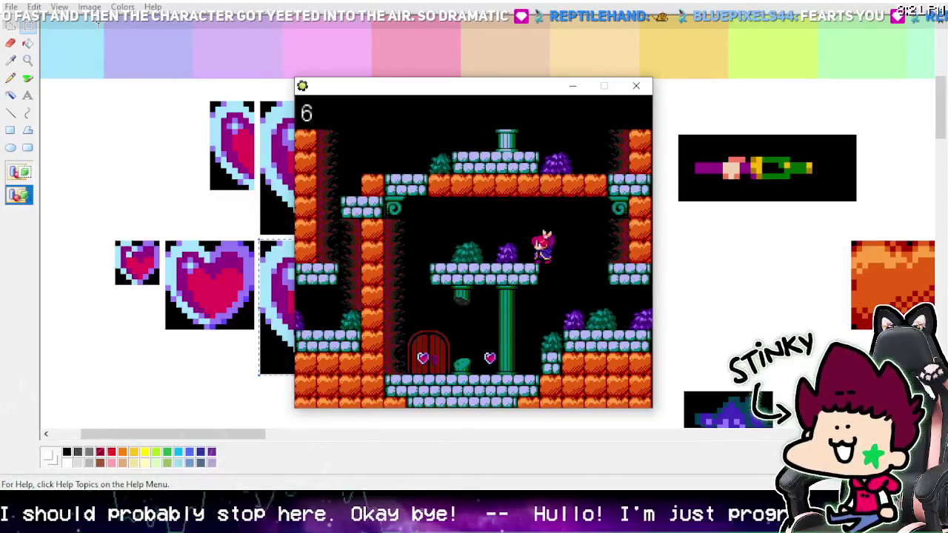
{"action": "key", "text": "Right"}
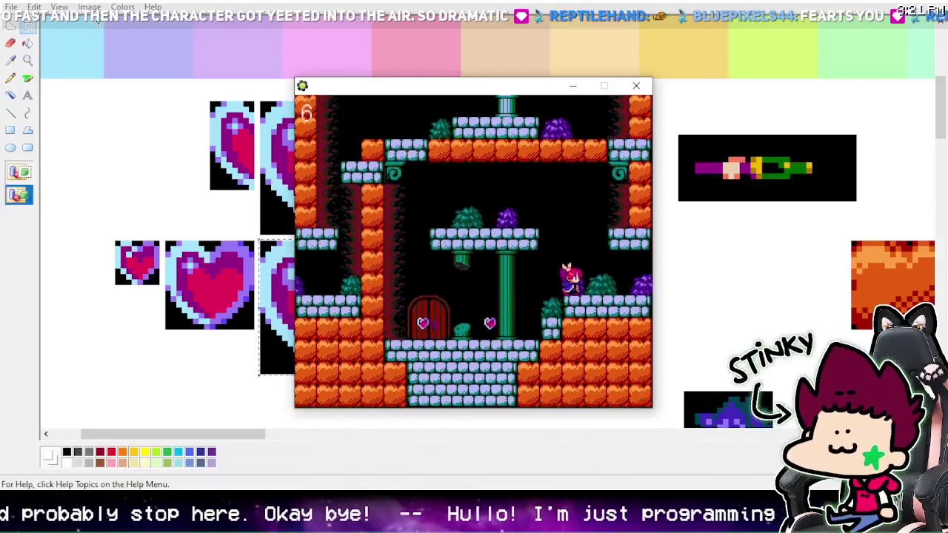
Step: Jump from the lower right ledge up onto the middle ledge toward the upper platform
{"action": "key", "text": "Left"}
{"action": "key", "text": "z"}
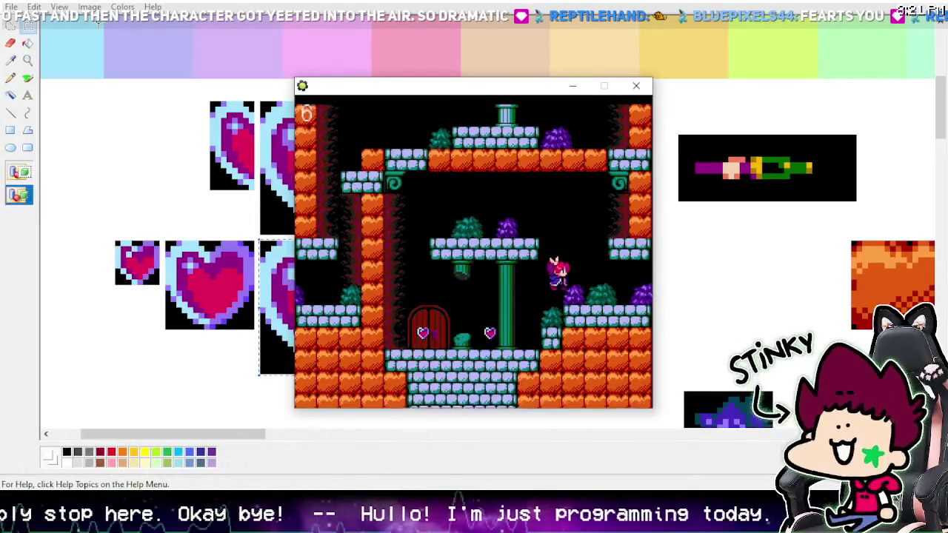
{"action": "key", "text": "z"}
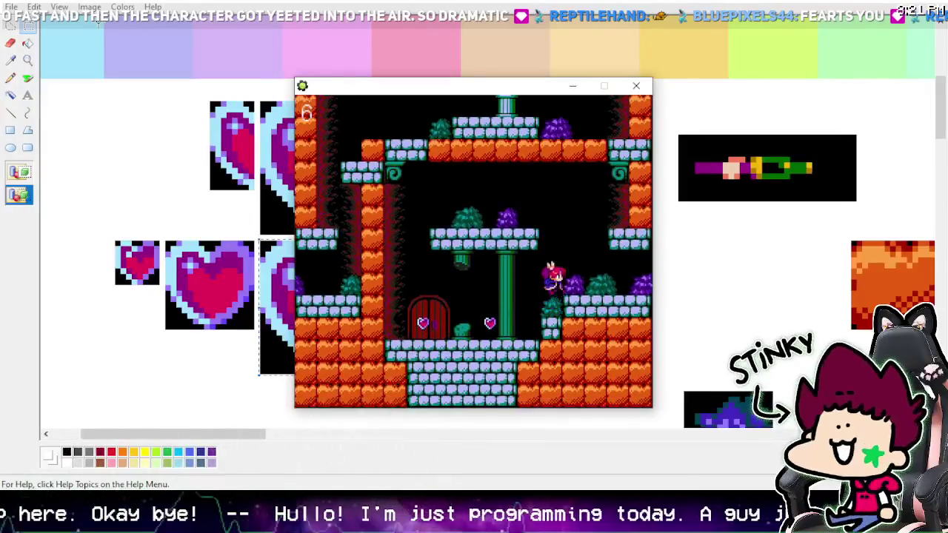
{"action": "key", "text": "z"}
{"action": "key", "text": "Left"}
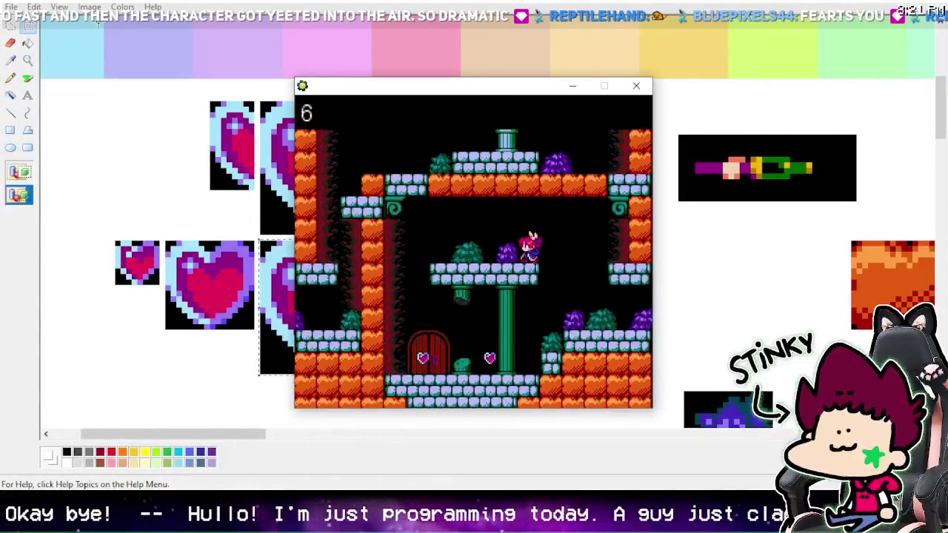
{"action": "key", "text": "z"}
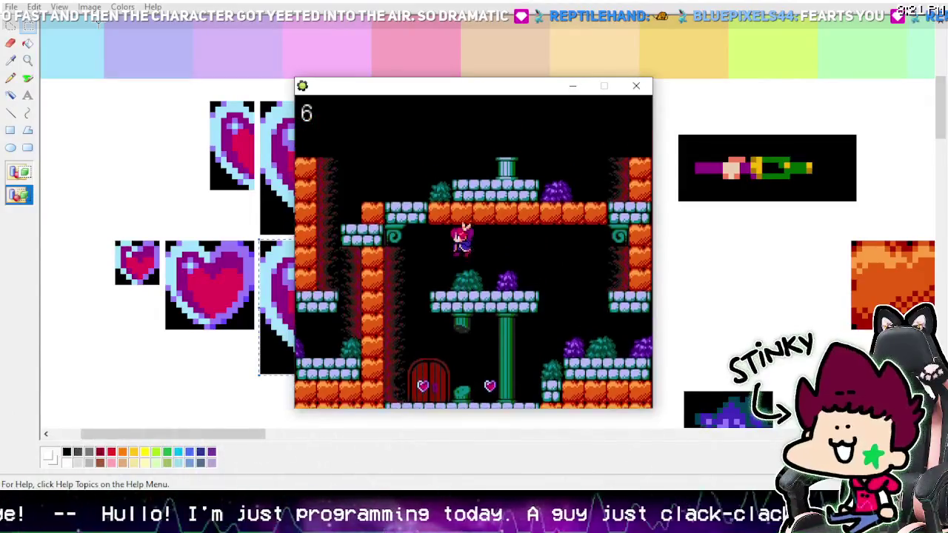
Step: Collect the hearts by the door and pillar until the counter reads 8
{"action": "key", "text": "Left"}
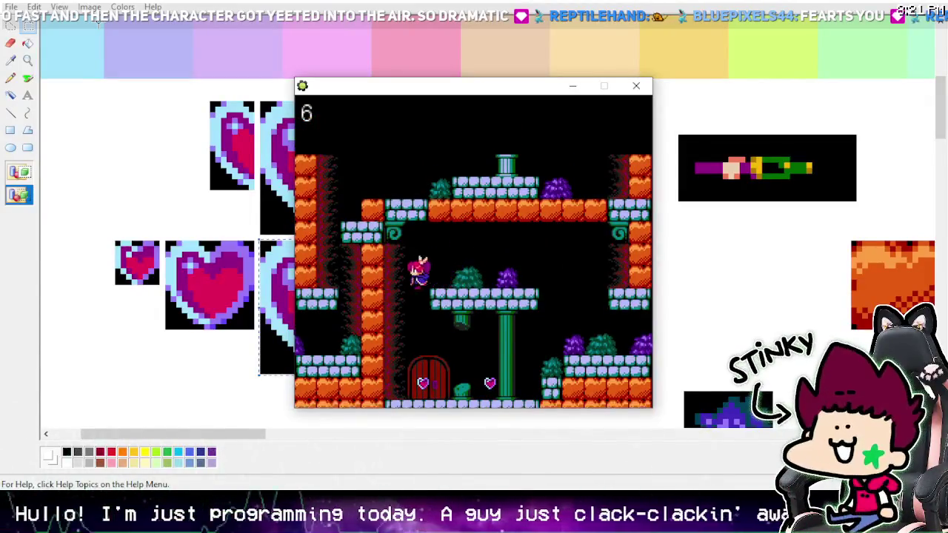
{"action": "key", "text": "Right"}
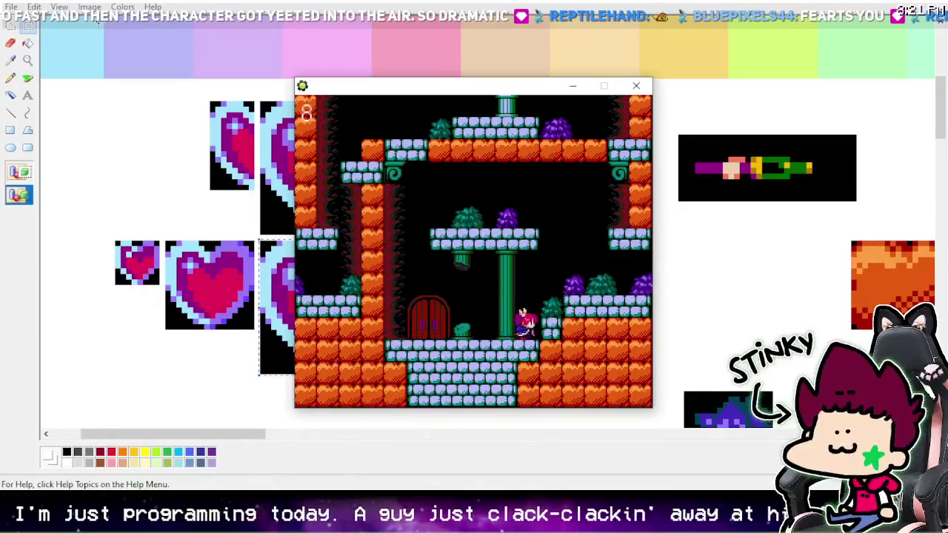
{"action": "key", "text": "z"}
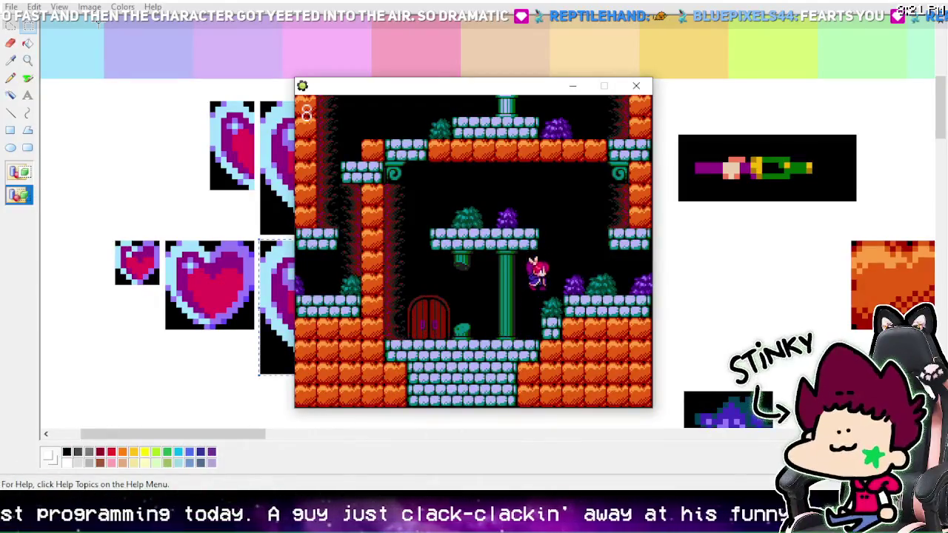
{"action": "key", "text": "Right"}
{"action": "key", "text": "Right"}
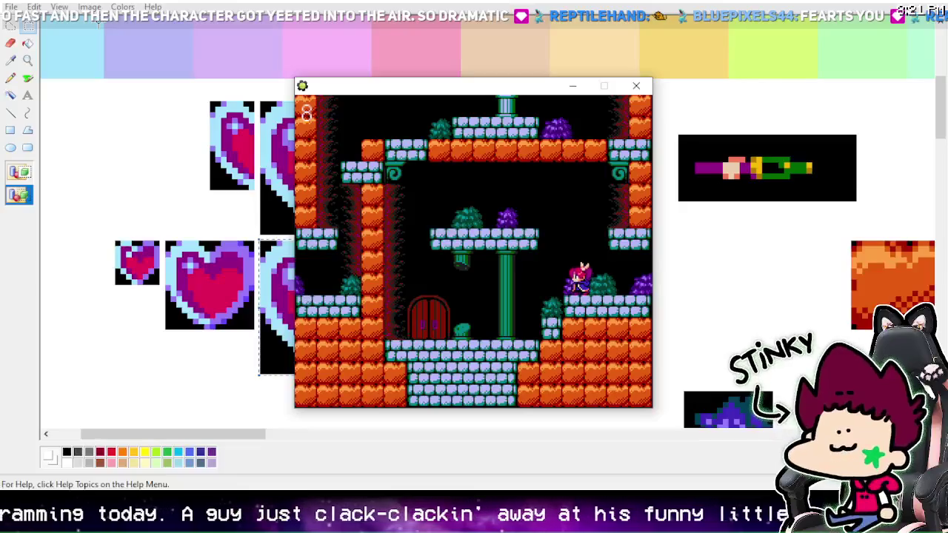
{"action": "key", "text": "Left"}
{"action": "key", "text": "Right"}
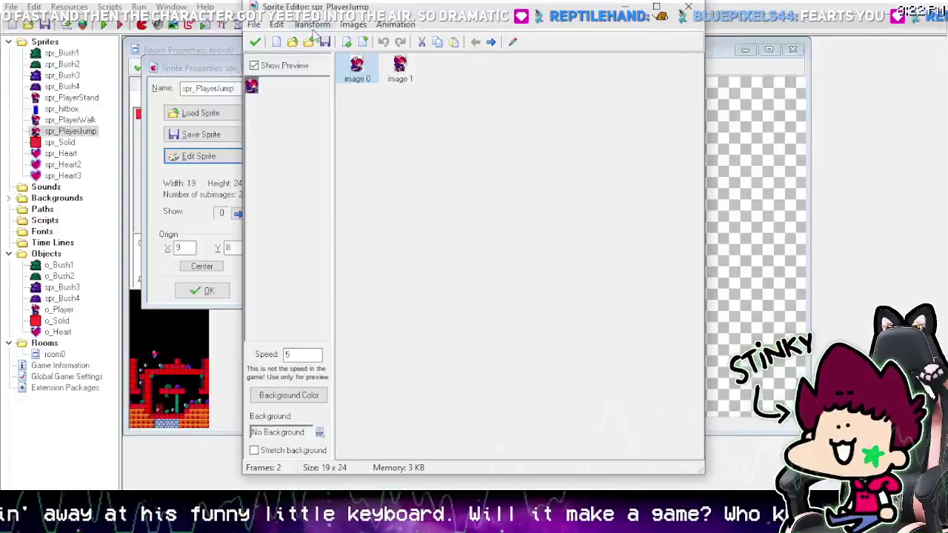
Step: Cancel the Transform > Stretch option, leaving spr_PlayerJump at 19x24
{"action": "left_click", "coordinate": [312, 25]}
{"action": "left_click", "coordinate": [327, 135]}
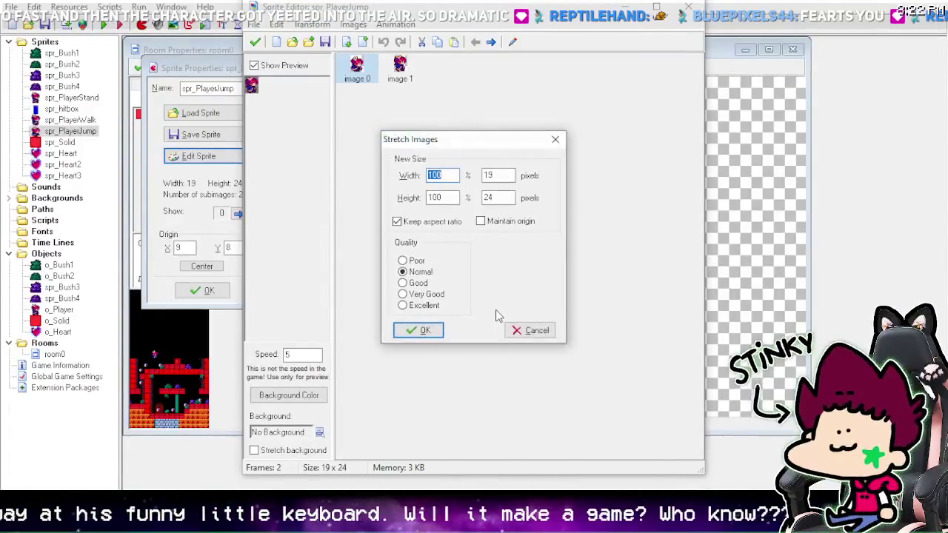
{"action": "left_click", "coordinate": [529, 330]}
Step: Zoom in on image 0 of spr_PlayerJump and compare both jump frames
{"action": "double_click", "coordinate": [357, 66]}
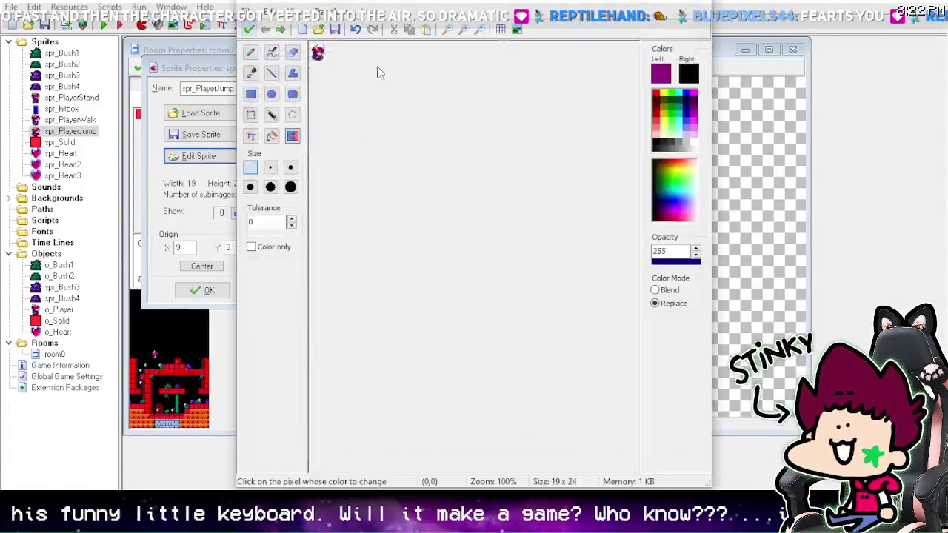
{"action": "left_click", "coordinate": [480, 30]}
{"action": "left_click", "coordinate": [480, 29]}
{"action": "left_click", "coordinate": [480, 29]}
{"action": "left_click", "coordinate": [480, 30]}
{"action": "left_click", "coordinate": [480, 29]}
{"action": "left_click", "coordinate": [480, 29]}
{"action": "left_click", "coordinate": [480, 30]}
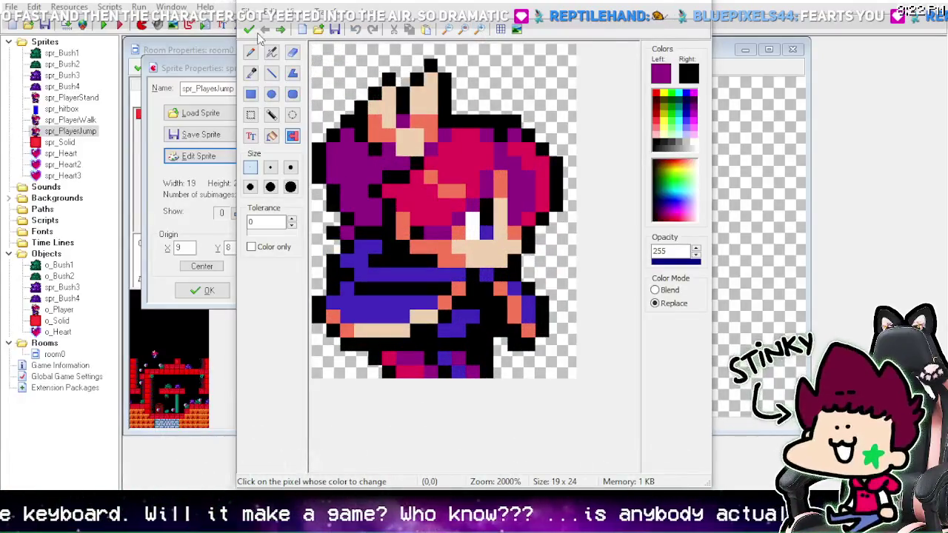
{"action": "left_click", "coordinate": [282, 30]}
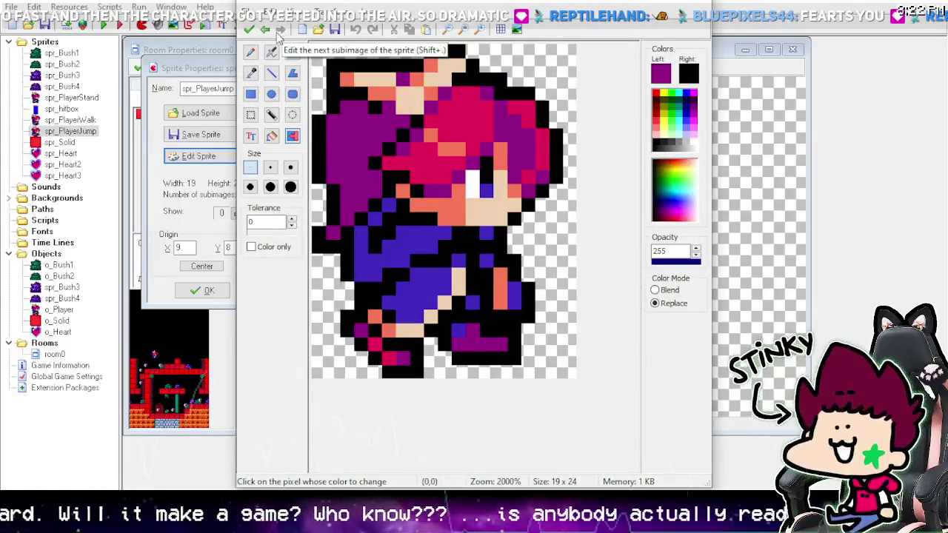
{"action": "left_click", "coordinate": [281, 29]}
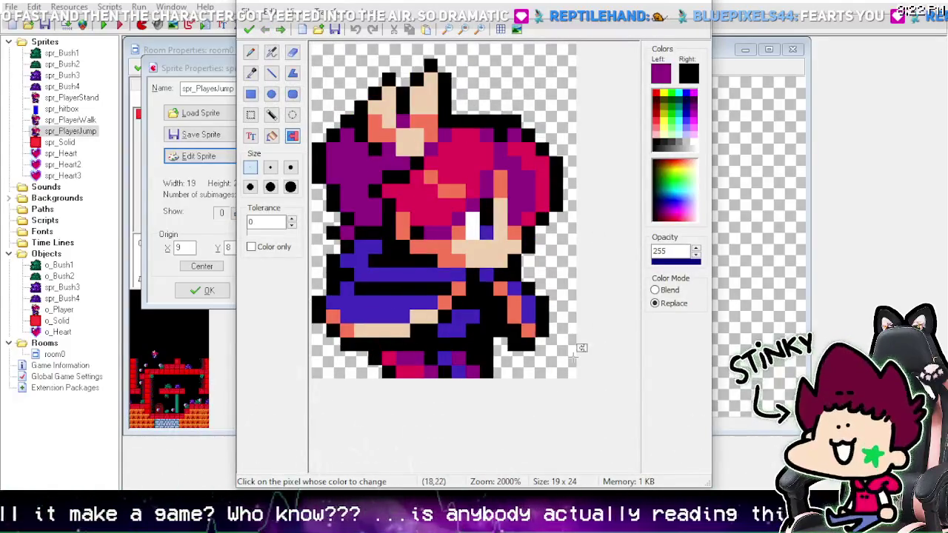
Step: Close the image editor, frame list and sprite properties without changes
{"action": "left_click", "coordinate": [250, 29]}
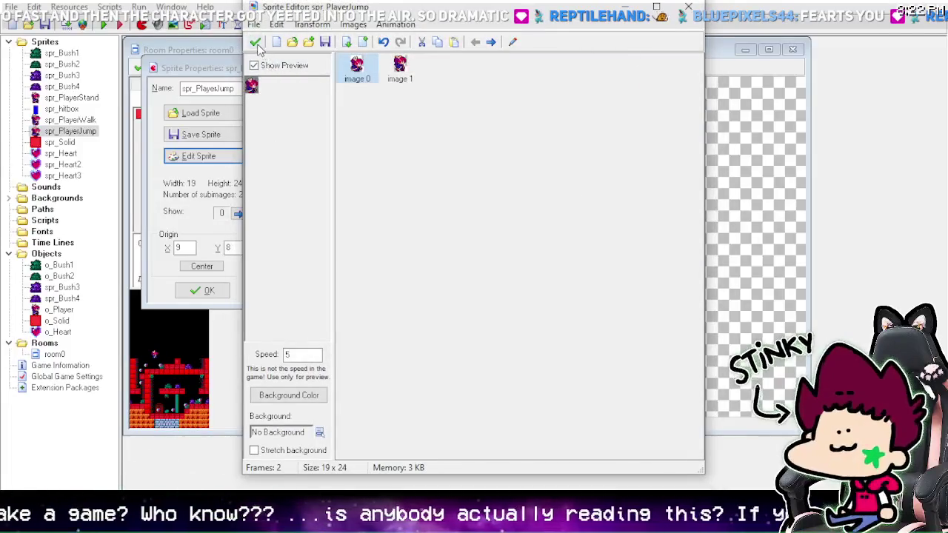
{"action": "left_click", "coordinate": [252, 40]}
{"action": "left_click", "coordinate": [211, 291]}
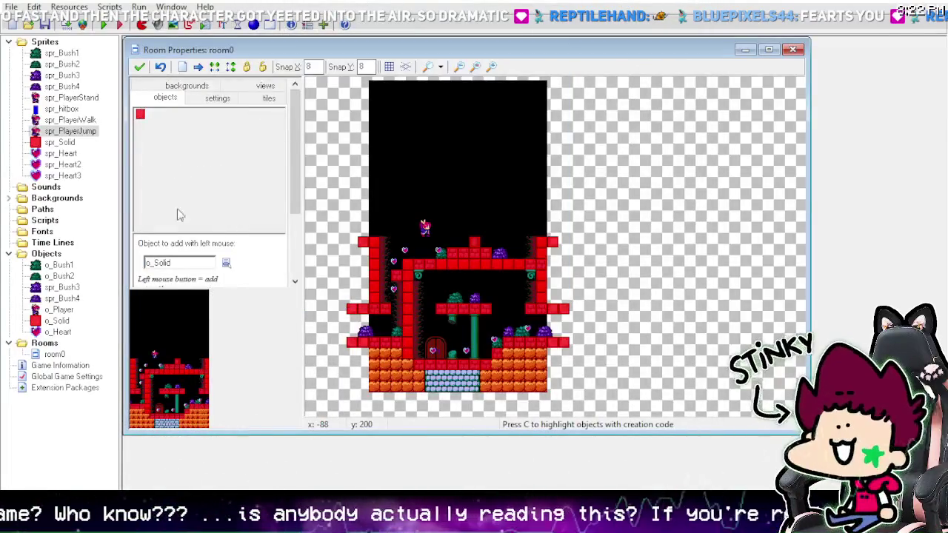
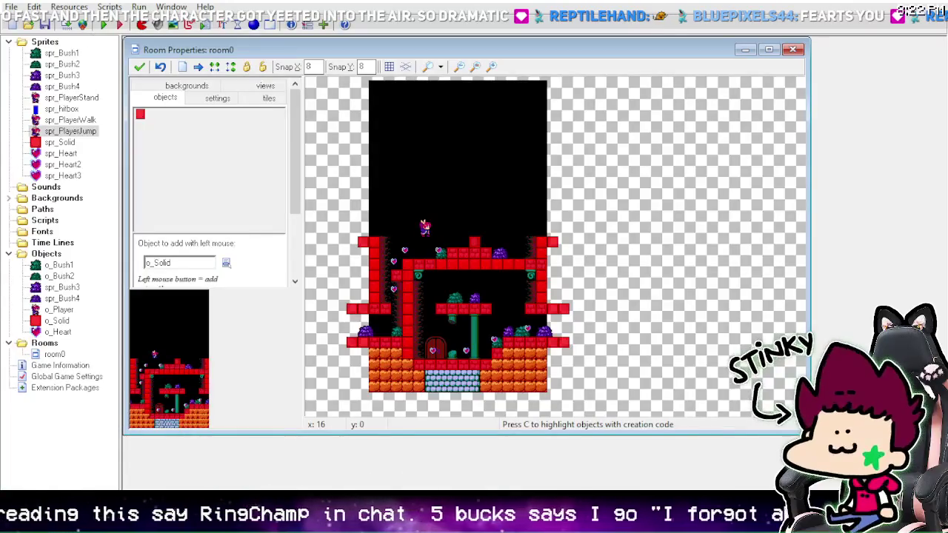
Step: Create sprite17 with a blank 16x16 frame and open image 0 in the image editor
{"action": "right_click", "coordinate": [34, 41]}
{"action": "left_click", "coordinate": [74, 47]}
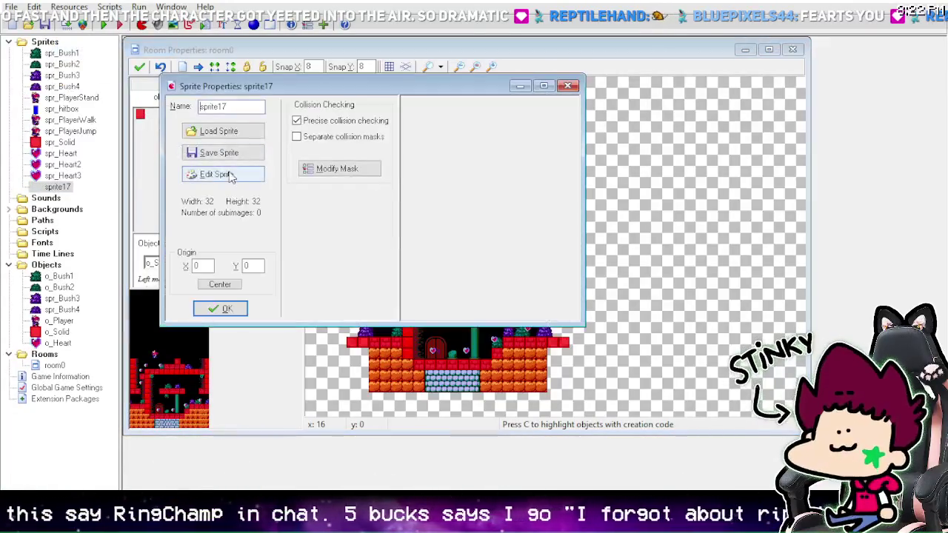
{"action": "left_click", "coordinate": [231, 176]}
{"action": "left_click", "coordinate": [276, 42]}
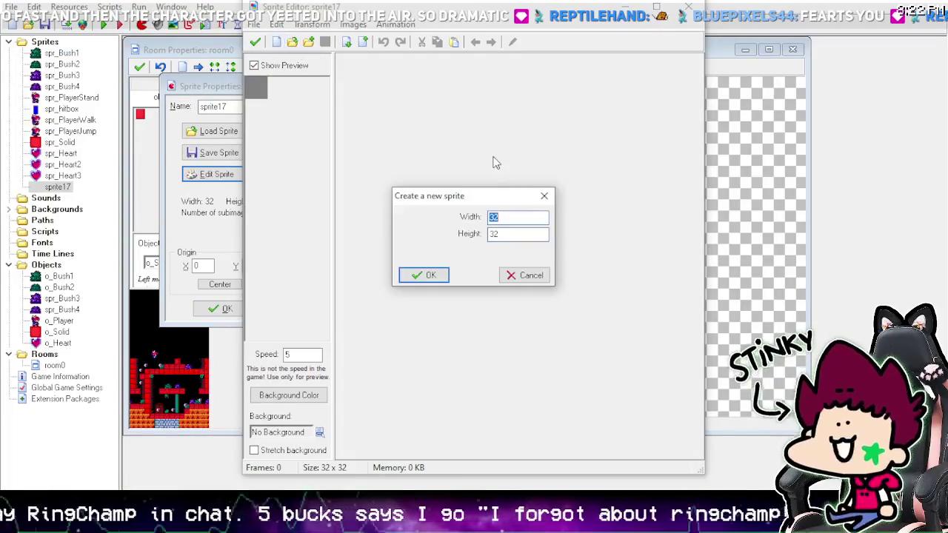
{"action": "key", "text": "Return"}
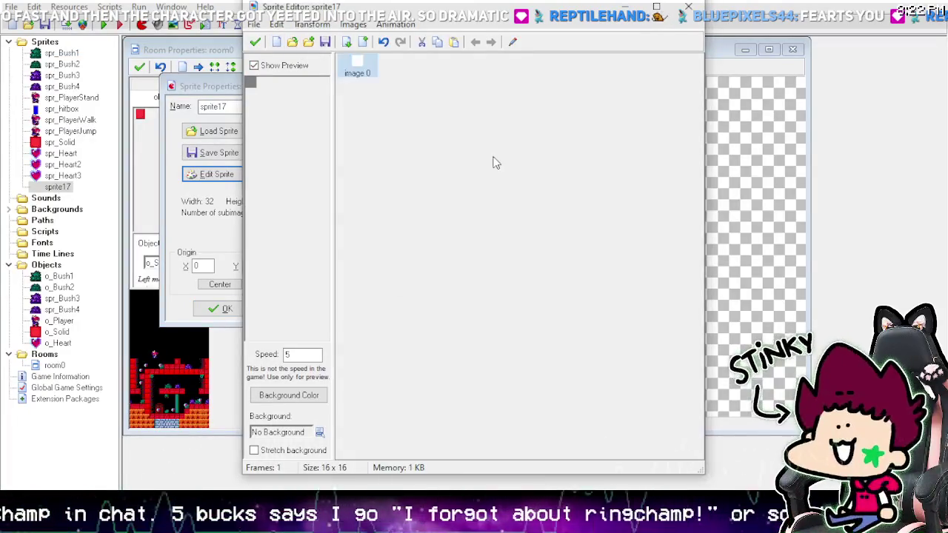
{"action": "double_click", "coordinate": [365, 73]}
{"action": "left_click", "coordinate": [465, 28]}
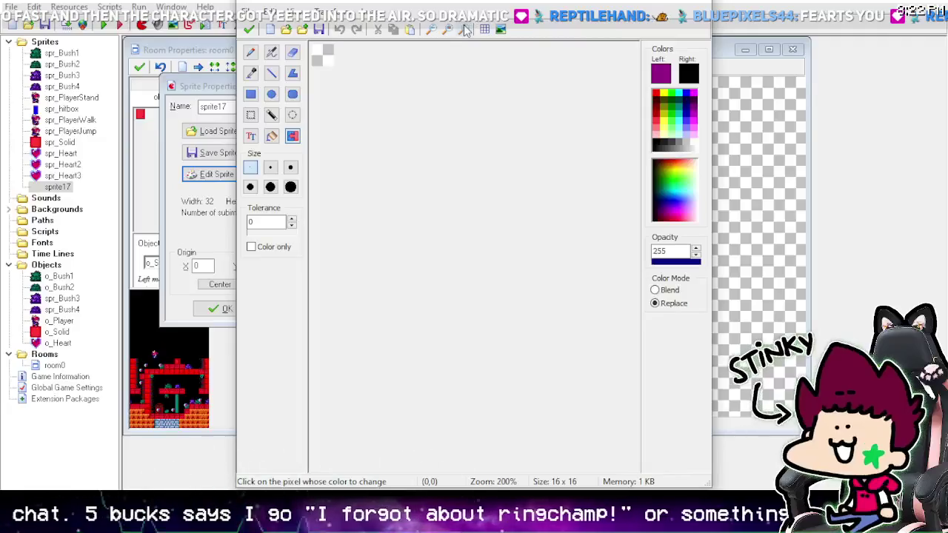
Step: Zoom in and flood-fill the whole 16x16 canvas black
{"action": "left_click", "coordinate": [465, 28]}
{"action": "left_click", "coordinate": [465, 28]}
{"action": "left_click", "coordinate": [466, 28]}
{"action": "left_click", "coordinate": [465, 28]}
{"action": "left_click", "coordinate": [466, 29]}
{"action": "left_click", "coordinate": [466, 28]}
{"action": "left_click", "coordinate": [465, 28]}
{"action": "left_click", "coordinate": [465, 28]}
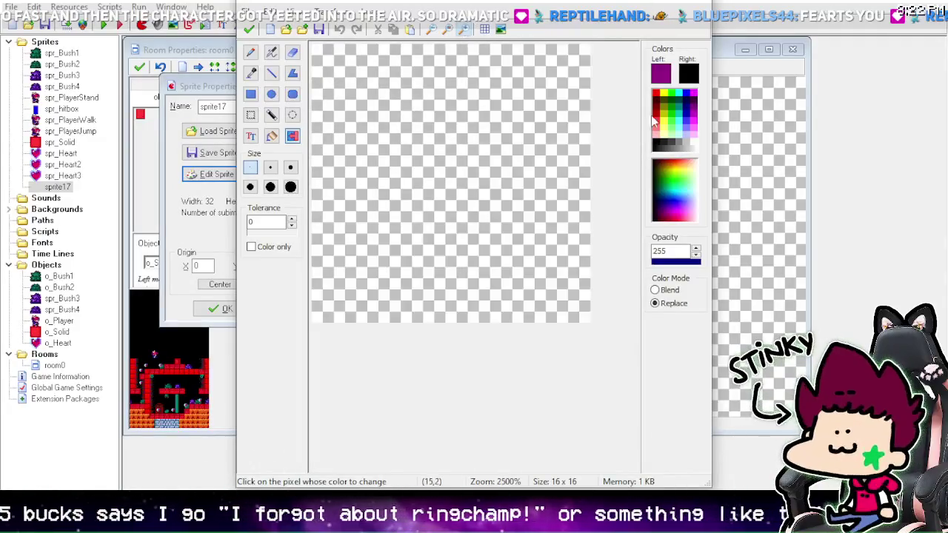
{"action": "left_click", "coordinate": [696, 132]}
{"action": "right_click", "coordinate": [697, 131]}
{"action": "right_click", "coordinate": [683, 120]}
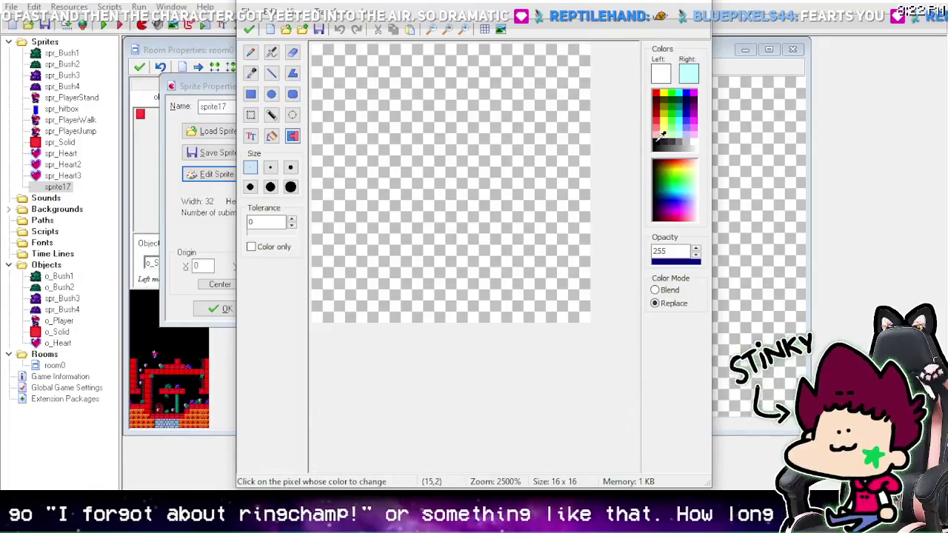
{"action": "left_click", "coordinate": [658, 139]}
{"action": "right_click", "coordinate": [658, 139]}
{"action": "left_click", "coordinate": [272, 136]}
{"action": "left_click", "coordinate": [348, 116]}
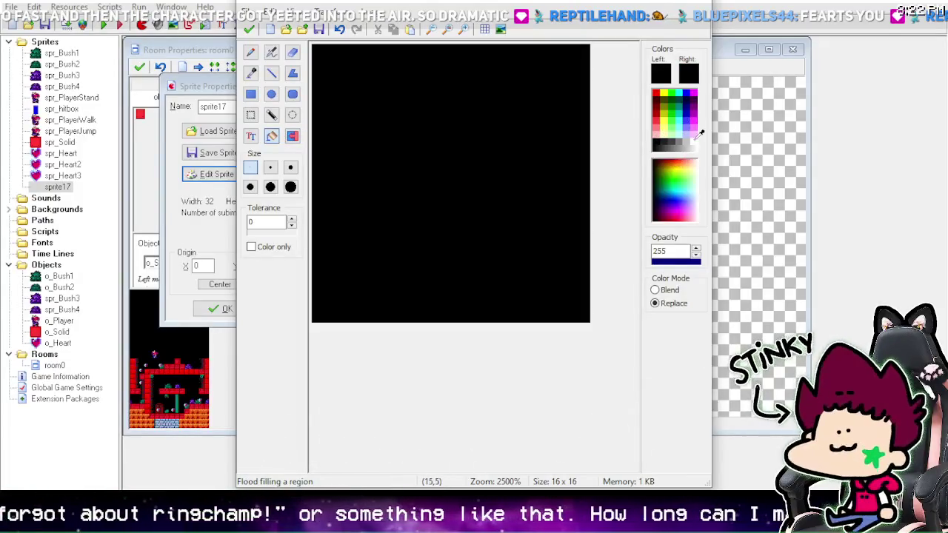
Step: With white and light cyan as colours, pencil a white cross in the canvas centre
{"action": "left_click", "coordinate": [692, 134]}
{"action": "right_click", "coordinate": [683, 125]}
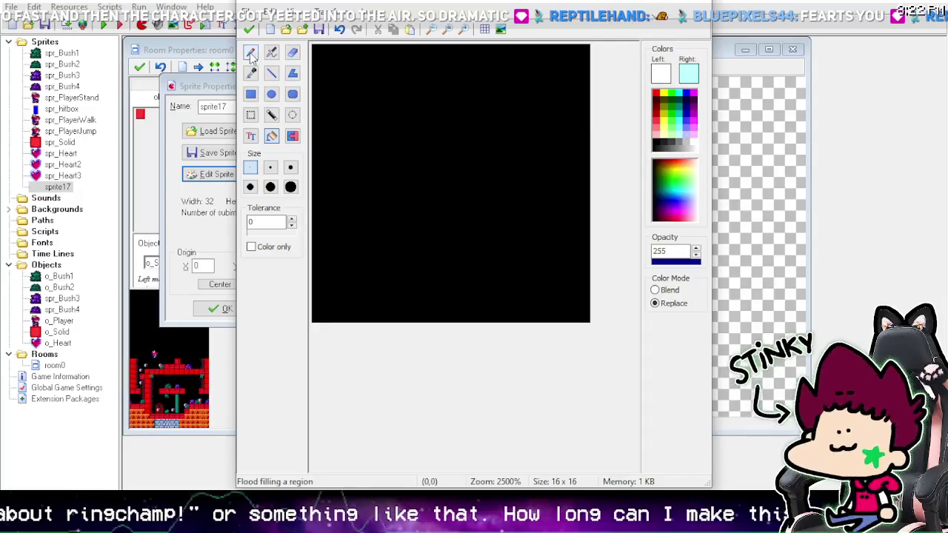
{"action": "left_click", "coordinate": [250, 52]}
{"action": "left_click", "coordinate": [441, 141]}
{"action": "mouse_move", "coordinate": [440, 140]}
{"action": "left_mouse_down"}
{"action": "mouse_move", "coordinate": [442, 215]}
{"action": "mouse_move", "coordinate": [425, 246]}
{"action": "mouse_move", "coordinate": [443, 244]}
{"action": "left_mouse_up"}
{"action": "left_click", "coordinate": [340, 29]}
{"action": "mouse_move", "coordinate": [442, 138]}
{"action": "left_mouse_down"}
{"action": "mouse_move", "coordinate": [445, 201]}
{"action": "mouse_move", "coordinate": [435, 188]}
{"action": "mouse_move", "coordinate": [485, 167]}
{"action": "mouse_move", "coordinate": [419, 163]}
{"action": "mouse_move", "coordinate": [447, 154]}
{"action": "mouse_move", "coordinate": [427, 150]}
{"action": "mouse_move", "coordinate": [449, 117]}
{"action": "left_mouse_up"}
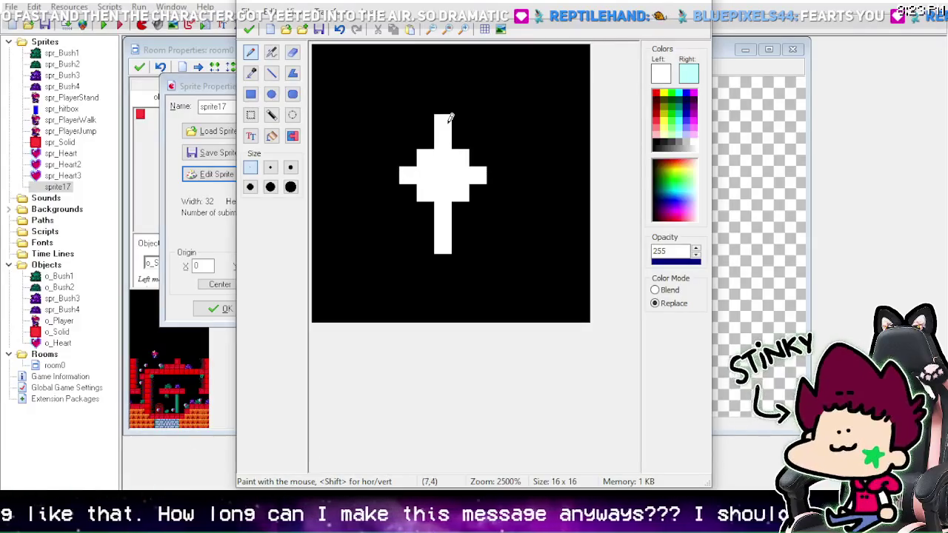
Step: Tint the cross's edge pixels and adjacent pixels light cyan
{"action": "right_click", "coordinate": [425, 209]}
{"action": "right_click", "coordinate": [425, 140]}
{"action": "right_click", "coordinate": [443, 106]}
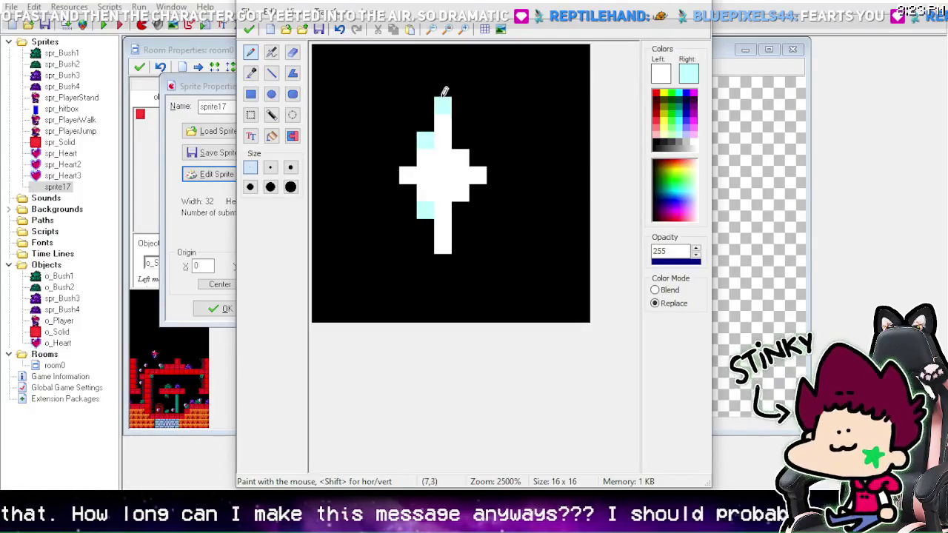
{"action": "right_click", "coordinate": [460, 141]}
{"action": "right_click", "coordinate": [495, 175]}
{"action": "right_click", "coordinate": [395, 170]}
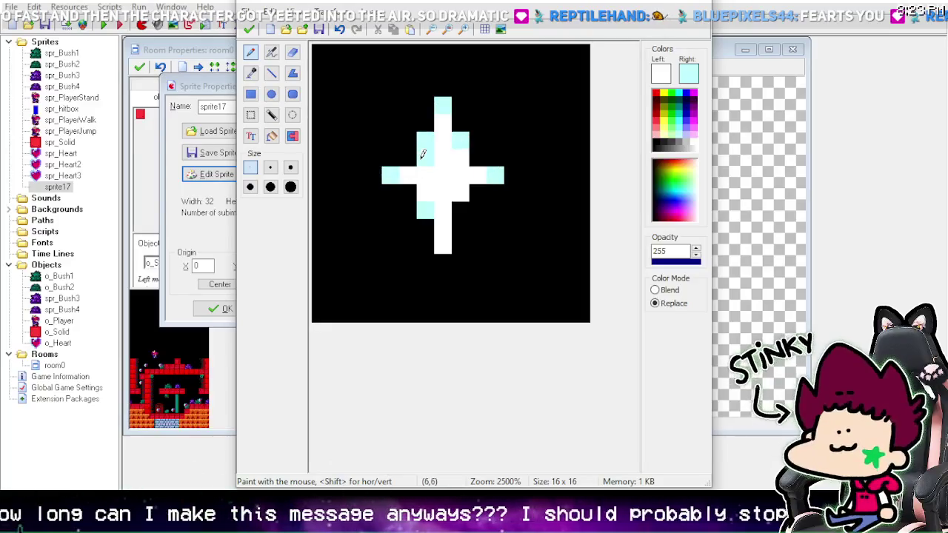
{"action": "right_click", "coordinate": [408, 157]}
{"action": "right_click", "coordinate": [407, 193]}
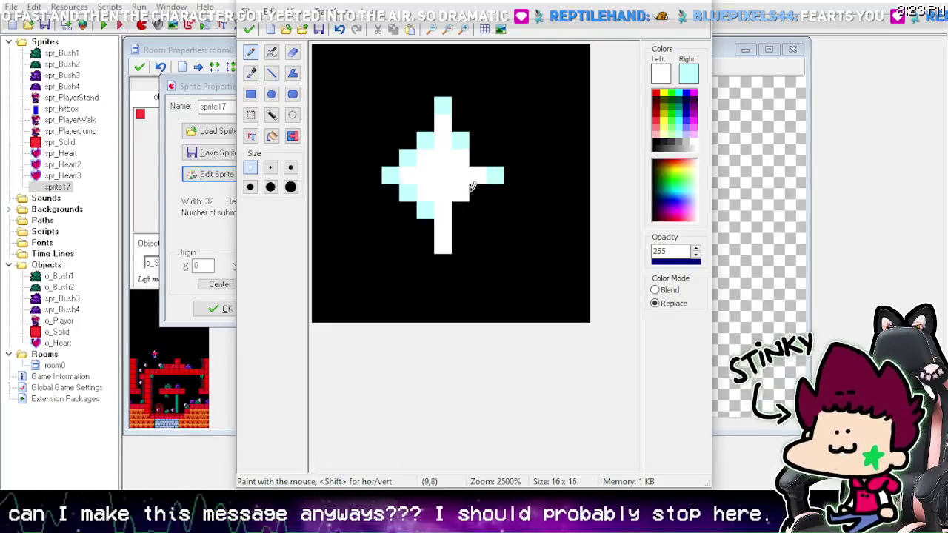
{"action": "right_click", "coordinate": [460, 210]}
{"action": "right_click", "coordinate": [478, 192]}
{"action": "right_click", "coordinate": [478, 158]}
Step: Extend the four arm tips and diagonals with light-cyan pixels, then close the editor
{"action": "right_click", "coordinate": [443, 244]}
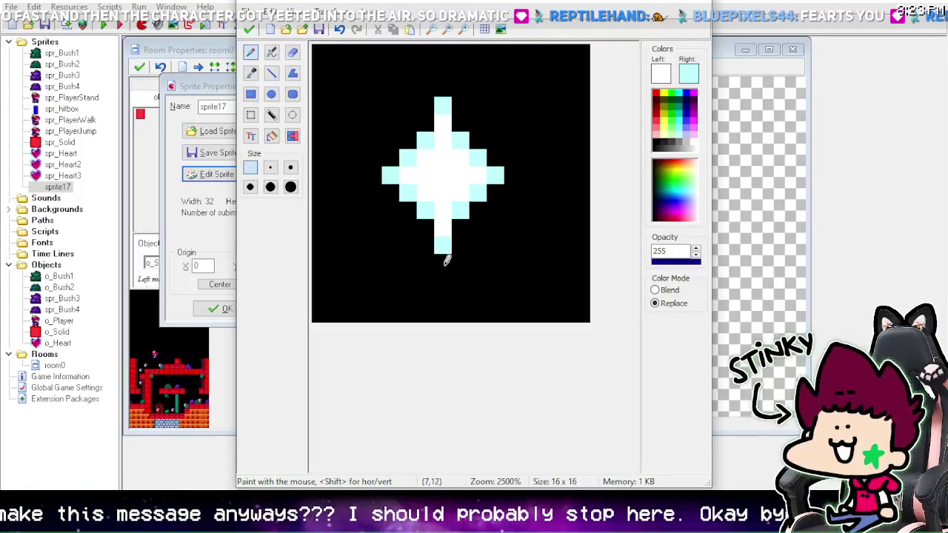
{"action": "right_click", "coordinate": [443, 261]}
{"action": "right_click", "coordinate": [441, 88]}
{"action": "right_click", "coordinate": [425, 123]}
{"action": "right_click", "coordinate": [460, 123]}
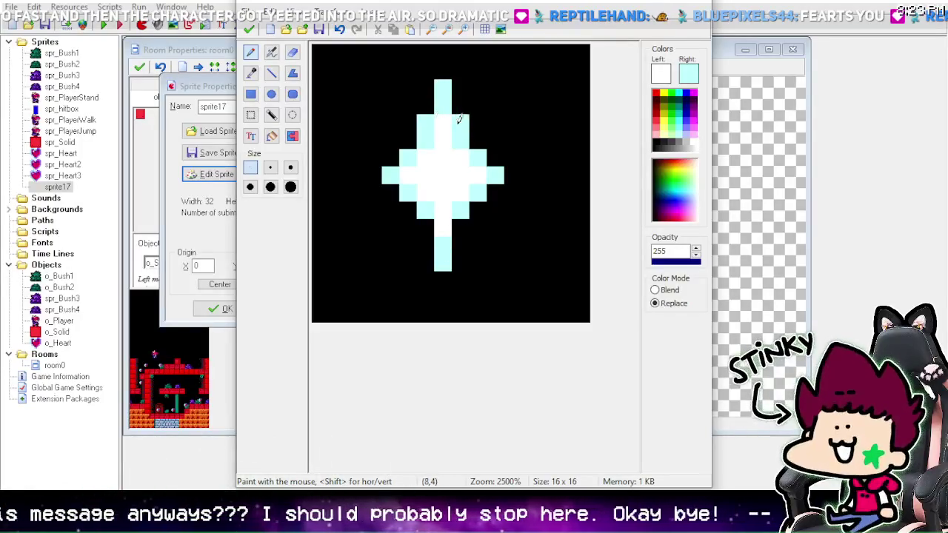
{"action": "right_click", "coordinate": [434, 227]}
{"action": "right_click", "coordinate": [460, 227]}
{"action": "right_click", "coordinate": [373, 175]}
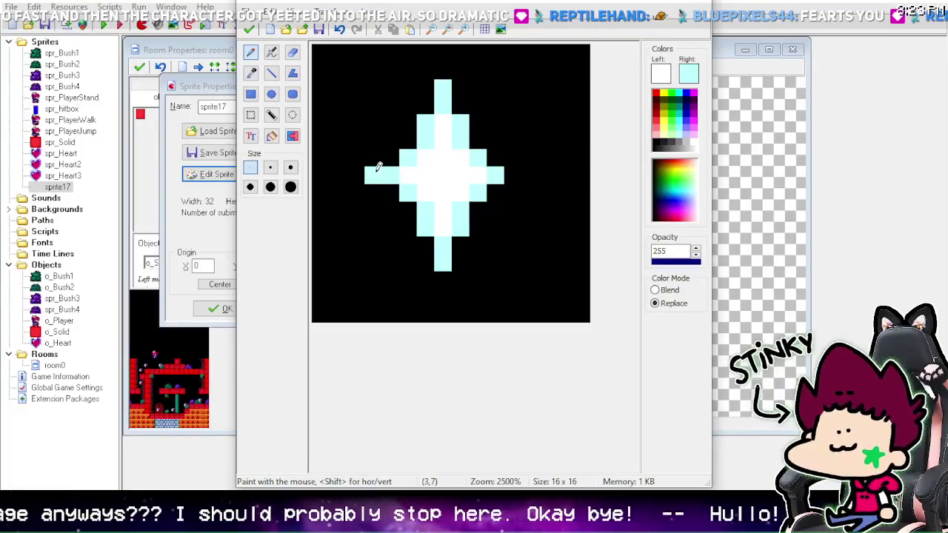
{"action": "right_click", "coordinate": [513, 175]}
{"action": "left_click", "coordinate": [249, 31]}
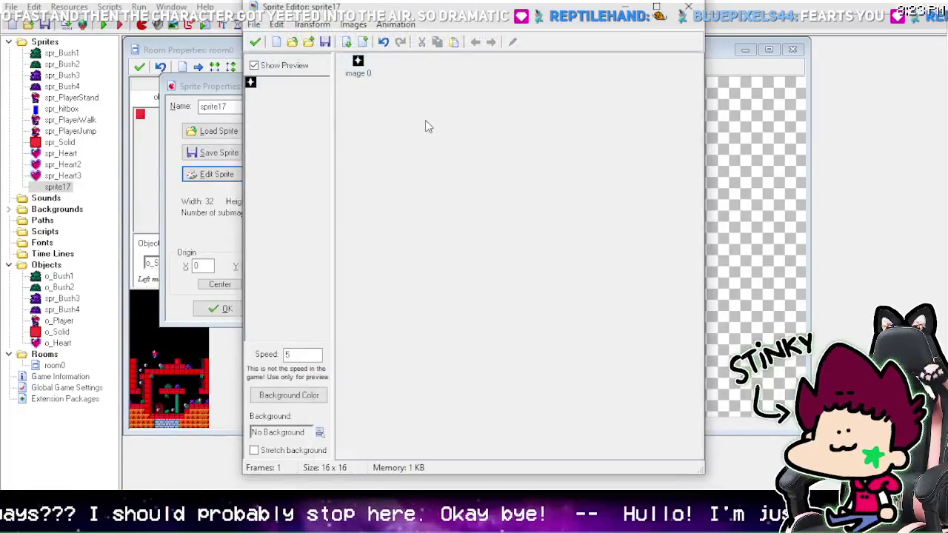
Step: Reopen image 0 and blacken pixels on the sparkle's upper, left and lower-left edges
{"action": "double_click", "coordinate": [360, 61]}
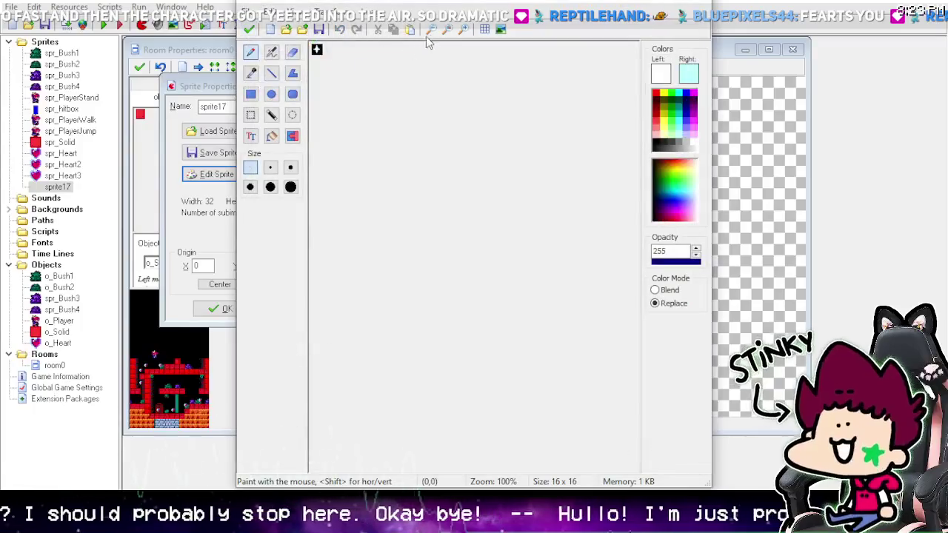
{"action": "left_click", "coordinate": [464, 29]}
{"action": "left_click", "coordinate": [463, 30]}
{"action": "left_click", "coordinate": [464, 30]}
{"action": "left_click", "coordinate": [464, 29]}
{"action": "left_click", "coordinate": [464, 30]}
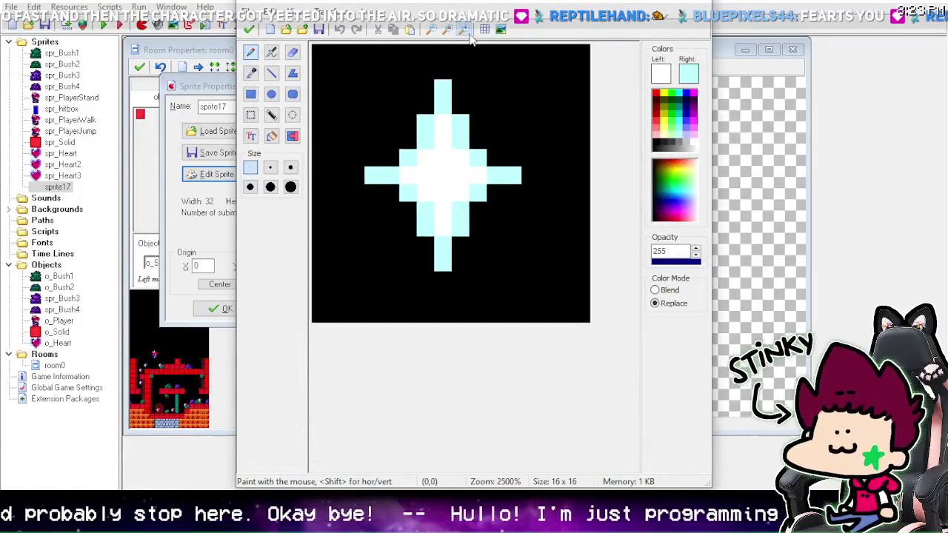
{"action": "left_click", "coordinate": [464, 29]}
{"action": "left_click", "coordinate": [657, 142]}
{"action": "left_click", "coordinate": [447, 136]}
{"action": "right_click", "coordinate": [444, 179]}
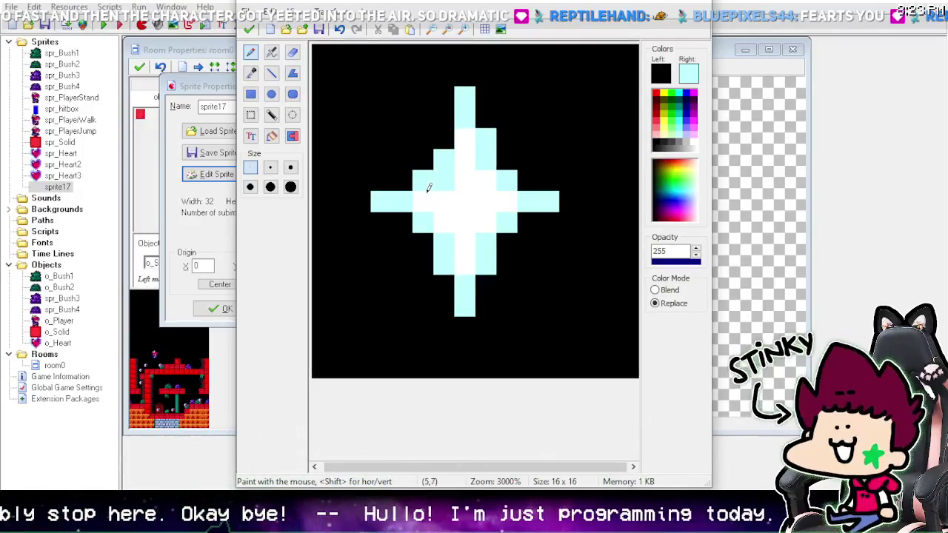
{"action": "left_click", "coordinate": [423, 180]}
{"action": "left_click", "coordinate": [443, 159]}
{"action": "left_click", "coordinate": [380, 200]}
{"action": "left_click", "coordinate": [424, 215]}
{"action": "left_click", "coordinate": [443, 243]}
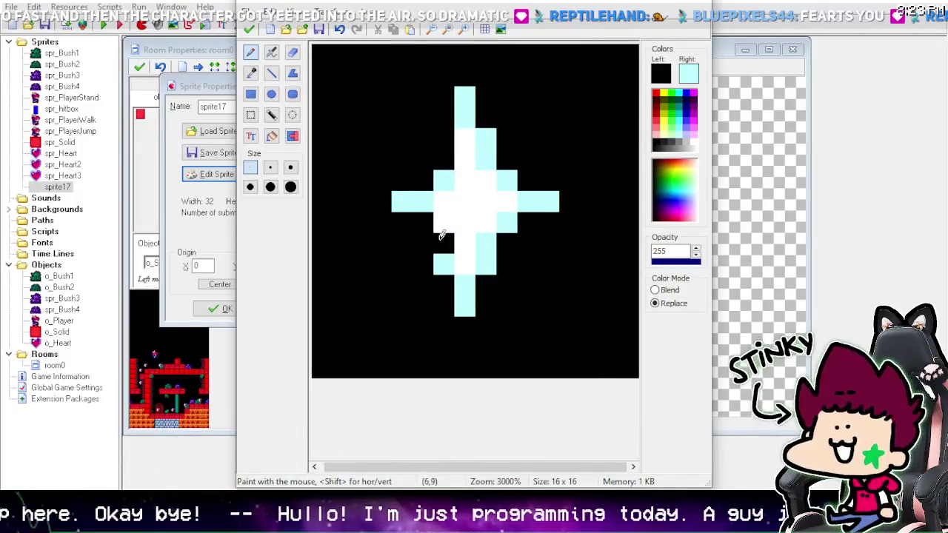
{"action": "left_click", "coordinate": [444, 263]}
Step: Trim the bottom tip and right side to black, recolouring inner pixels cyan
{"action": "right_click", "coordinate": [444, 243]}
{"action": "right_click", "coordinate": [446, 222]}
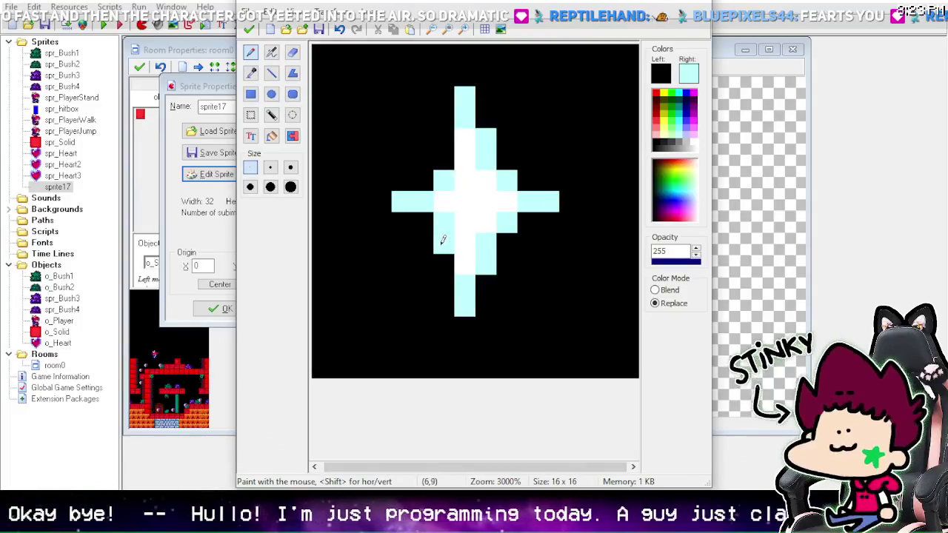
{"action": "left_click", "coordinate": [443, 239]}
{"action": "right_click", "coordinate": [467, 263]}
{"action": "left_click_drag", "start_coordinate": [469, 284], "coordinate": [470, 301]}
{"action": "left_click", "coordinate": [486, 263]}
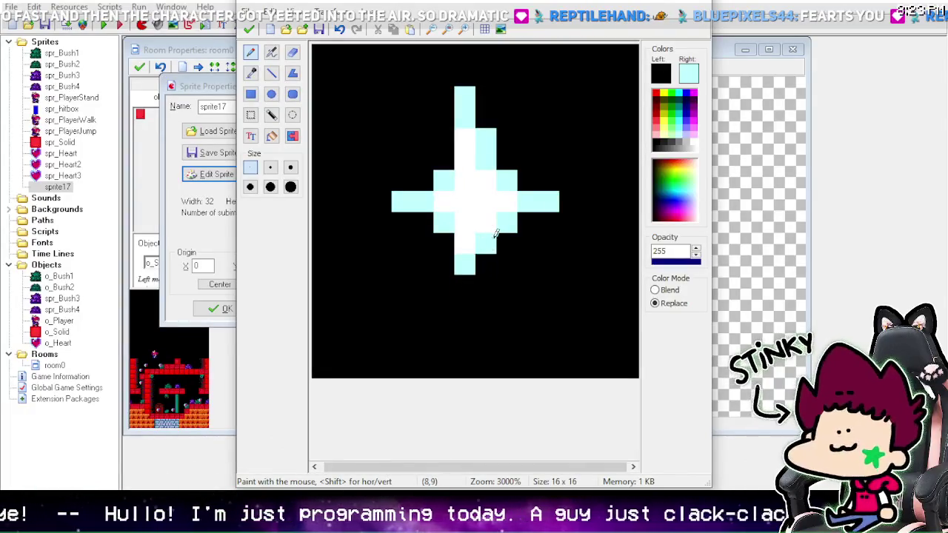
{"action": "right_click", "coordinate": [489, 221]}
{"action": "left_click", "coordinate": [508, 221]}
{"action": "left_click", "coordinate": [489, 241]}
{"action": "right_click", "coordinate": [508, 200]}
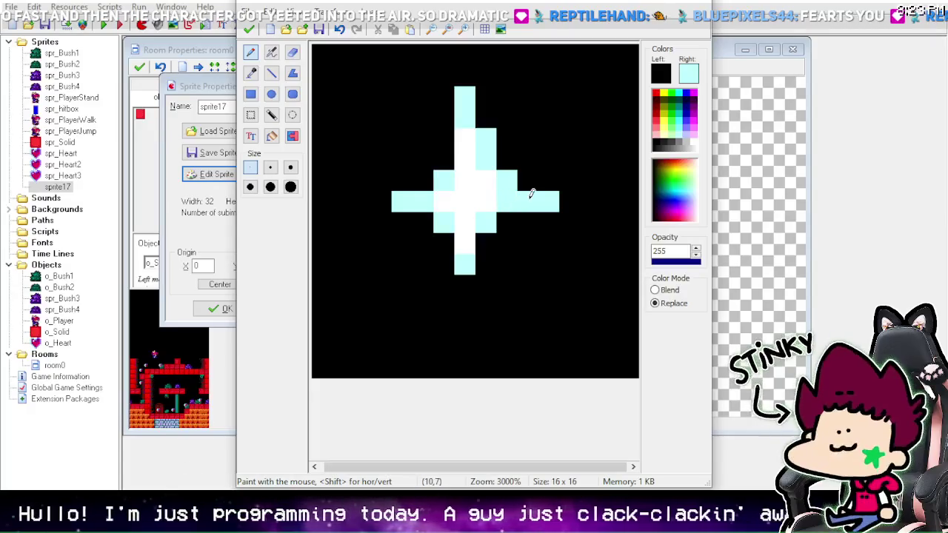
{"action": "left_click", "coordinate": [552, 197]}
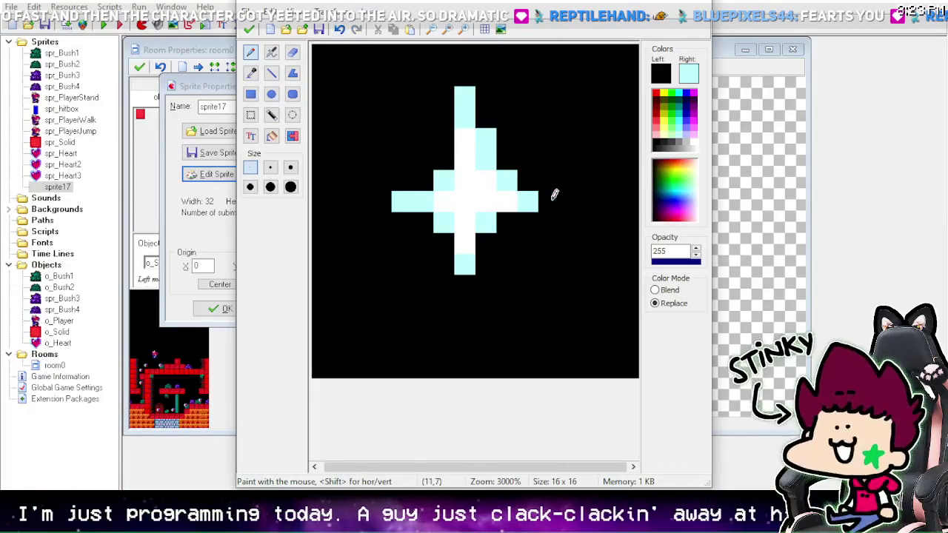
{"action": "right_click", "coordinate": [512, 195]}
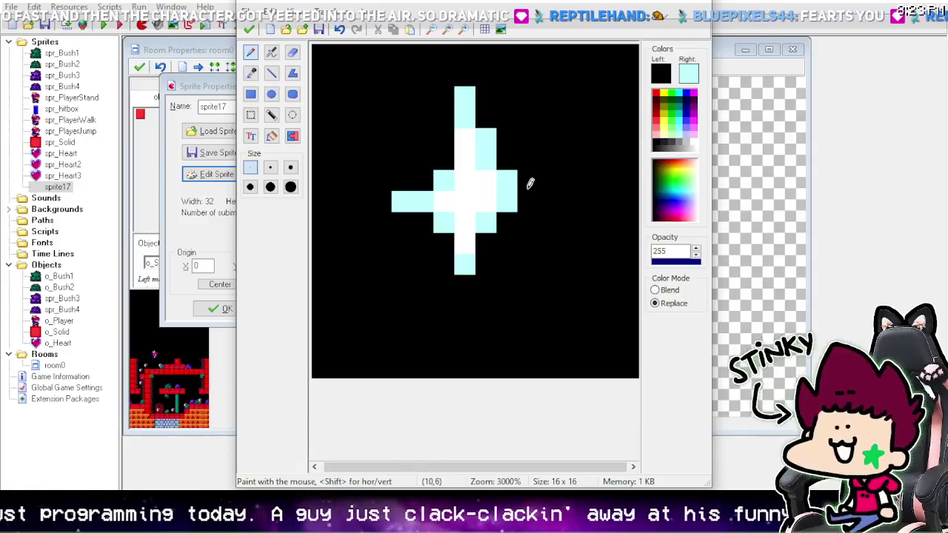
Step: Shorten the top, left and right arms to black and close the editor
{"action": "left_click", "coordinate": [508, 180]}
{"action": "right_click", "coordinate": [487, 179]}
{"action": "left_click", "coordinate": [491, 141]}
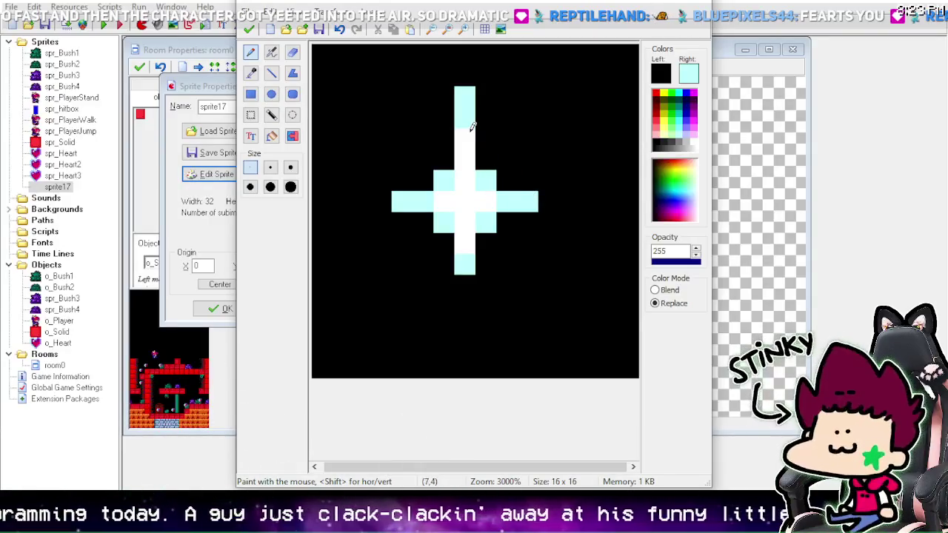
{"action": "right_click", "coordinate": [466, 137]}
{"action": "left_click_drag", "start_coordinate": [471, 111], "coordinate": [470, 91]}
{"action": "right_click", "coordinate": [468, 115]}
{"action": "left_click", "coordinate": [468, 112]}
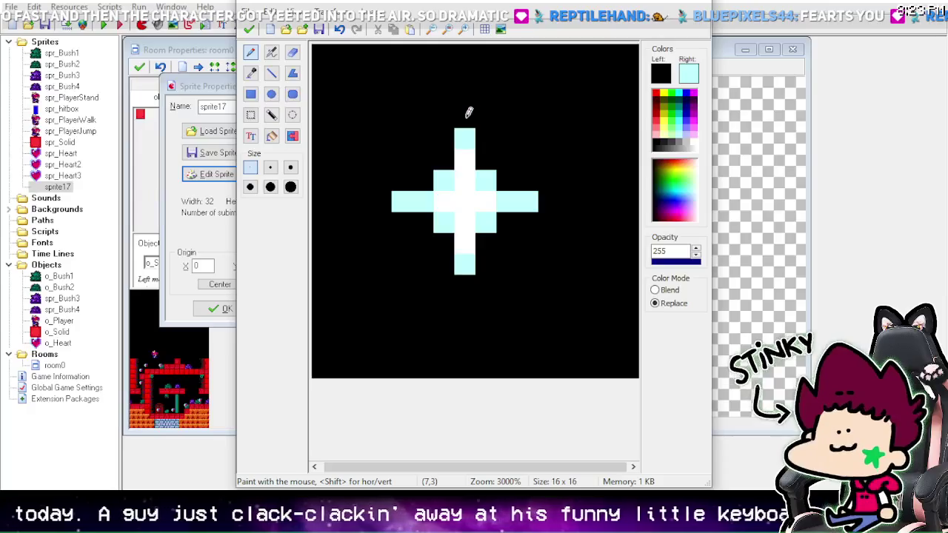
{"action": "left_click", "coordinate": [402, 201]}
{"action": "left_click", "coordinate": [529, 200]}
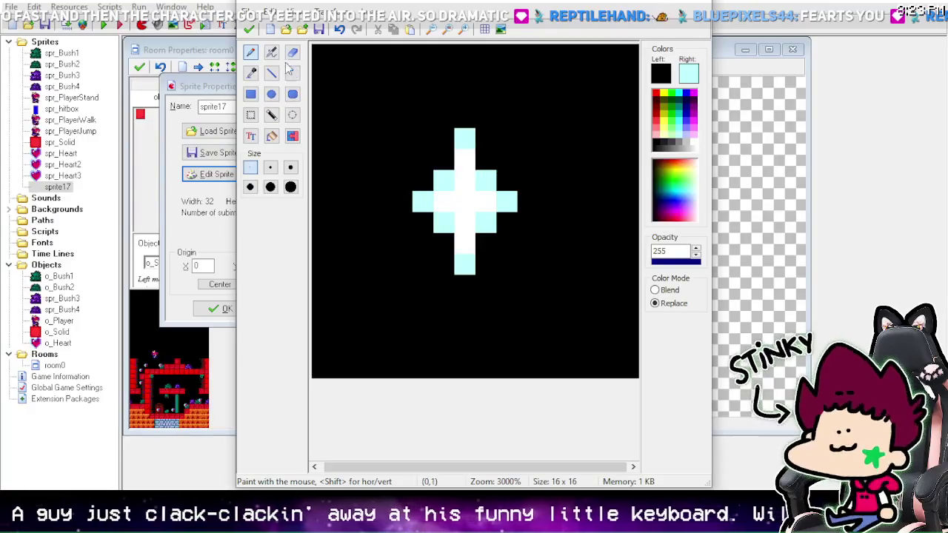
{"action": "left_click", "coordinate": [250, 29]}
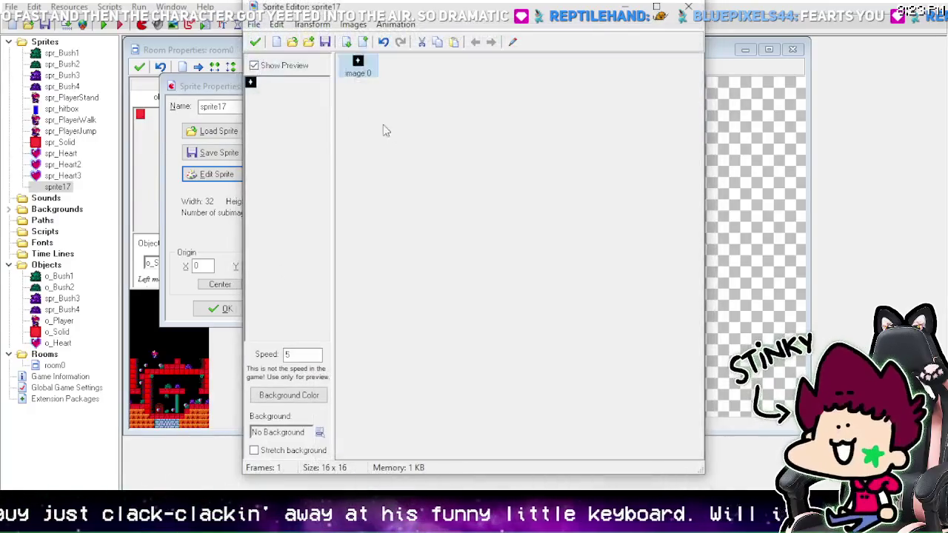
Step: Inspect the first sparkle frame zoomed in, then return to the frame list
{"action": "double_click", "coordinate": [363, 69]}
{"action": "left_click", "coordinate": [465, 29]}
{"action": "left_click", "coordinate": [465, 29]}
{"action": "left_click", "coordinate": [465, 29]}
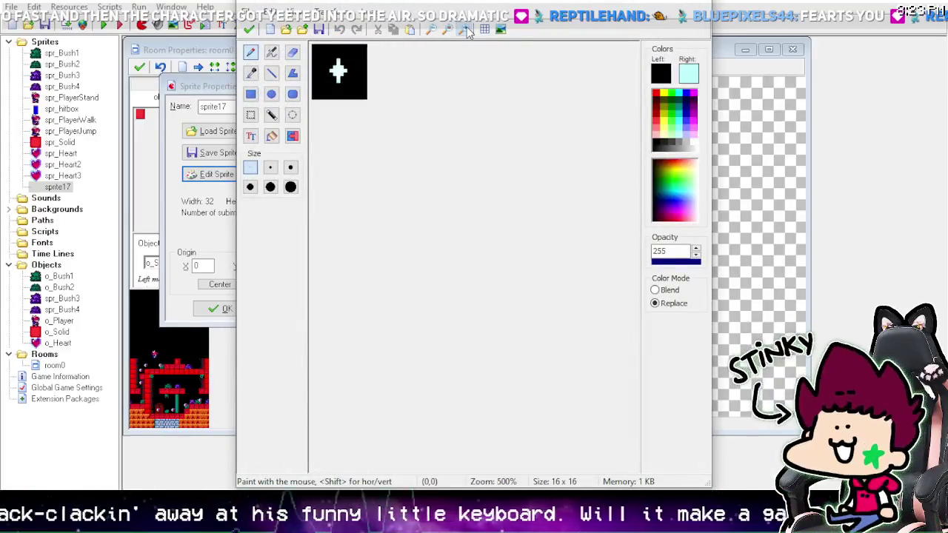
{"action": "left_click", "coordinate": [465, 29]}
{"action": "left_click", "coordinate": [465, 29]}
{"action": "left_click", "coordinate": [448, 29]}
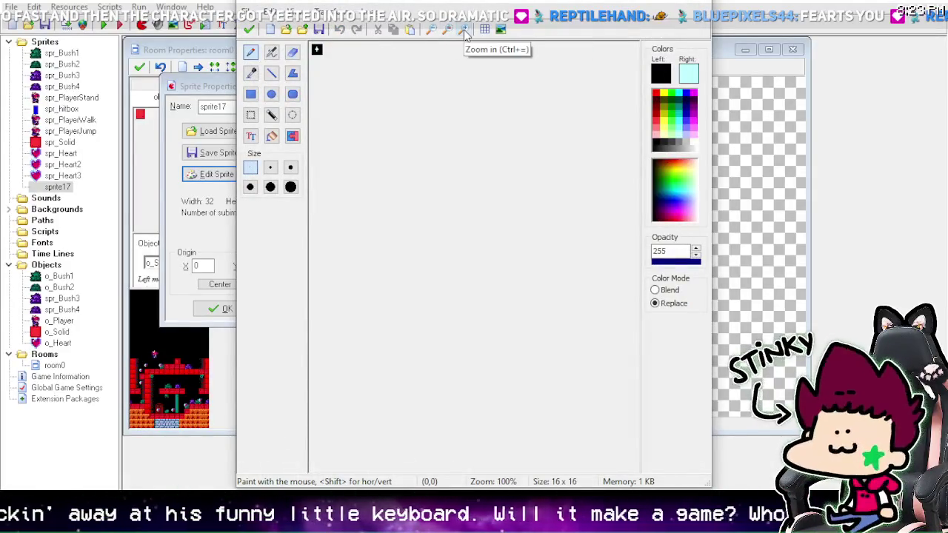
{"action": "left_click", "coordinate": [466, 29]}
{"action": "left_click", "coordinate": [465, 30]}
{"action": "left_click", "coordinate": [465, 30]}
{"action": "left_click", "coordinate": [465, 30]}
{"action": "left_click", "coordinate": [465, 30]}
{"action": "left_click", "coordinate": [464, 30]}
{"action": "left_click", "coordinate": [465, 31]}
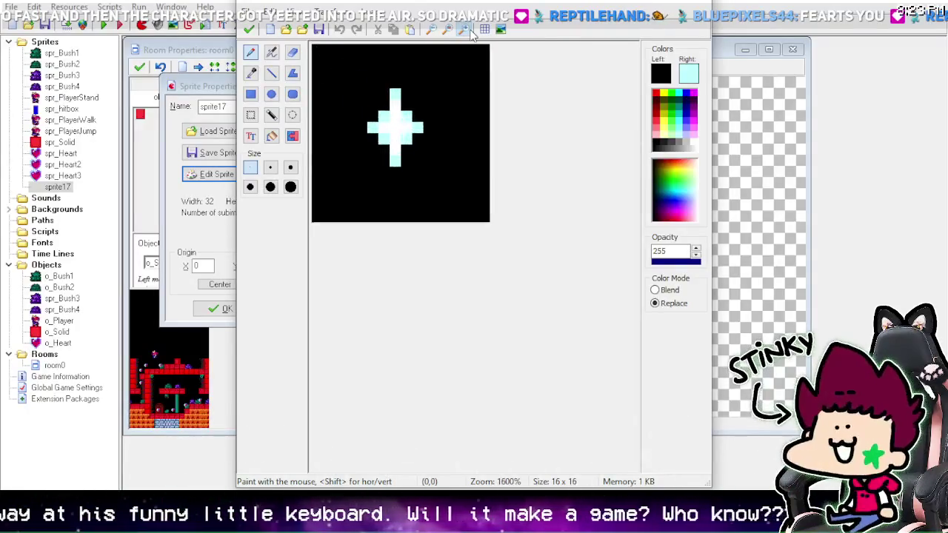
{"action": "left_click", "coordinate": [465, 30]}
{"action": "left_click", "coordinate": [464, 31]}
{"action": "left_click", "coordinate": [249, 29]}
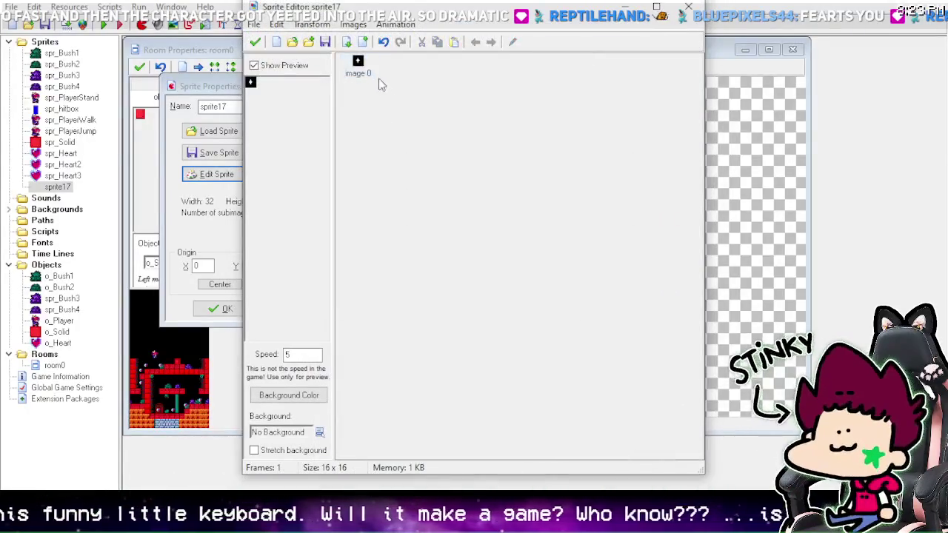
Step: Duplicate image 0 as image 1 and open it zoomed in for editing
{"action": "left_click", "coordinate": [438, 43]}
{"action": "left_click", "coordinate": [455, 43]}
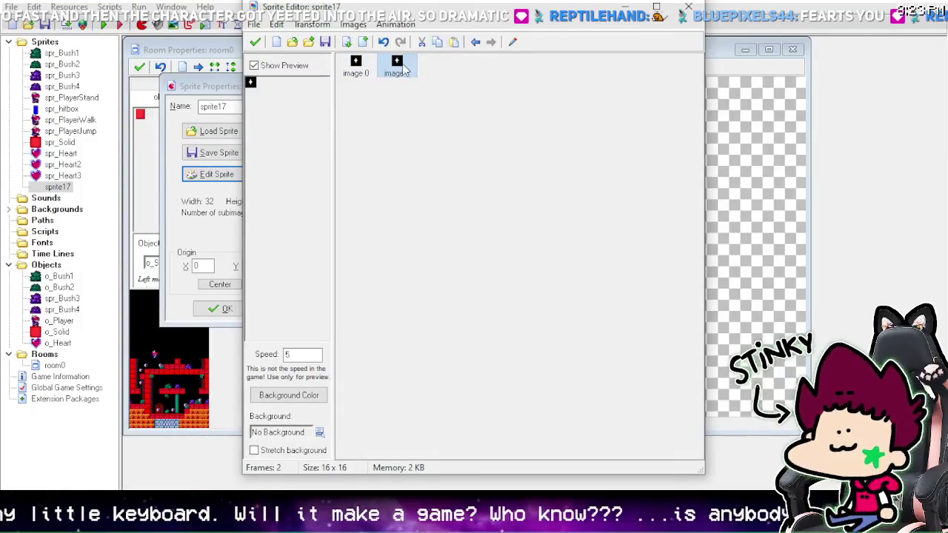
{"action": "double_click", "coordinate": [403, 68]}
{"action": "left_click", "coordinate": [480, 31]}
{"action": "left_click", "coordinate": [480, 30]}
{"action": "left_click", "coordinate": [480, 30]}
{"action": "left_click", "coordinate": [480, 31]}
{"action": "left_click", "coordinate": [480, 31]}
{"action": "left_click", "coordinate": [480, 30]}
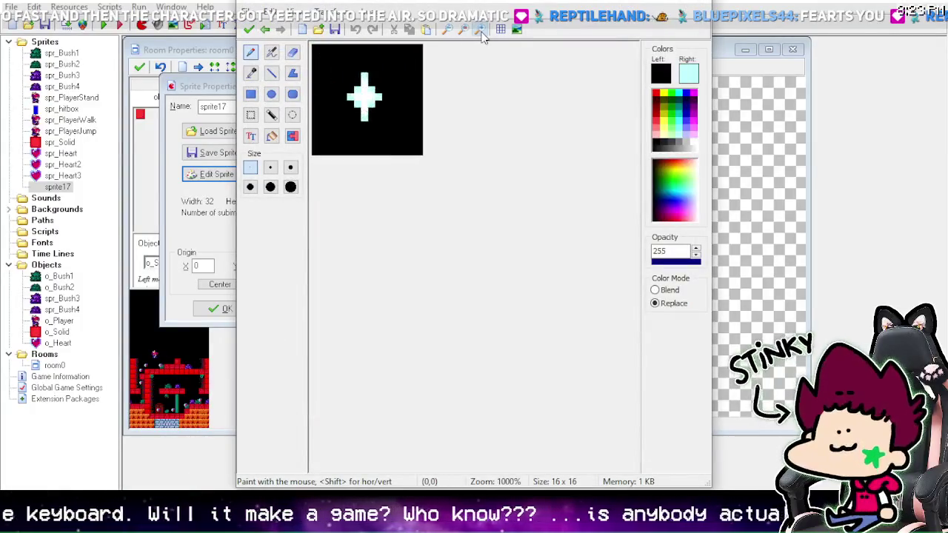
{"action": "left_click", "coordinate": [480, 30]}
{"action": "left_click", "coordinate": [481, 31]}
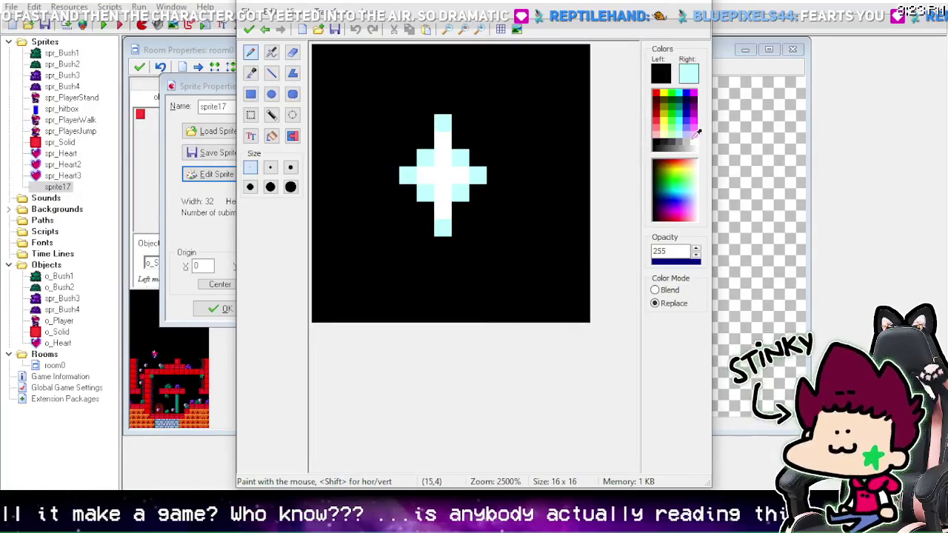
Step: Add white pixels beyond the four arm tips and cut black gaps near the centre
{"action": "left_click", "coordinate": [656, 143]}
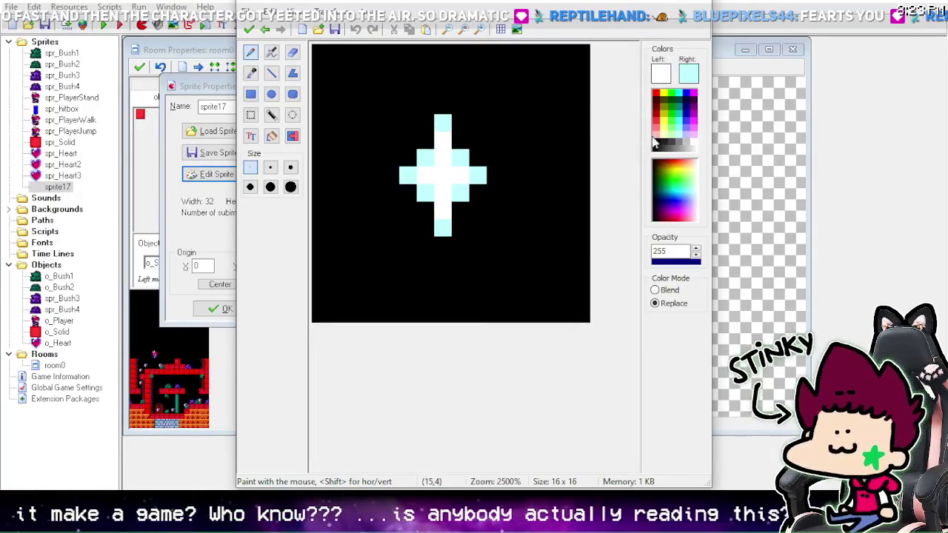
{"action": "left_click", "coordinate": [447, 105]}
{"action": "left_click", "coordinate": [441, 244]}
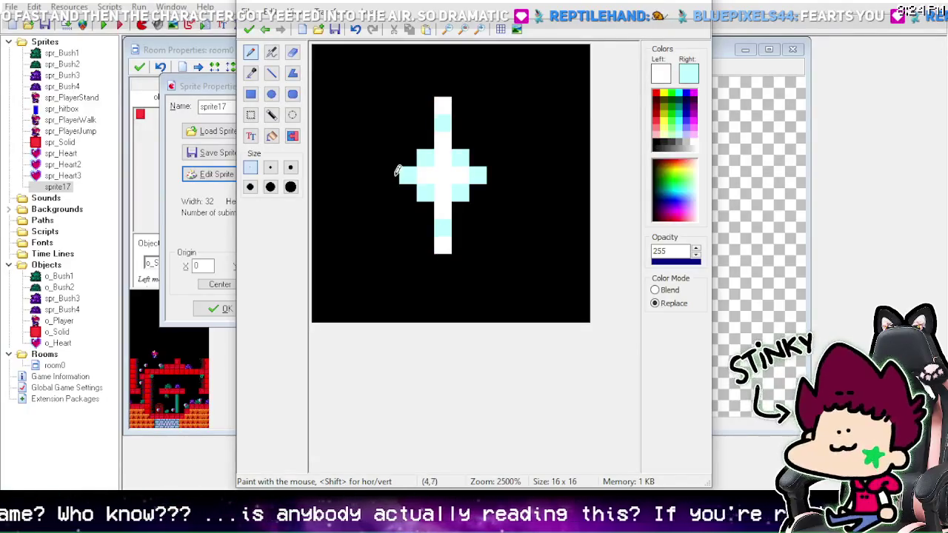
{"action": "left_click", "coordinate": [393, 175]}
{"action": "left_click", "coordinate": [494, 175]}
{"action": "left_click", "coordinate": [663, 137]}
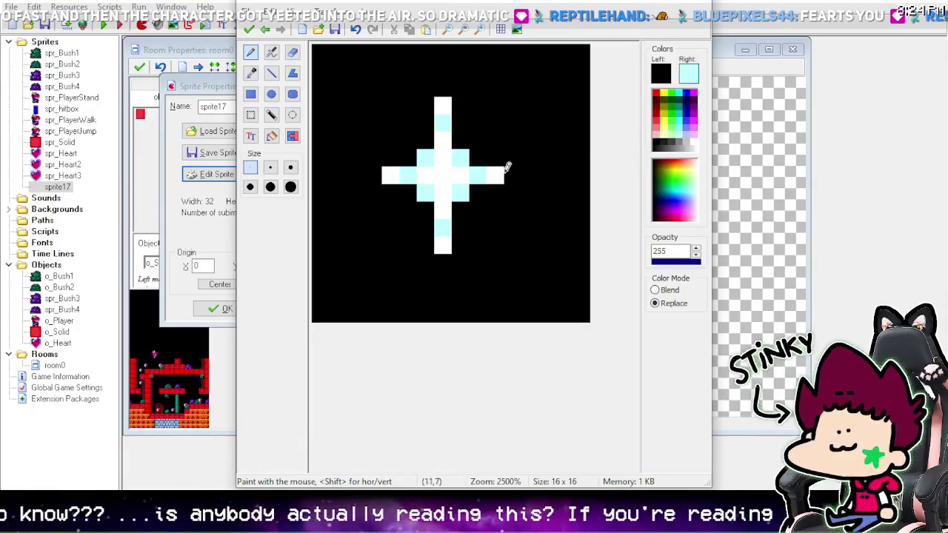
{"action": "left_click", "coordinate": [477, 175]}
{"action": "left_click", "coordinate": [460, 193]}
{"action": "left_click", "coordinate": [425, 192]}
{"action": "left_click_drag", "start_coordinate": [444, 189], "coordinate": [445, 201]}
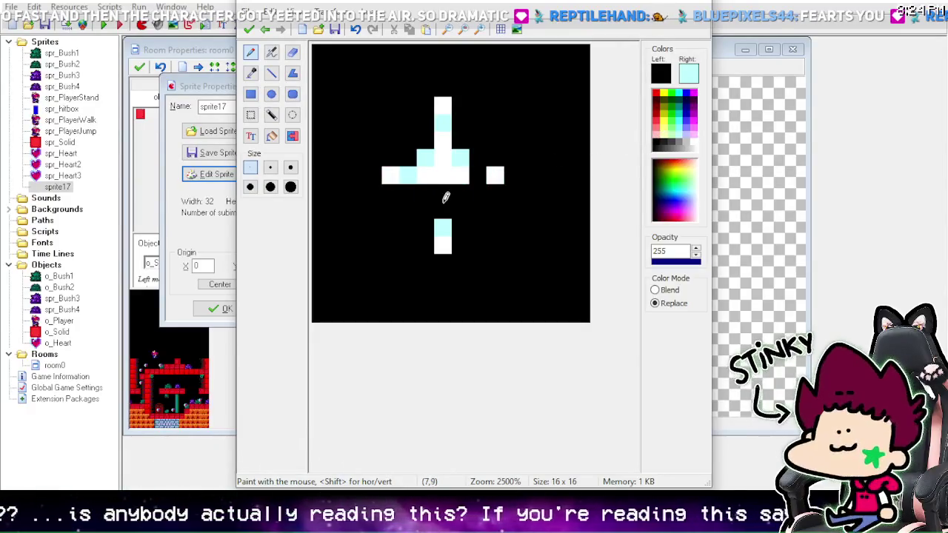
Step: Paint the arms teal around a hollow black centre, then close the editor
{"action": "left_click", "coordinate": [686, 109]}
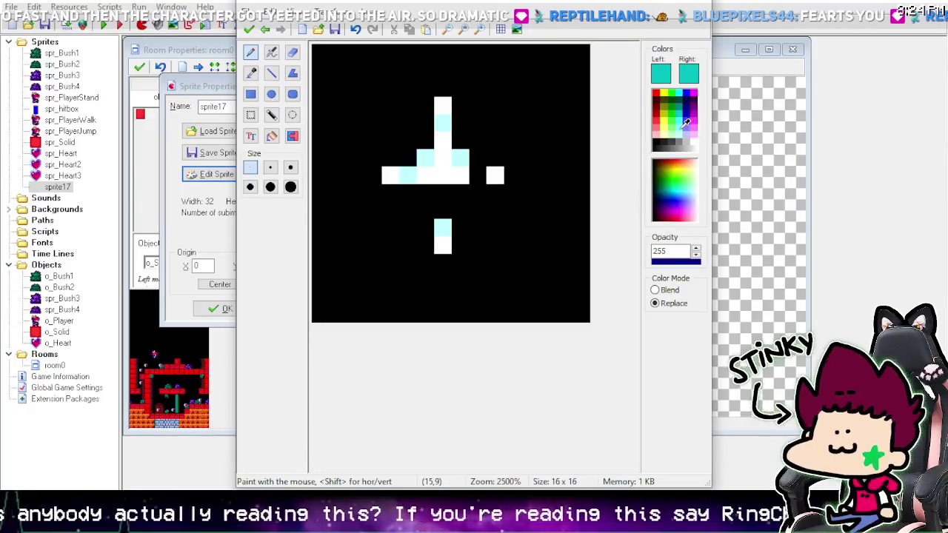
{"action": "left_click", "coordinate": [444, 221]}
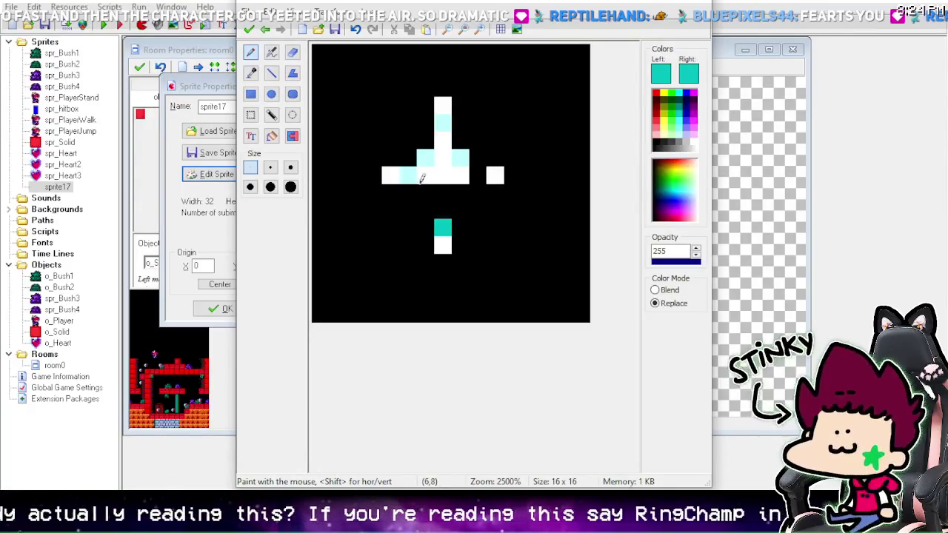
{"action": "left_click", "coordinate": [408, 176]}
{"action": "left_click_drag", "start_coordinate": [445, 115], "coordinate": [447, 127]}
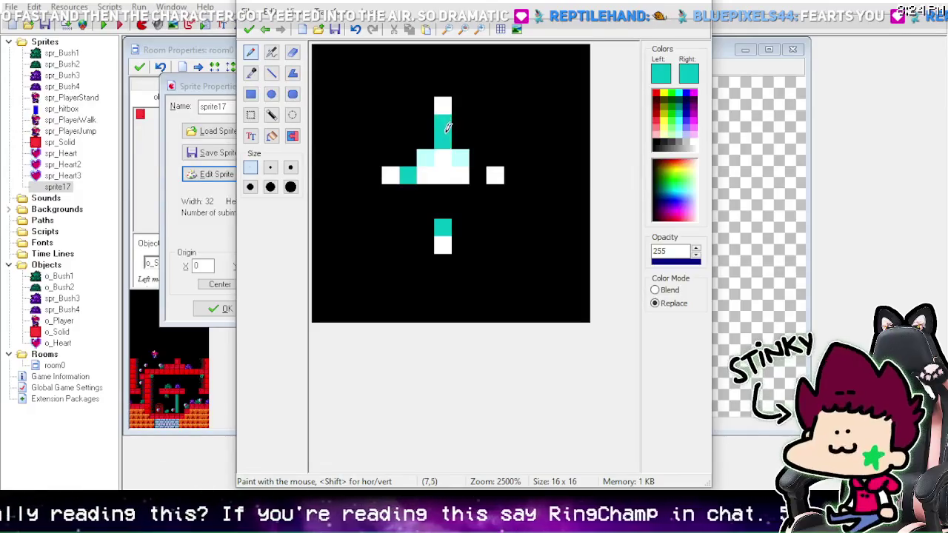
{"action": "mouse_move", "coordinate": [428, 158]}
{"action": "left_mouse_down"}
{"action": "mouse_move", "coordinate": [430, 169]}
{"action": "mouse_move", "coordinate": [446, 164]}
{"action": "mouse_move", "coordinate": [443, 157]}
{"action": "mouse_move", "coordinate": [461, 175]}
{"action": "mouse_move", "coordinate": [474, 172]}
{"action": "mouse_move", "coordinate": [455, 175]}
{"action": "left_mouse_up"}
{"action": "right_click", "coordinate": [664, 135]}
{"action": "left_click", "coordinate": [446, 203]}
{"action": "left_click", "coordinate": [249, 29]}
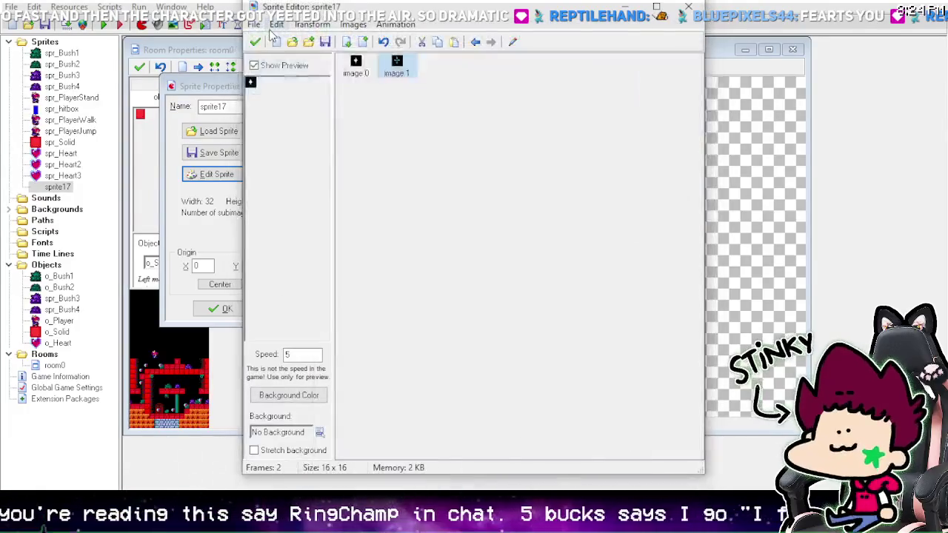
Step: Duplicate the second sparkle frame as a third frame and zoom in until it fills the canvas
{"action": "left_click", "coordinate": [437, 42]}
{"action": "left_click", "coordinate": [454, 42]}
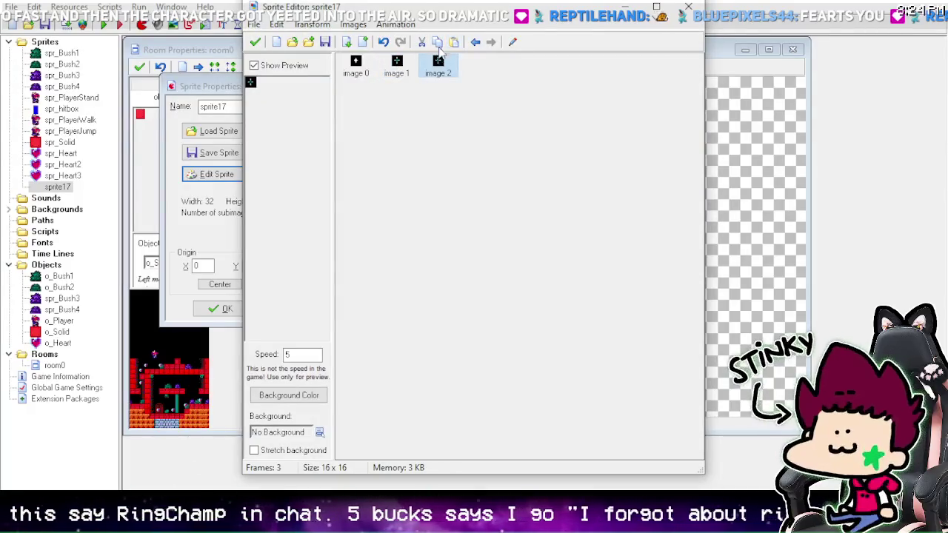
{"action": "double_click", "coordinate": [439, 66]}
{"action": "left_click", "coordinate": [480, 29]}
{"action": "left_click", "coordinate": [480, 29]}
{"action": "left_click", "coordinate": [480, 29]}
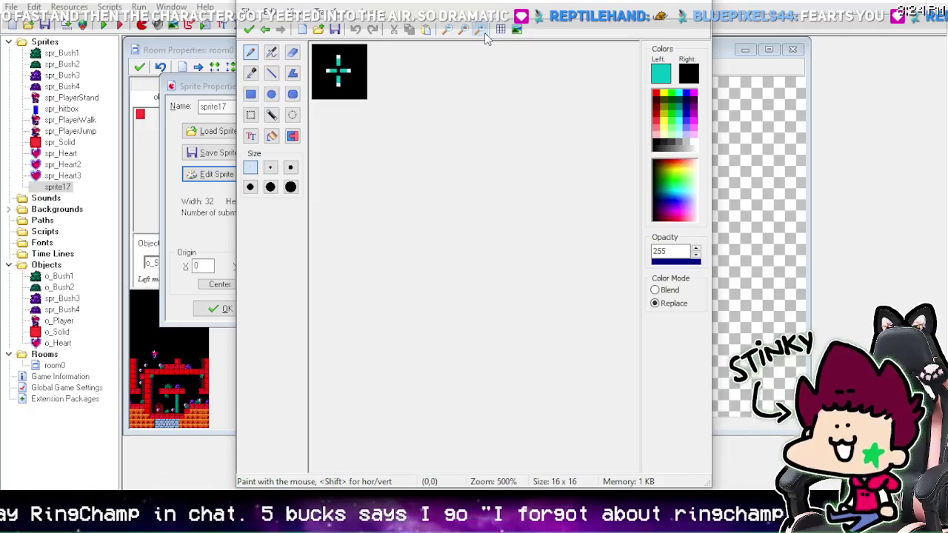
{"action": "left_click", "coordinate": [480, 29]}
{"action": "left_click", "coordinate": [480, 29]}
{"action": "left_click", "coordinate": [482, 30]}
{"action": "left_click", "coordinate": [482, 30]}
{"action": "left_click", "coordinate": [482, 30]}
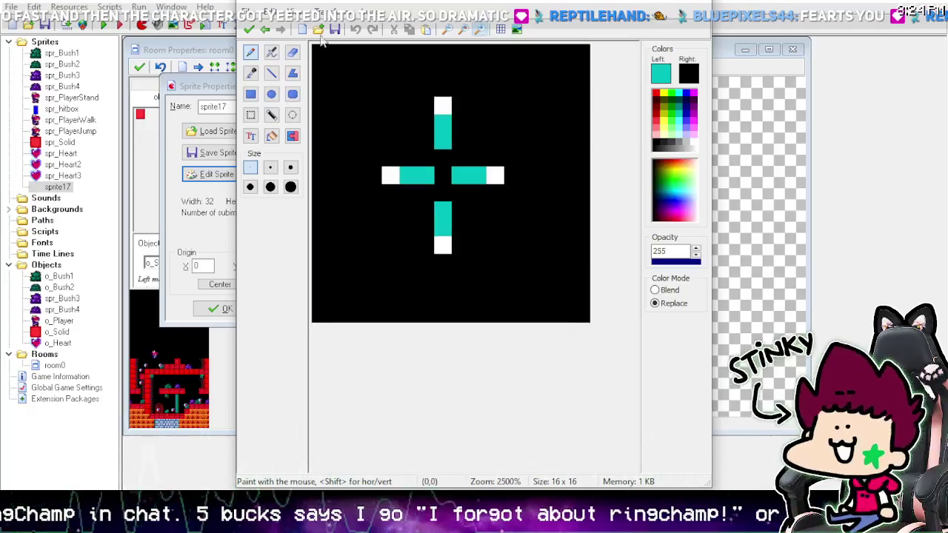
Step: Sample white from the sparkle's centre and draw a white line across the middle row
{"action": "left_click", "coordinate": [264, 28]}
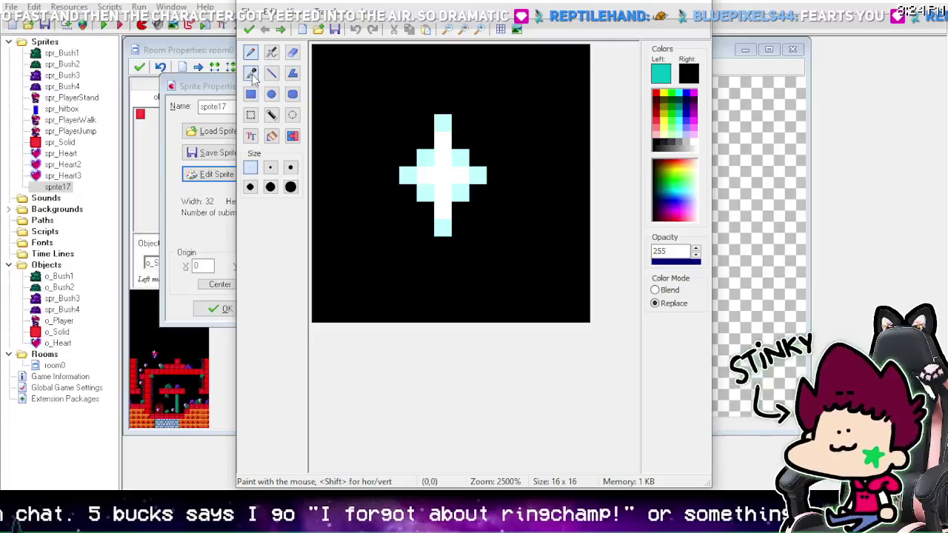
{"action": "left_click", "coordinate": [250, 73]}
{"action": "left_click", "coordinate": [440, 169]}
{"action": "right_click", "coordinate": [439, 165]}
{"action": "left_click", "coordinate": [271, 73]}
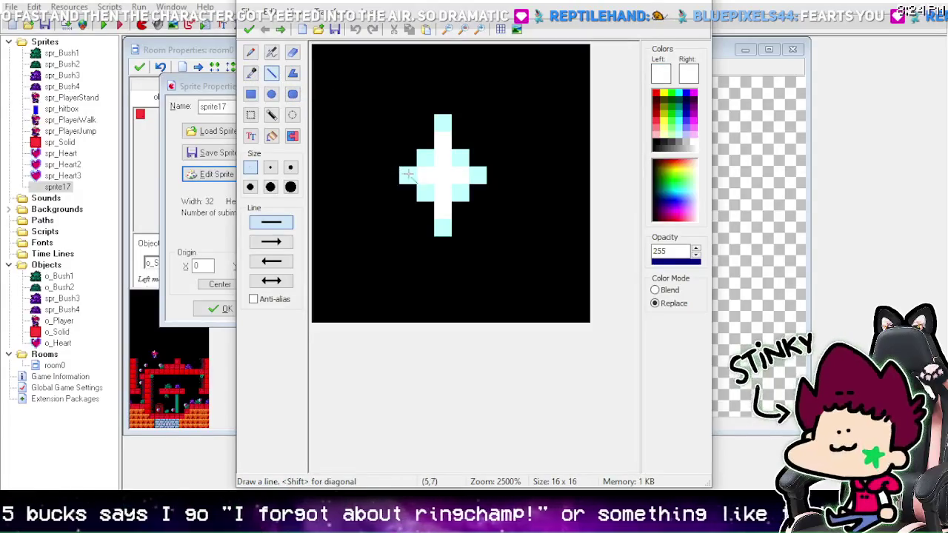
{"action": "left_click_drag", "start_coordinate": [408, 176], "coordinate": [471, 175]}
Step: On the next frame, paint light cyan pixels into each cross arm, then select dark teal
{"action": "left_click", "coordinate": [280, 29]}
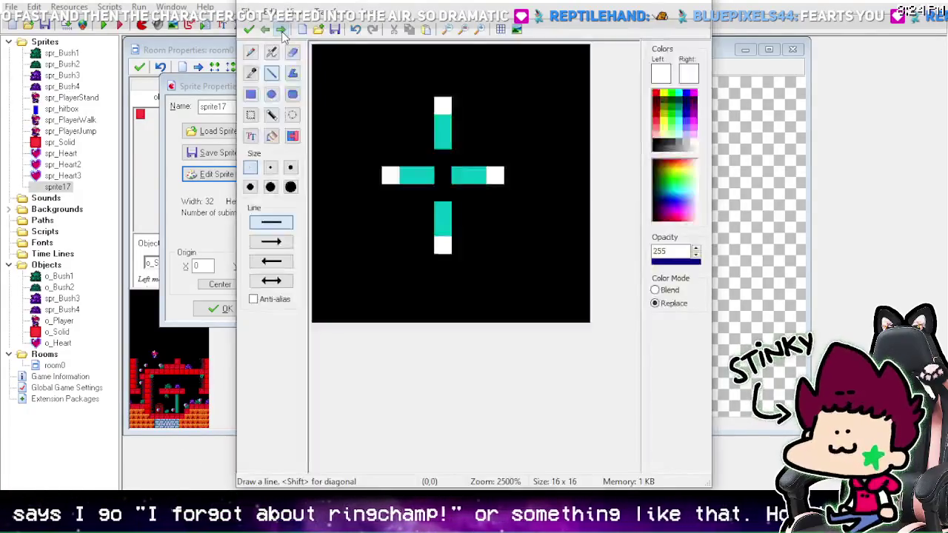
{"action": "right_click", "coordinate": [684, 120]}
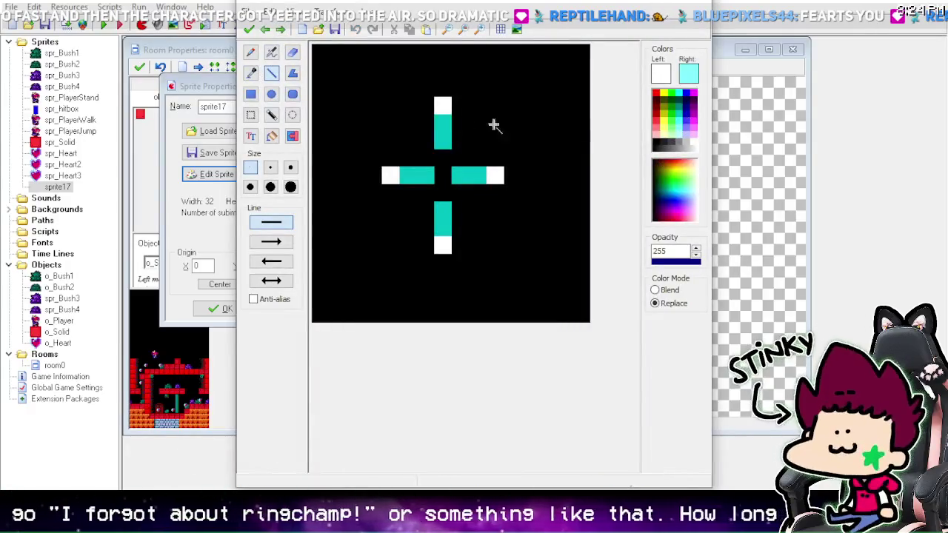
{"action": "right_click", "coordinate": [442, 122]}
{"action": "right_click", "coordinate": [408, 175]}
{"action": "right_click", "coordinate": [478, 175]}
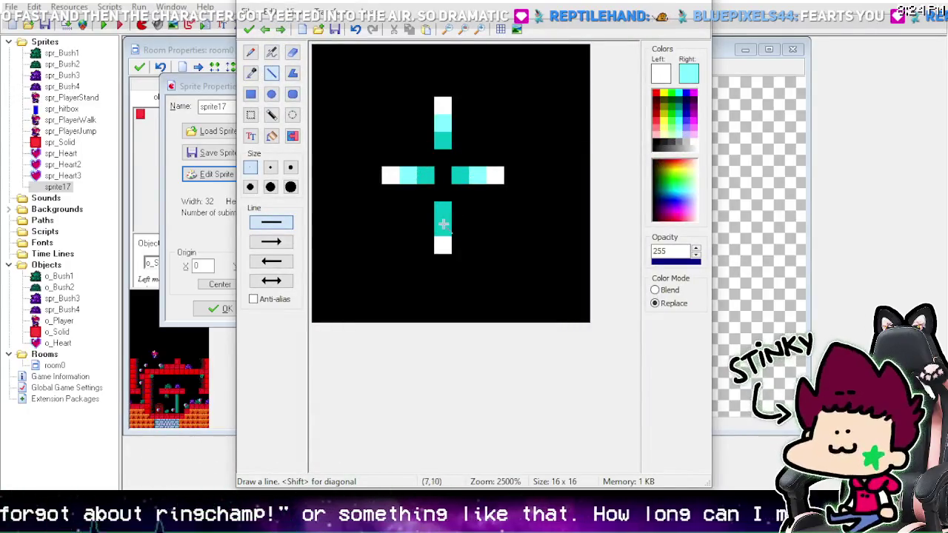
{"action": "right_click", "coordinate": [442, 223]}
{"action": "left_click", "coordinate": [685, 95]}
{"action": "right_click", "coordinate": [685, 95]}
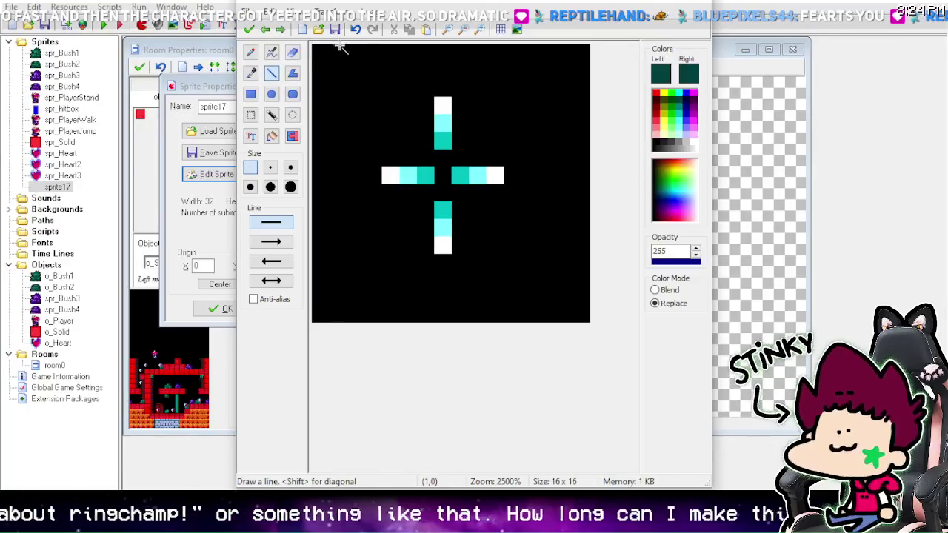
{"action": "left_click", "coordinate": [265, 29]}
Step: Outline the star frame's sparkle with dark teal pixels on all sides
{"action": "left_click", "coordinate": [424, 210]}
{"action": "left_click", "coordinate": [442, 245]}
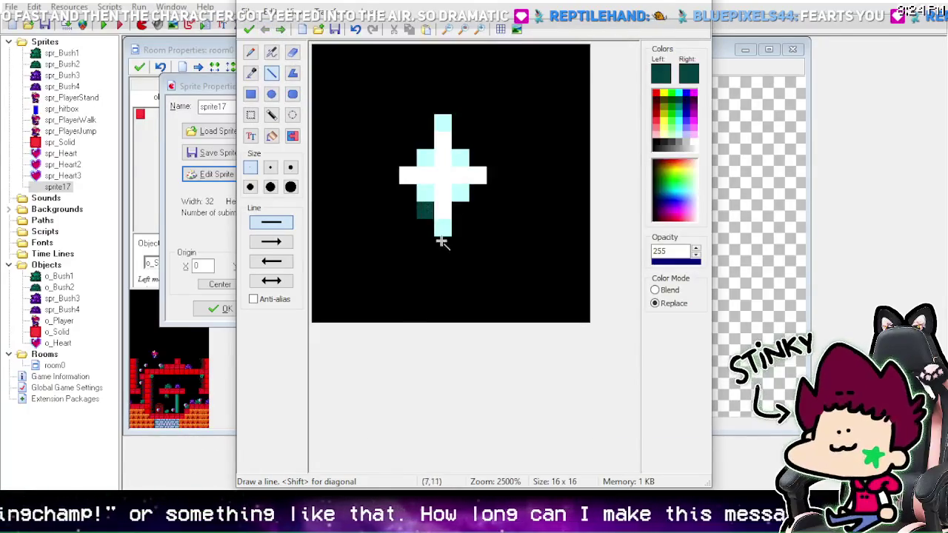
{"action": "left_click", "coordinate": [461, 210]}
{"action": "left_click", "coordinate": [477, 156]}
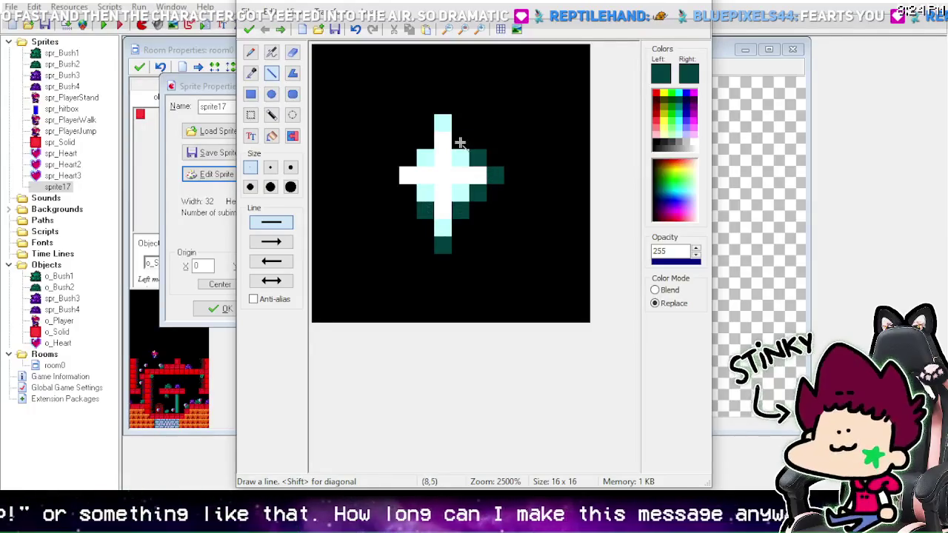
{"action": "left_click", "coordinate": [460, 140]}
{"action": "left_click", "coordinate": [442, 105]}
{"action": "left_click", "coordinate": [425, 140]}
{"action": "left_click", "coordinate": [409, 156]}
{"action": "left_click", "coordinate": [390, 175]}
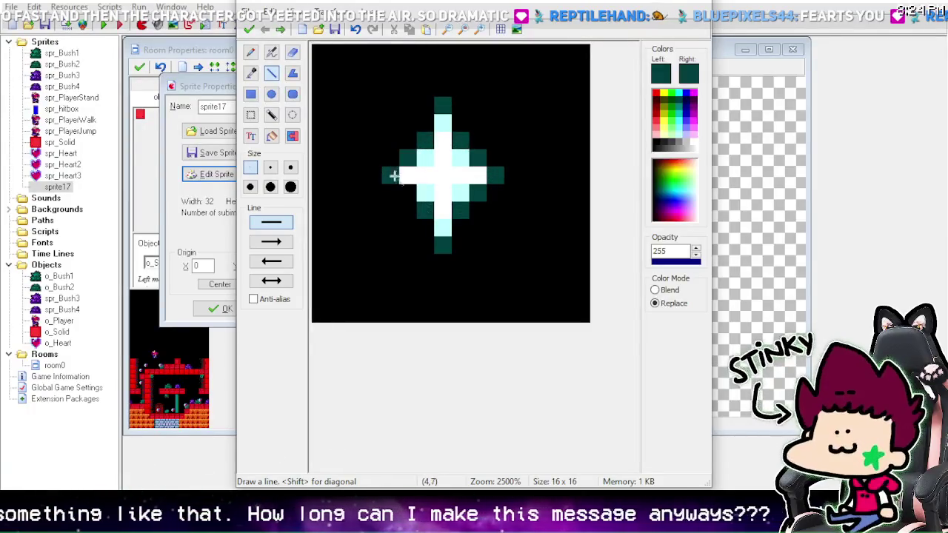
{"action": "left_click", "coordinate": [409, 192]}
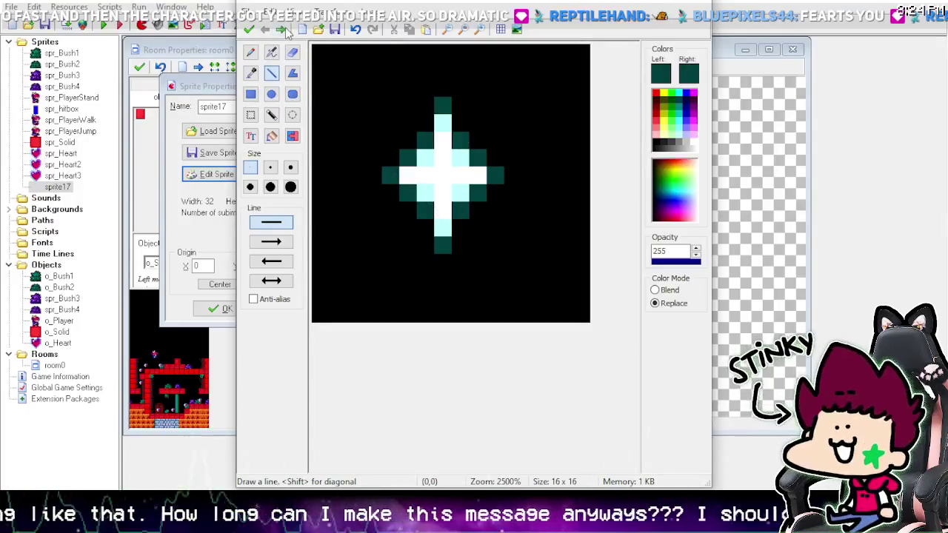
Step: Compare neighbouring frames and sample the plus frame's bright teal as the drawing colour
{"action": "left_click", "coordinate": [280, 29]}
{"action": "left_click", "coordinate": [265, 29]}
{"action": "left_click", "coordinate": [250, 72]}
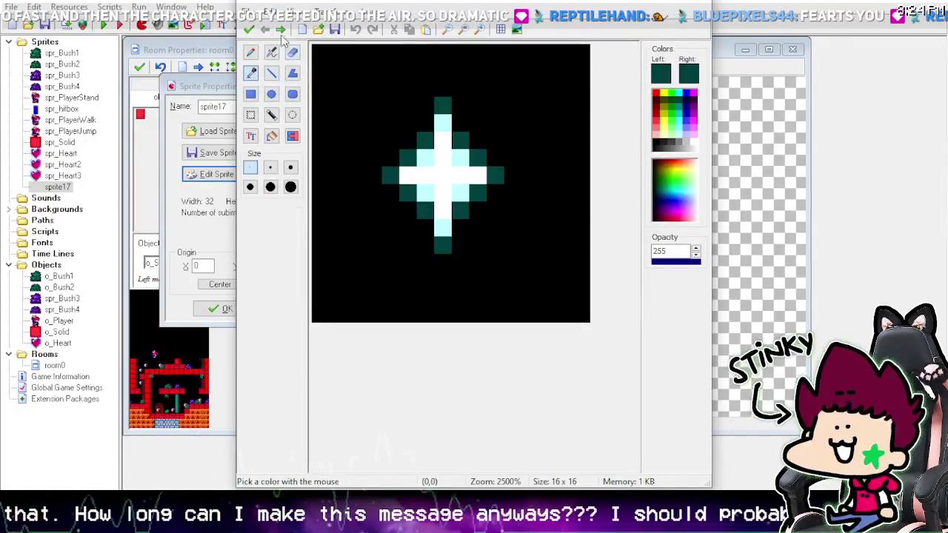
{"action": "left_click", "coordinate": [281, 29]}
{"action": "left_click", "coordinate": [443, 140]}
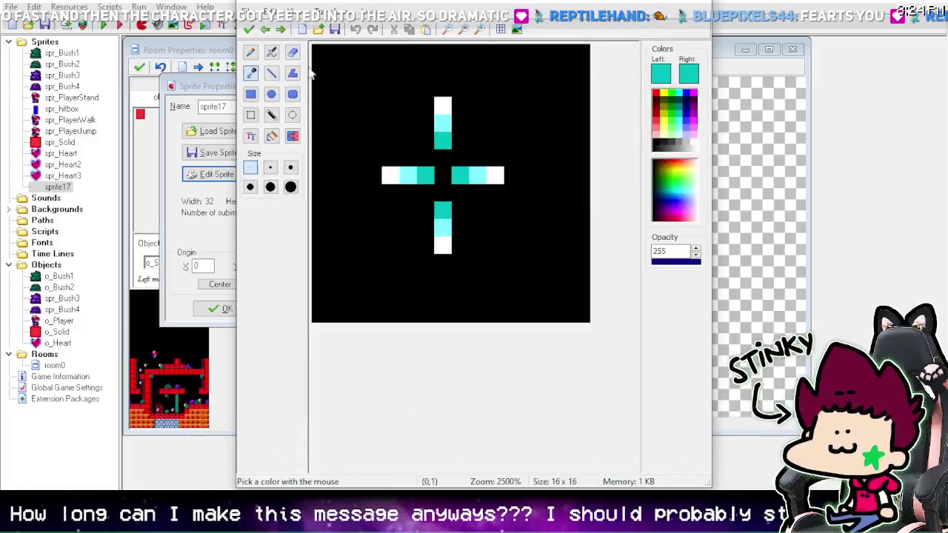
{"action": "left_click", "coordinate": [281, 31]}
{"action": "left_click", "coordinate": [267, 29]}
{"action": "left_click", "coordinate": [268, 30]}
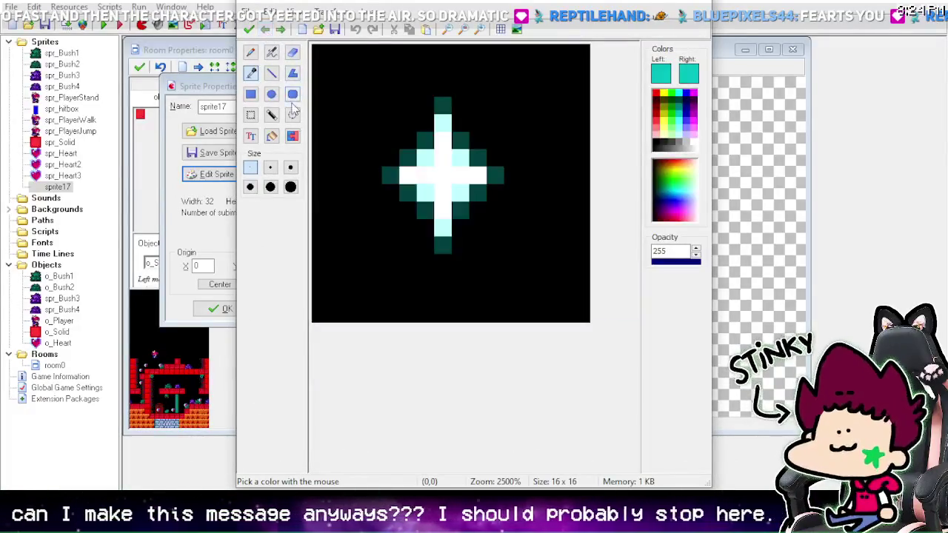
Step: Replace the star's dark teal outline with bright teal, then return to the cross frame
{"action": "left_click", "coordinate": [293, 136]}
{"action": "left_click", "coordinate": [430, 138]}
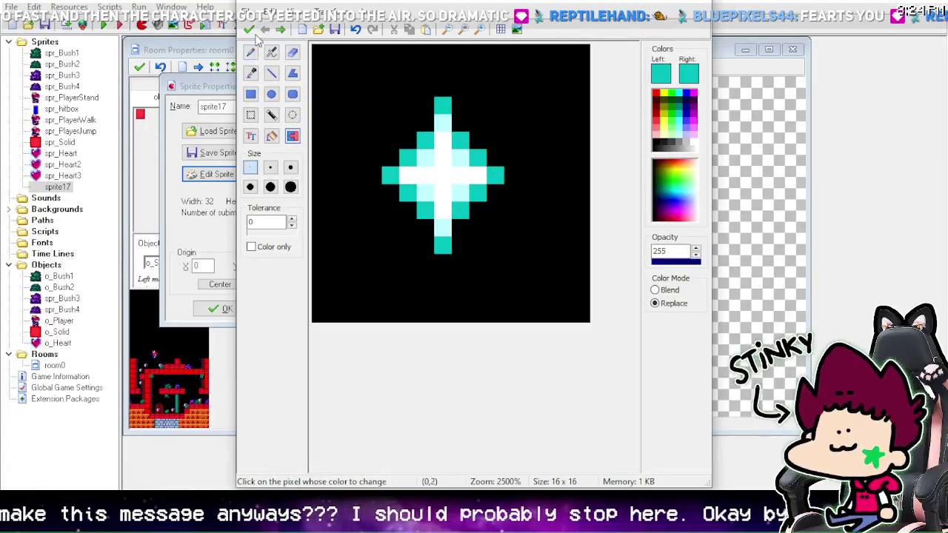
{"action": "left_click", "coordinate": [282, 30]}
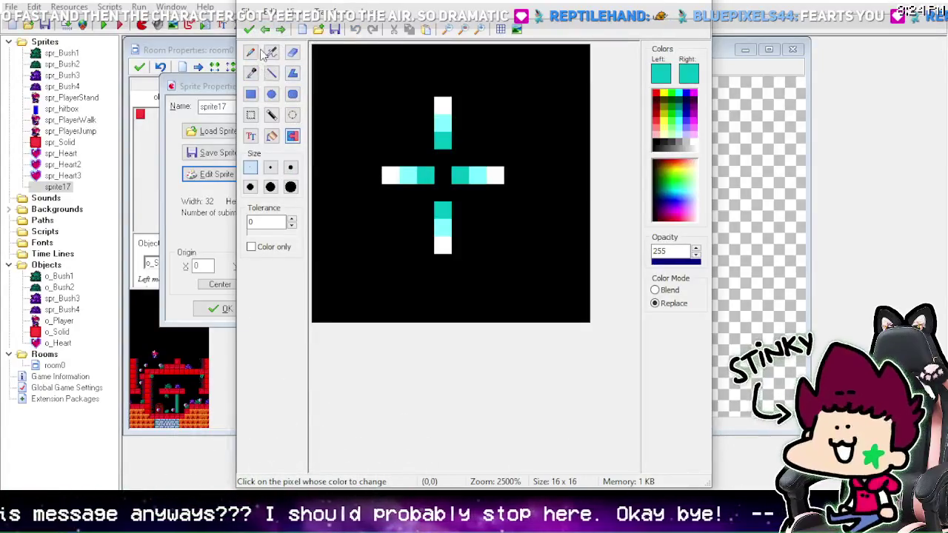
{"action": "left_click", "coordinate": [251, 72]}
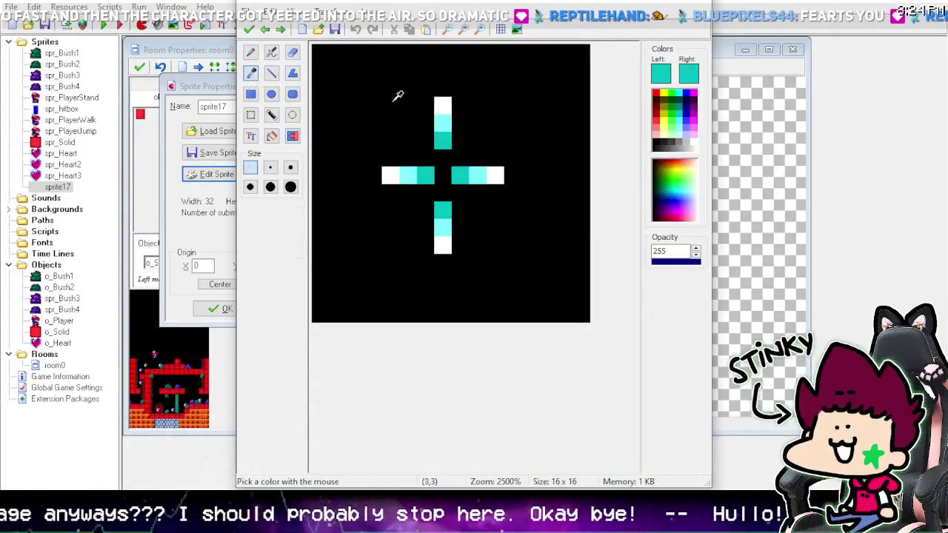
Step: Set light cyan as the second colour and cap the top arm tip with teal pixels
{"action": "right_click", "coordinate": [441, 115]}
{"action": "left_click", "coordinate": [271, 73]}
{"action": "left_click", "coordinate": [440, 105]}
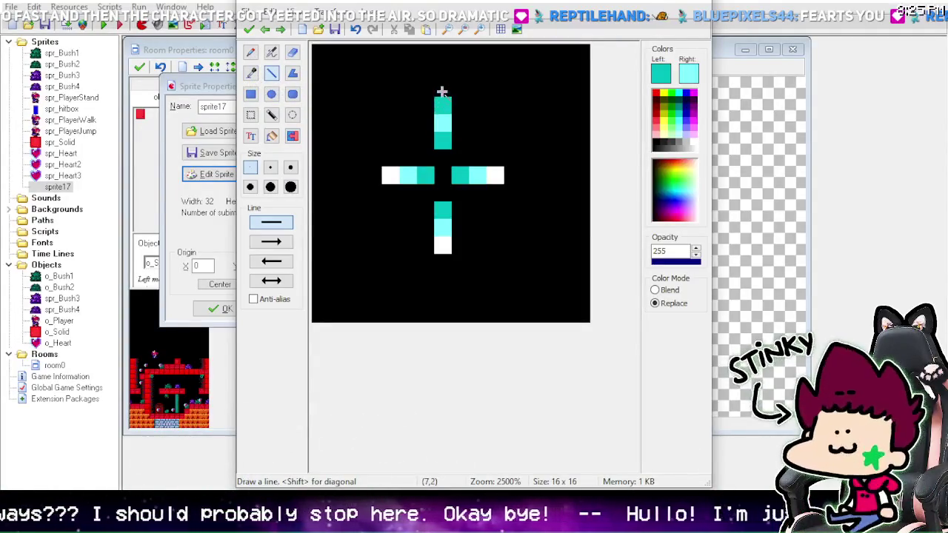
{"action": "left_click", "coordinate": [356, 29]}
{"action": "left_click", "coordinate": [426, 105]}
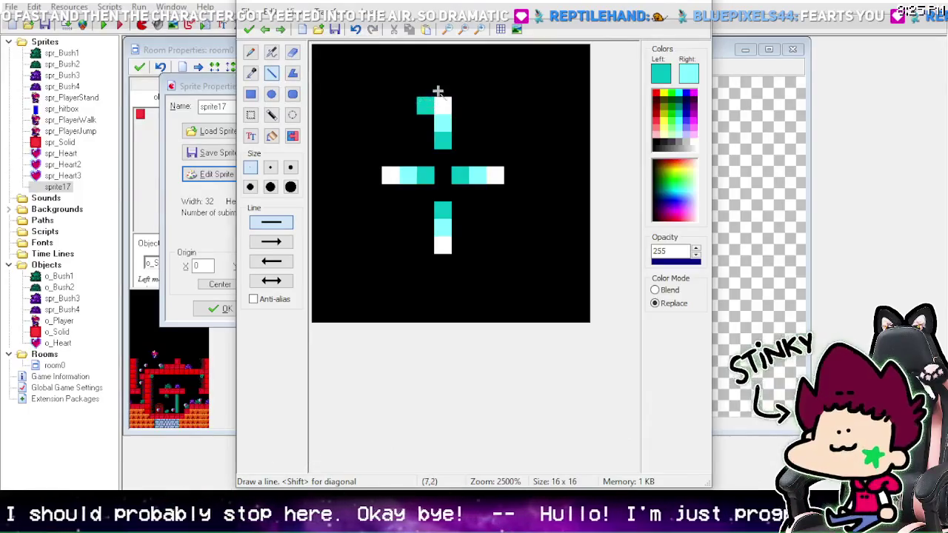
{"action": "left_click", "coordinate": [442, 87]}
{"action": "left_click", "coordinate": [459, 105]}
Step: Surround the right, bottom and left arm tips with teal pixels
{"action": "left_click", "coordinate": [499, 162]}
{"action": "left_click", "coordinate": [512, 175]}
{"action": "left_click", "coordinate": [495, 192]}
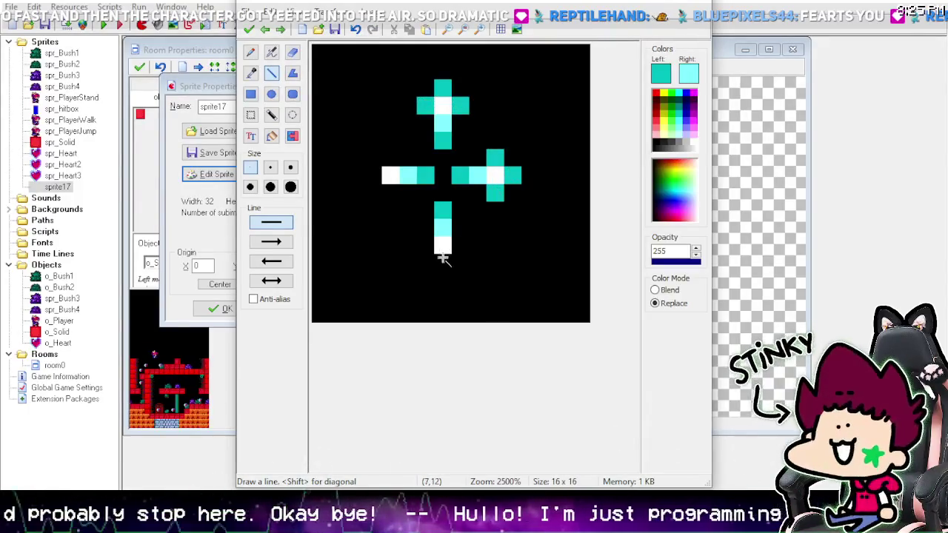
{"action": "left_click", "coordinate": [426, 245]}
{"action": "left_click", "coordinate": [442, 262]}
{"action": "left_click", "coordinate": [458, 246]}
{"action": "left_click", "coordinate": [390, 192]}
{"action": "left_click", "coordinate": [373, 175]}
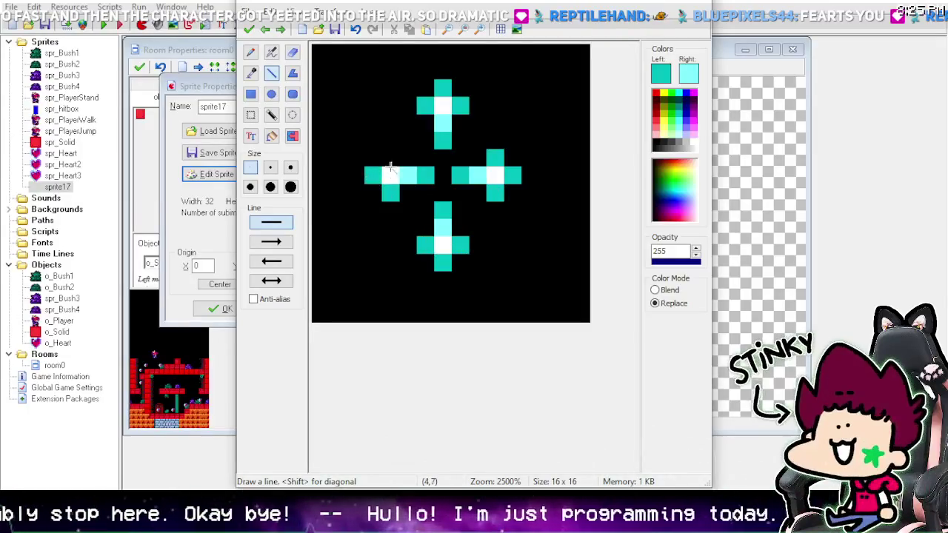
{"action": "left_click", "coordinate": [390, 157]}
Step: On the next frame, paint a light cyan pixel left of the left arm
{"action": "left_click", "coordinate": [280, 30]}
{"action": "left_click", "coordinate": [251, 73]}
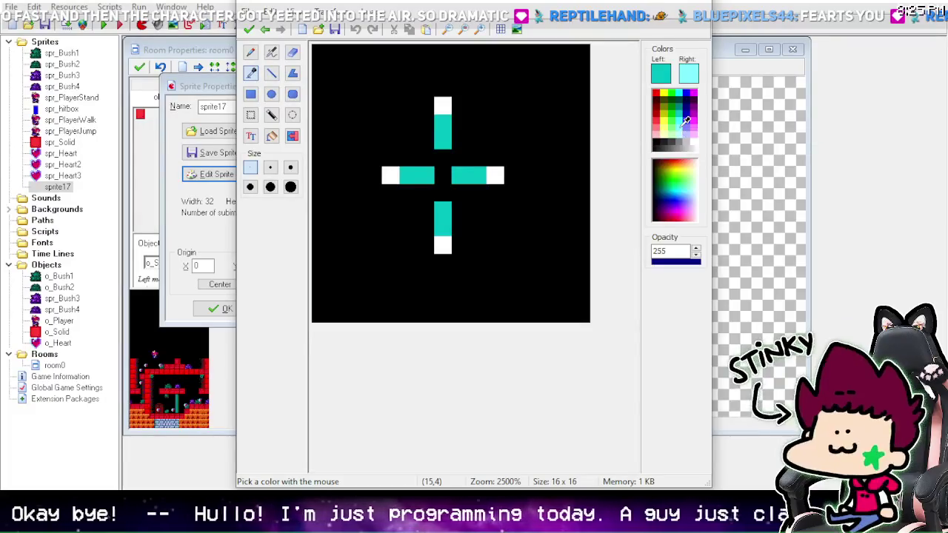
{"action": "left_click", "coordinate": [250, 52]}
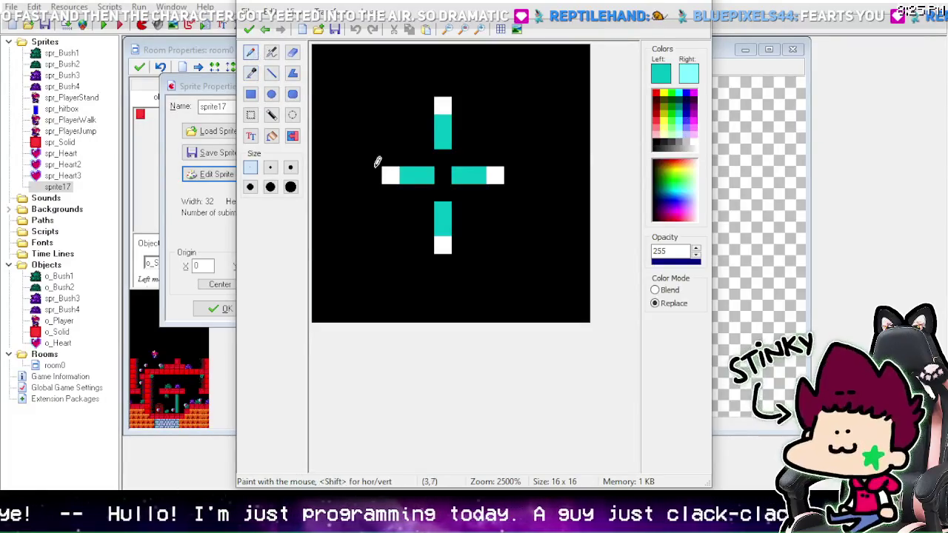
{"action": "left_click", "coordinate": [265, 29]}
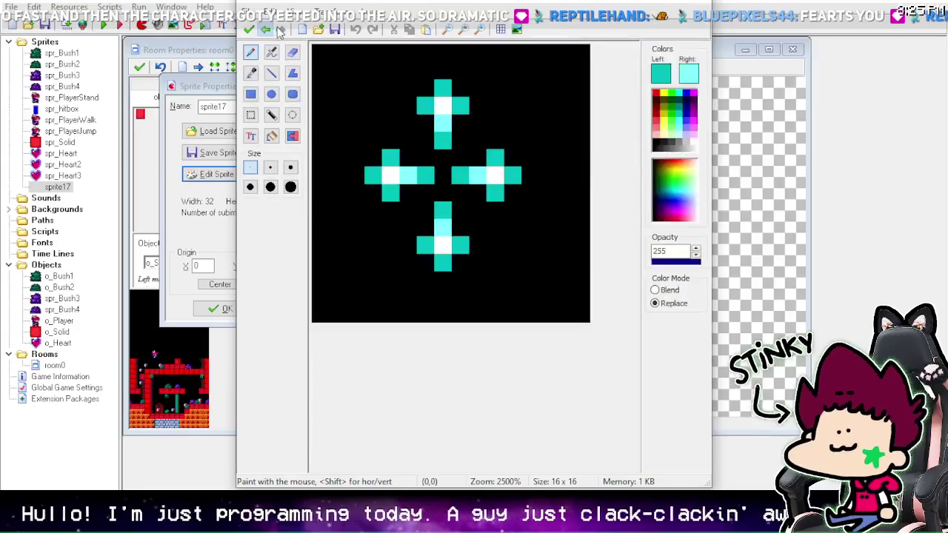
{"action": "left_click", "coordinate": [281, 29]}
{"action": "right_click", "coordinate": [373, 175]}
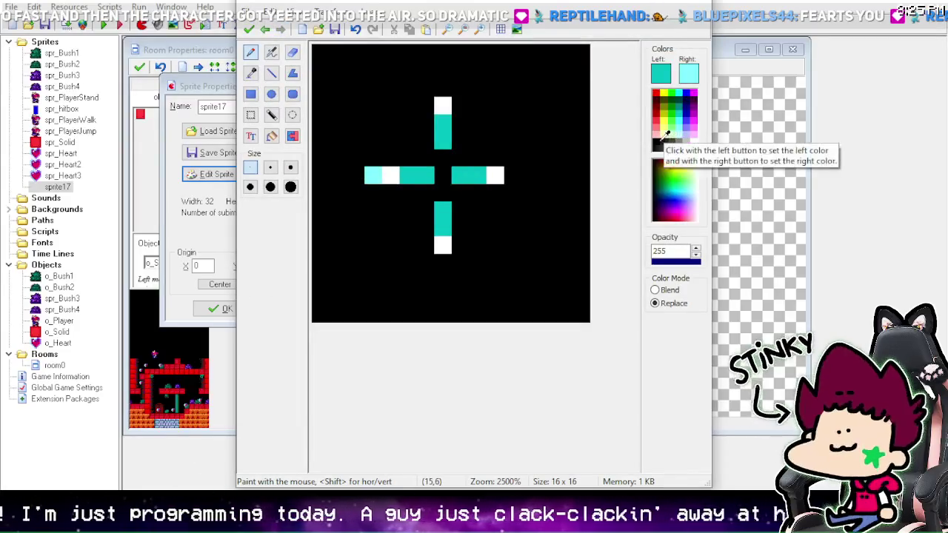
Step: Select black and cut a black gap into the left arm's teal band
{"action": "left_click", "coordinate": [657, 143]}
{"action": "right_click", "coordinate": [657, 142]}
{"action": "left_click", "coordinate": [252, 73]}
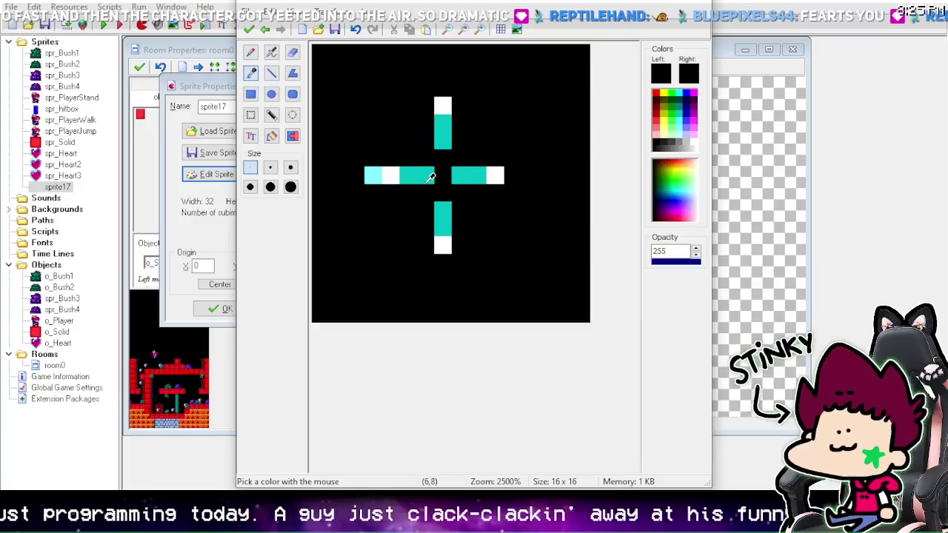
{"action": "right_click", "coordinate": [424, 172]}
{"action": "left_click", "coordinate": [250, 52]}
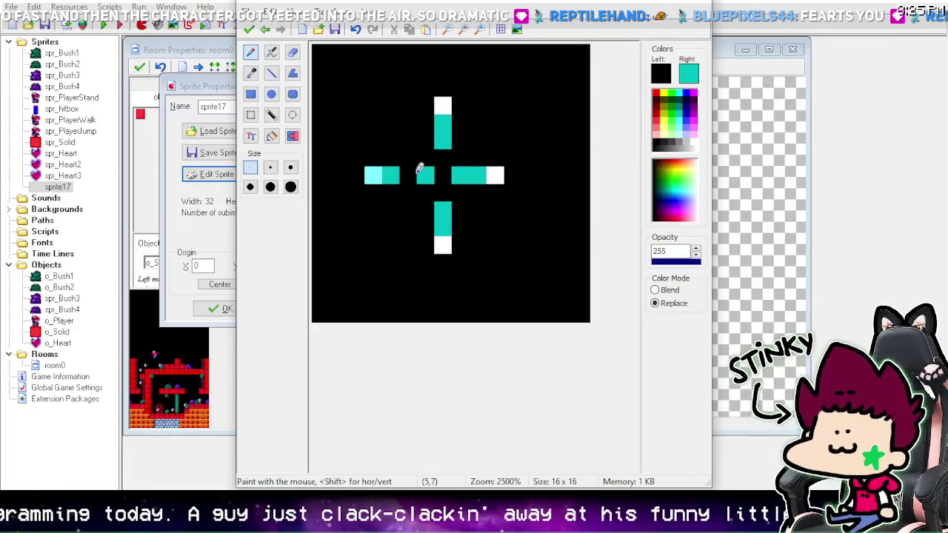